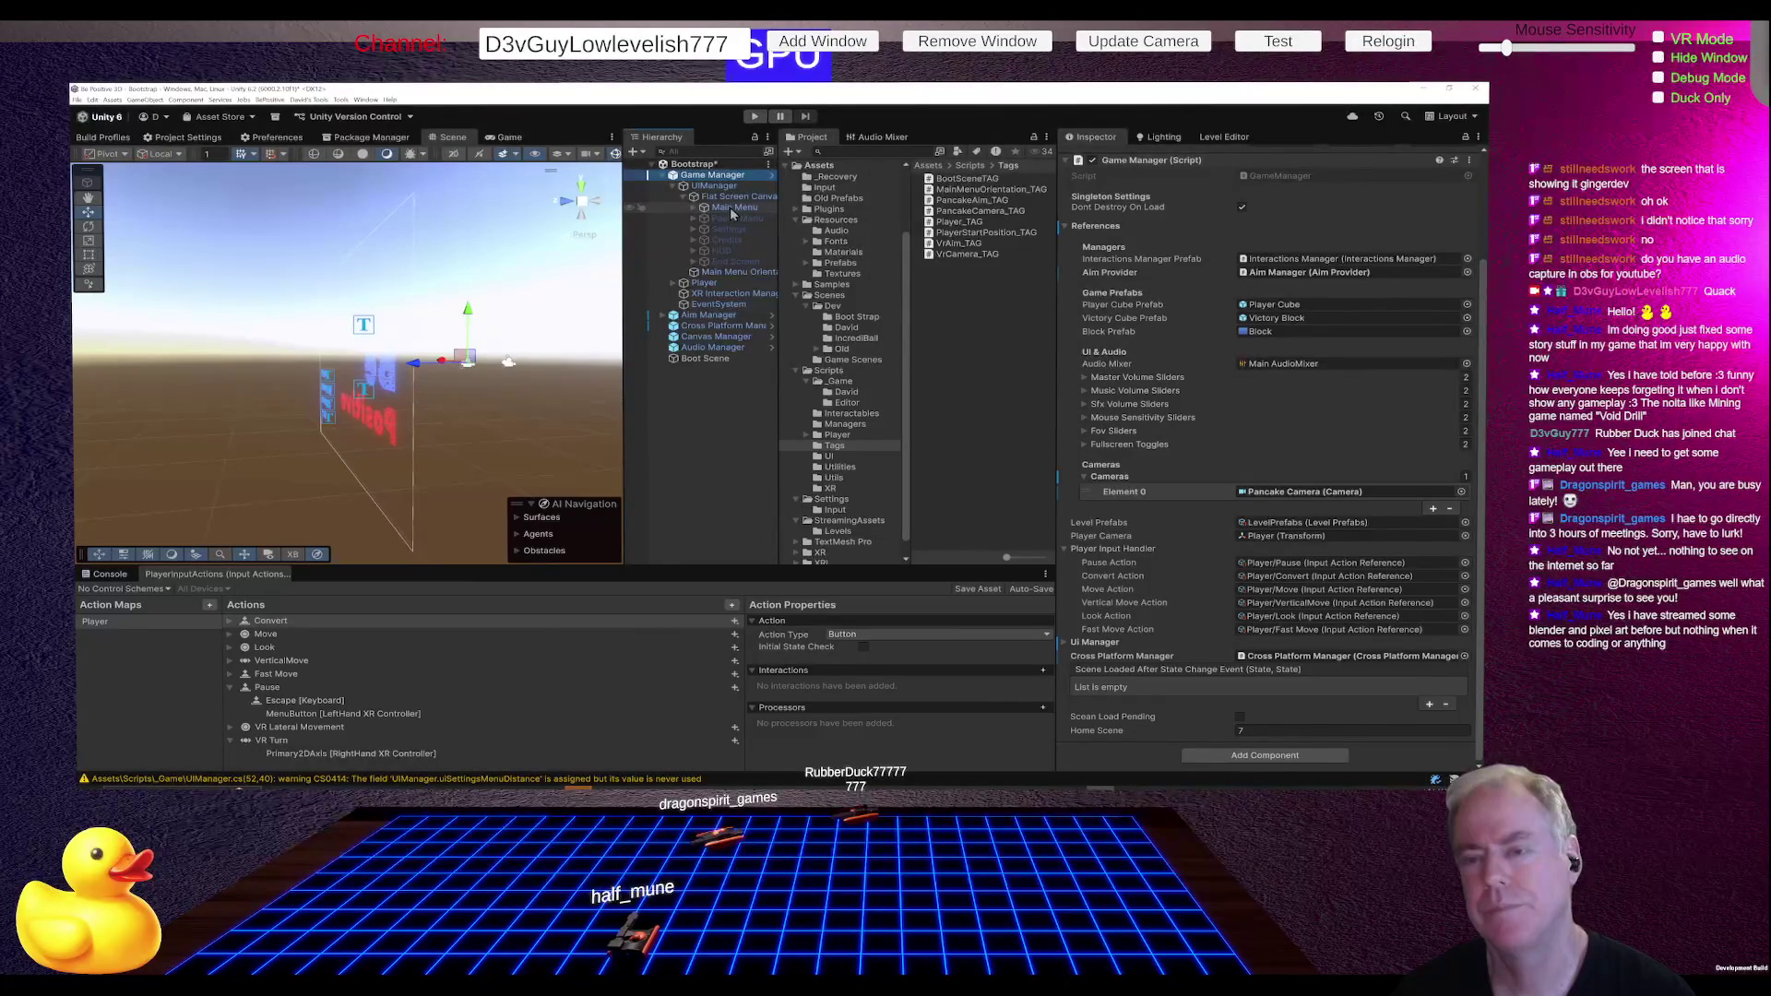
- Inspect UIManager, Main Menu and Flat Screen Canvas in the Hierarchy, ending on Flat Screen Canvas
left_click(712, 187)
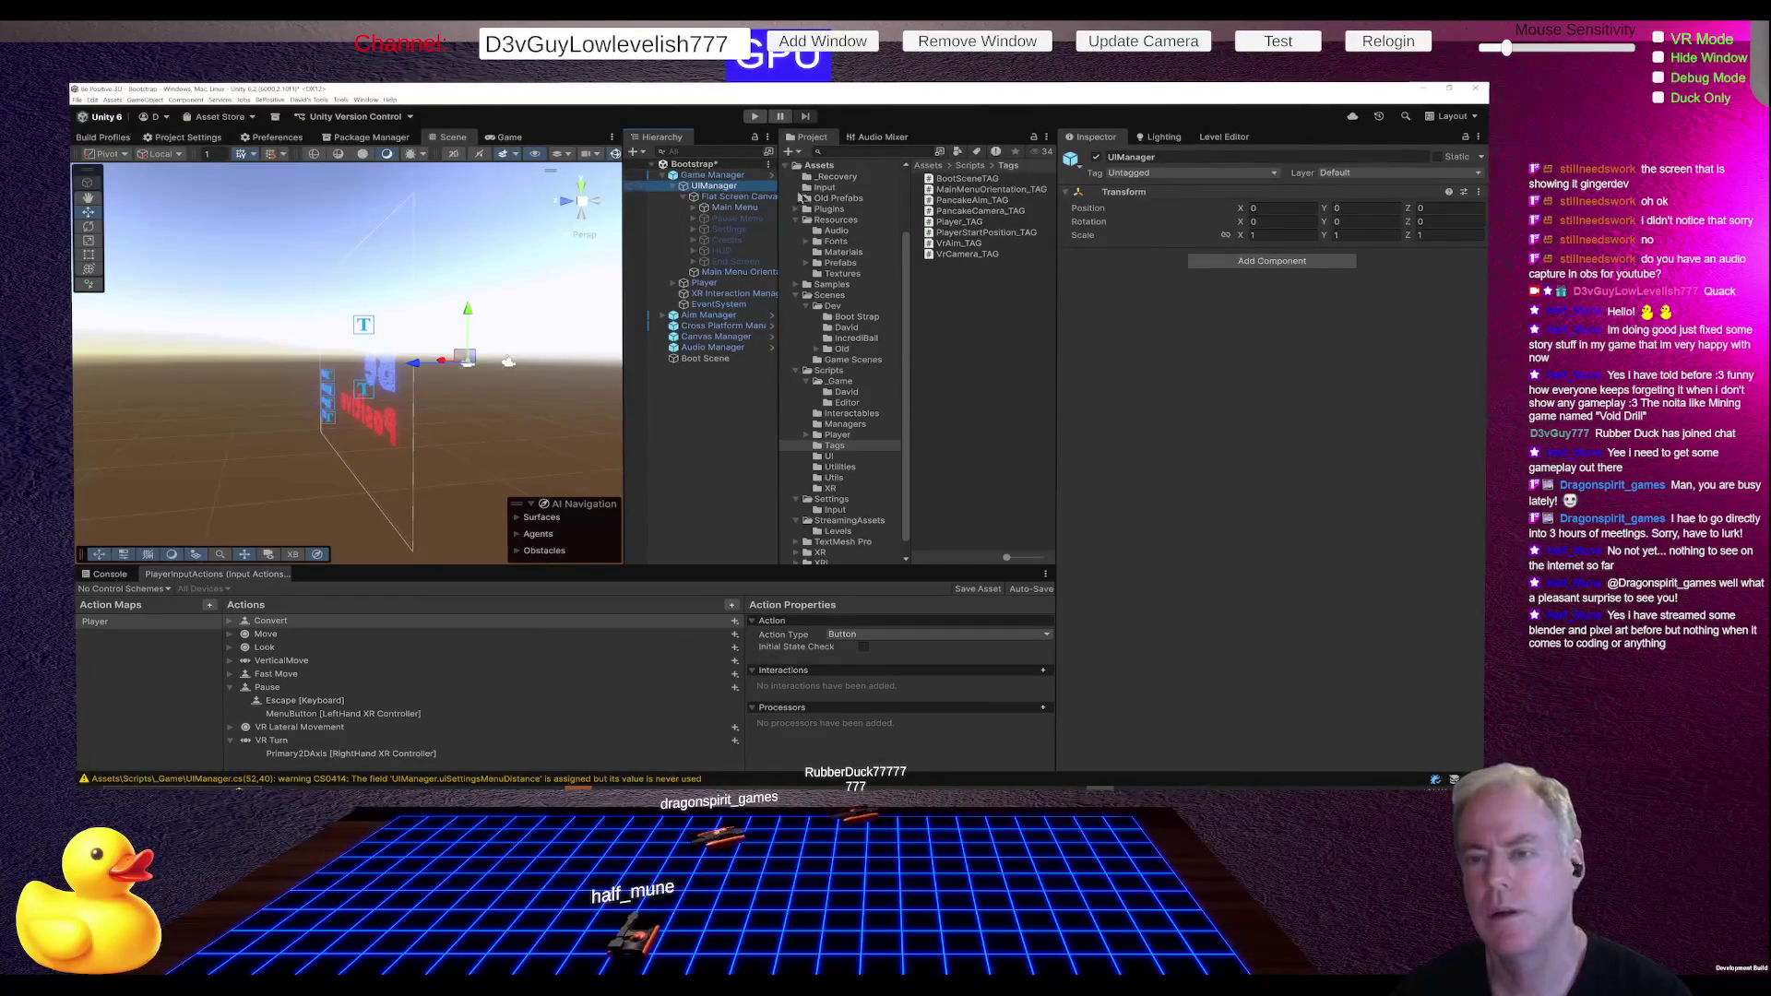
left_click(728, 208)
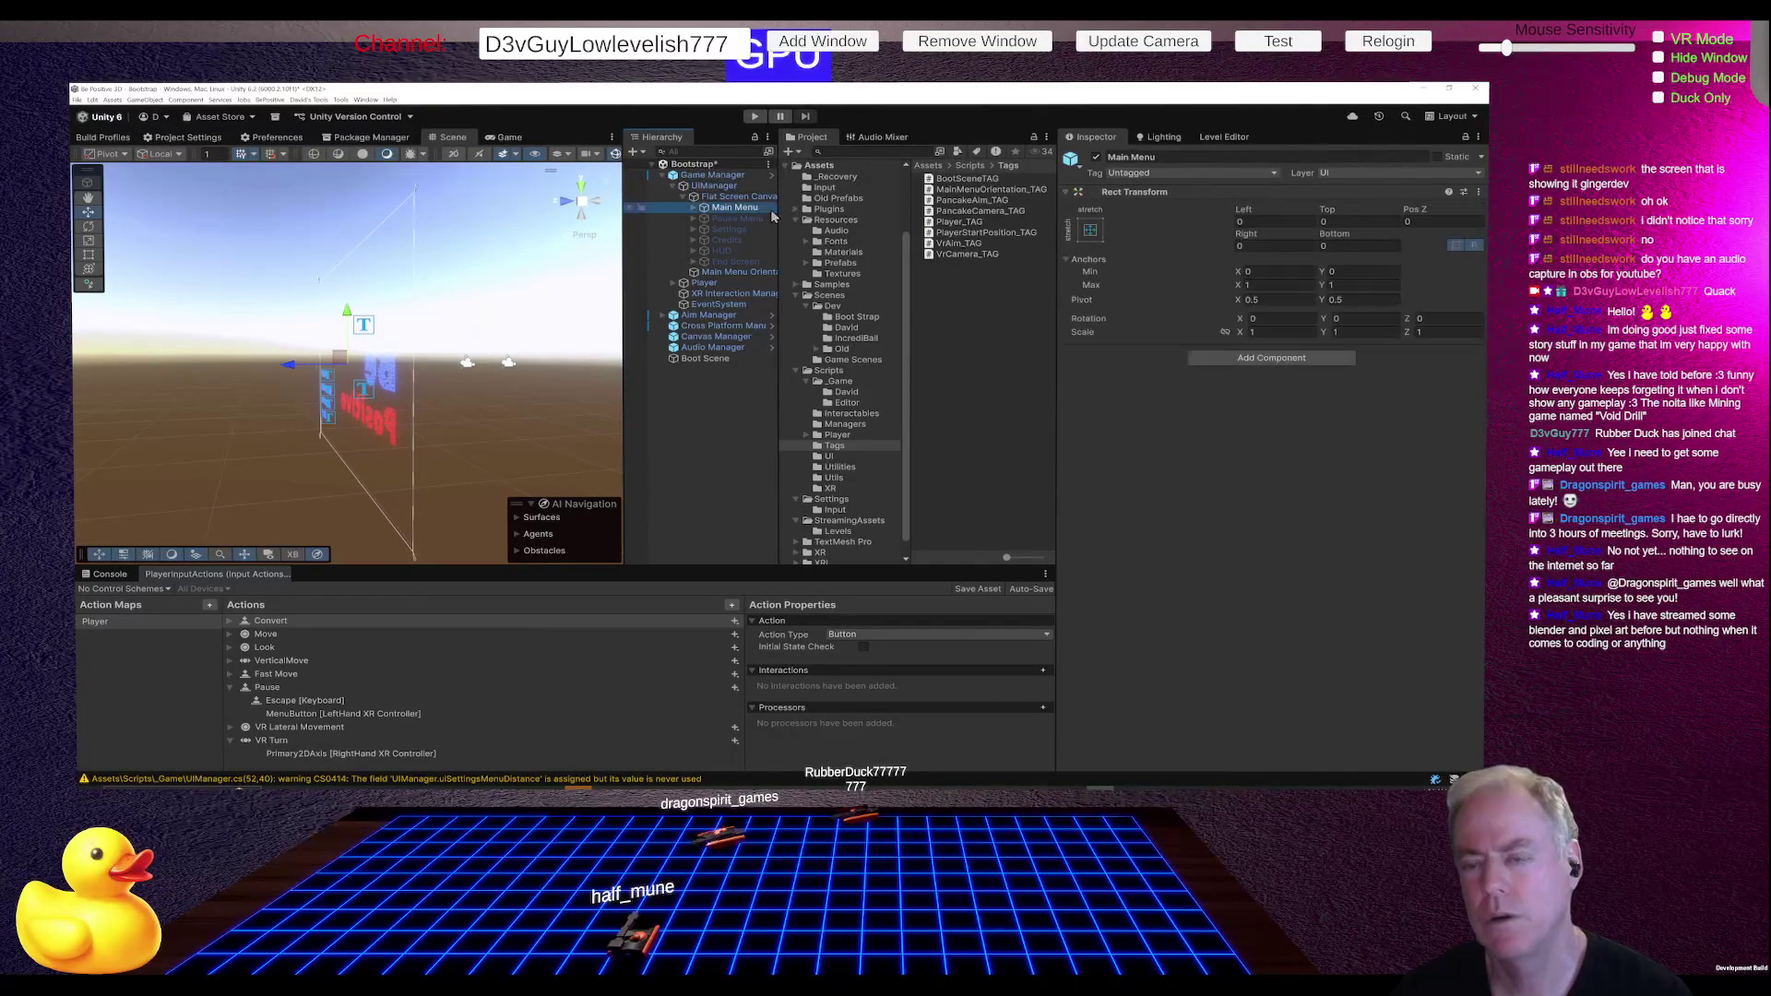
left_click(719, 198)
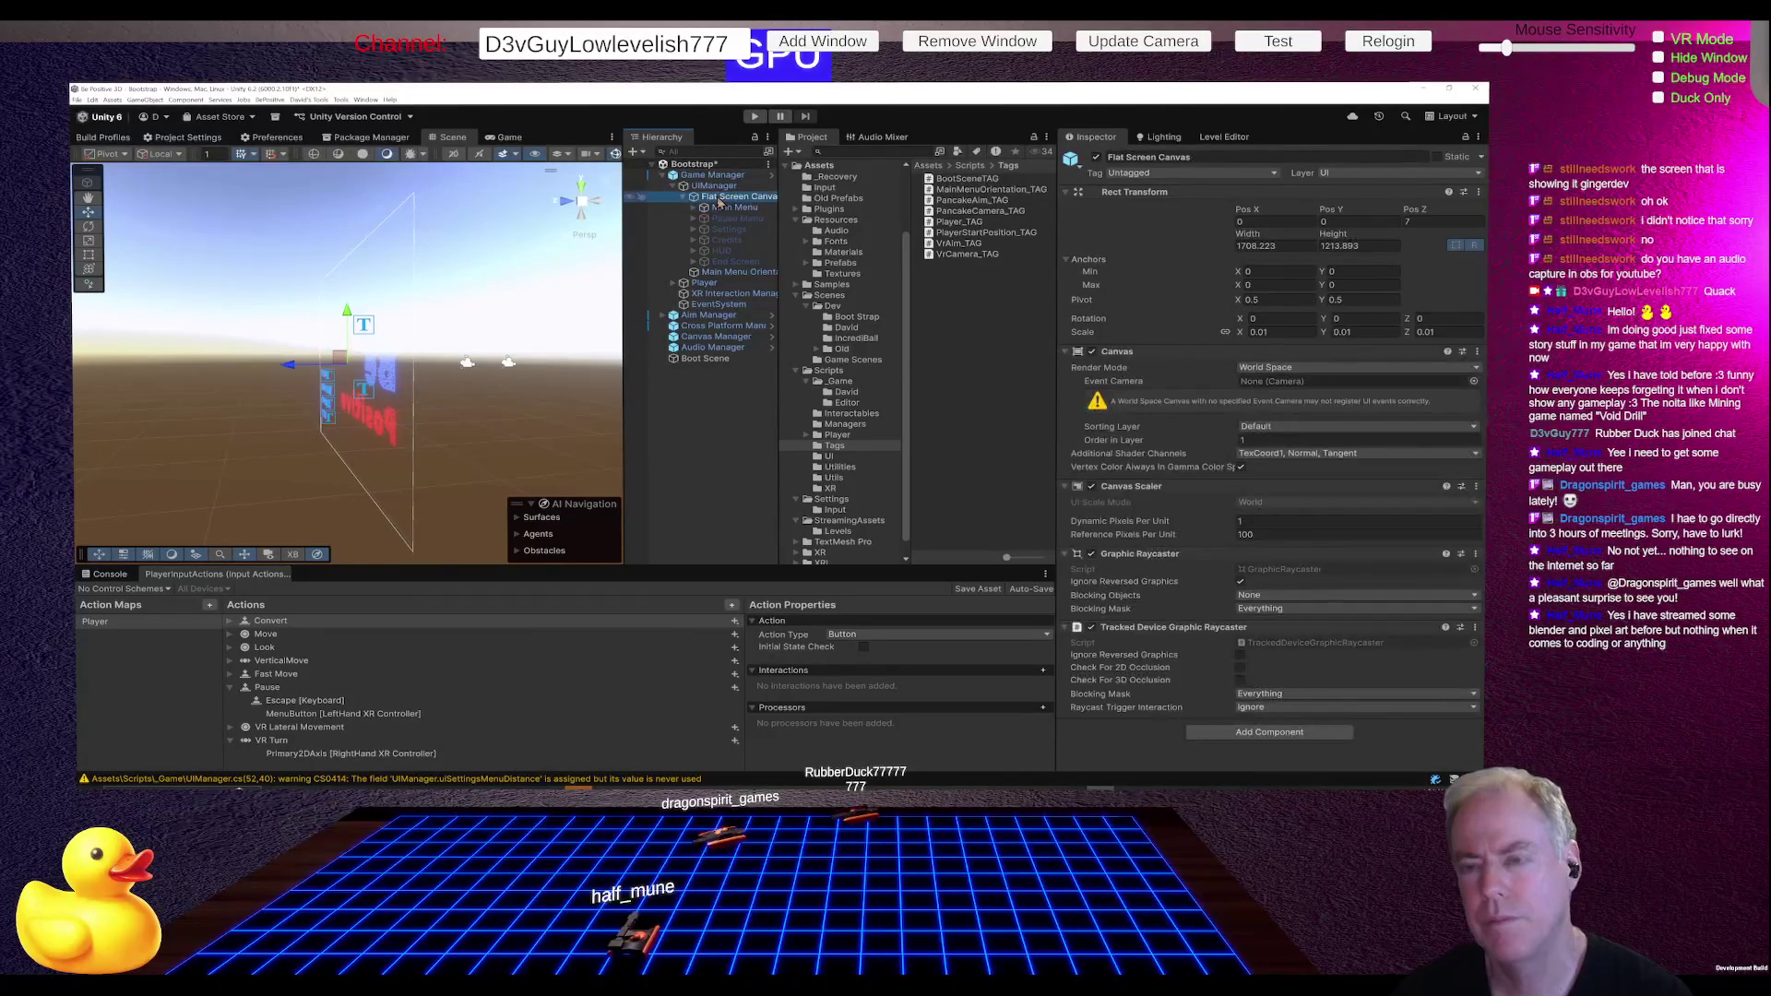
left_click(716, 187)
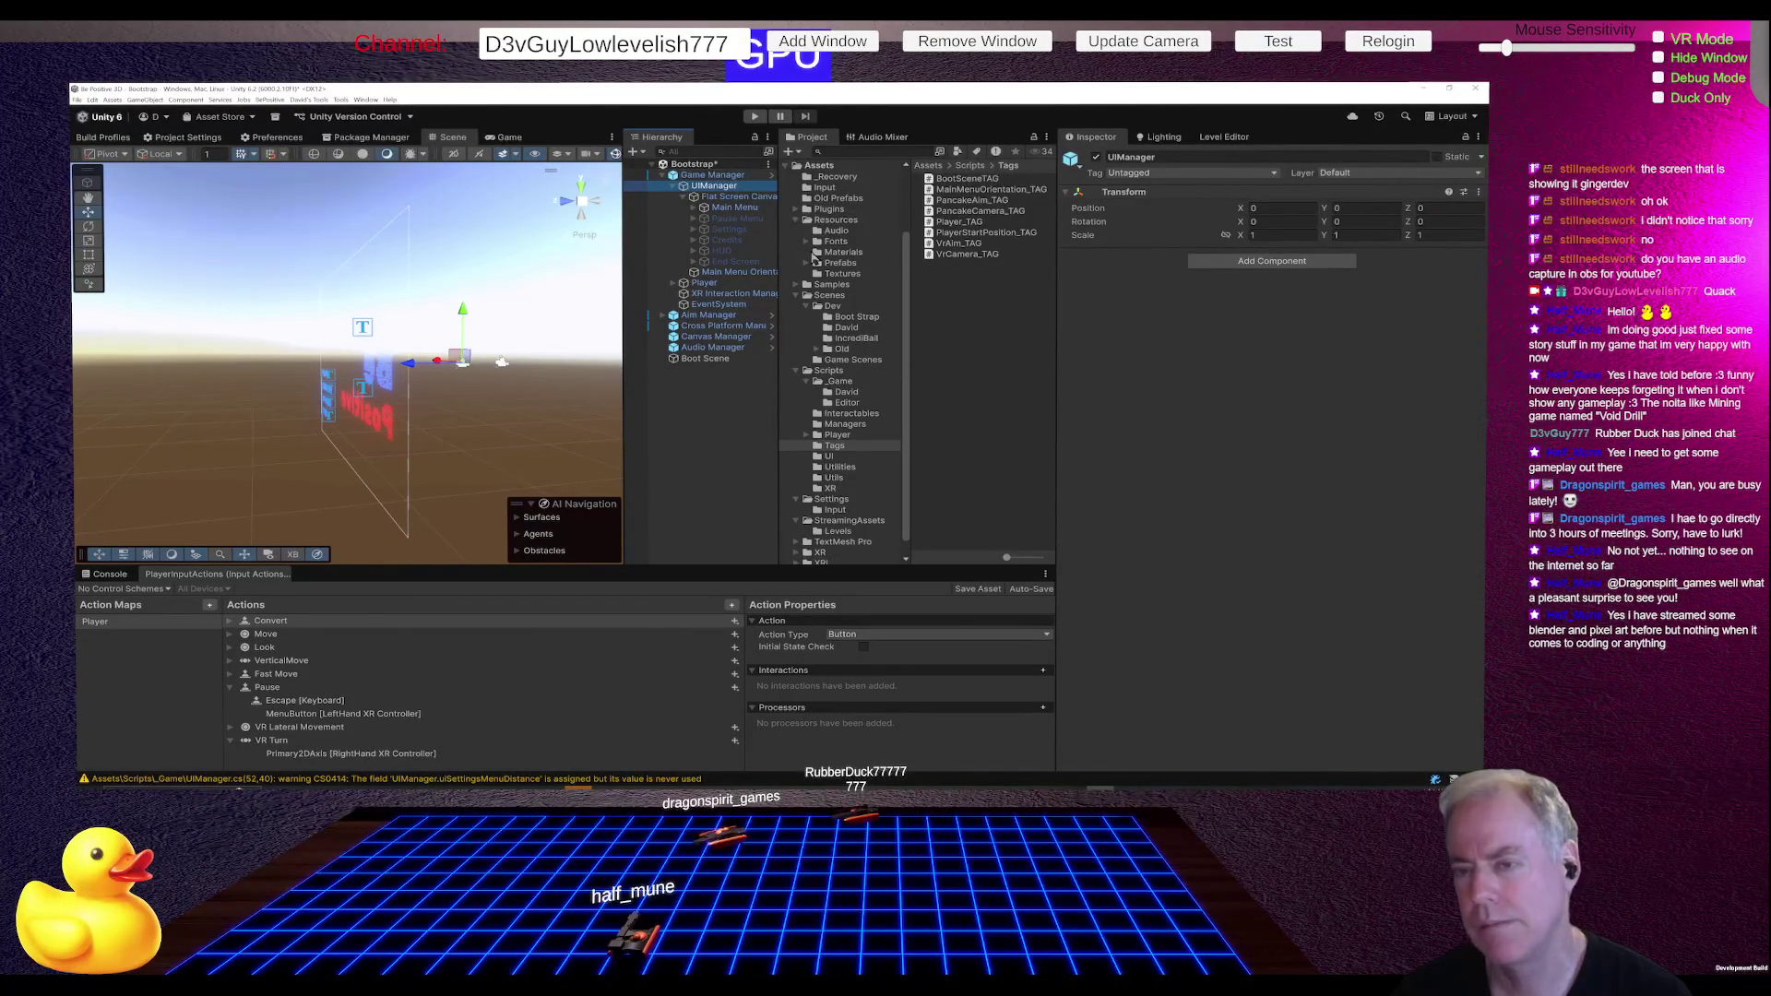
left_click(742, 197)
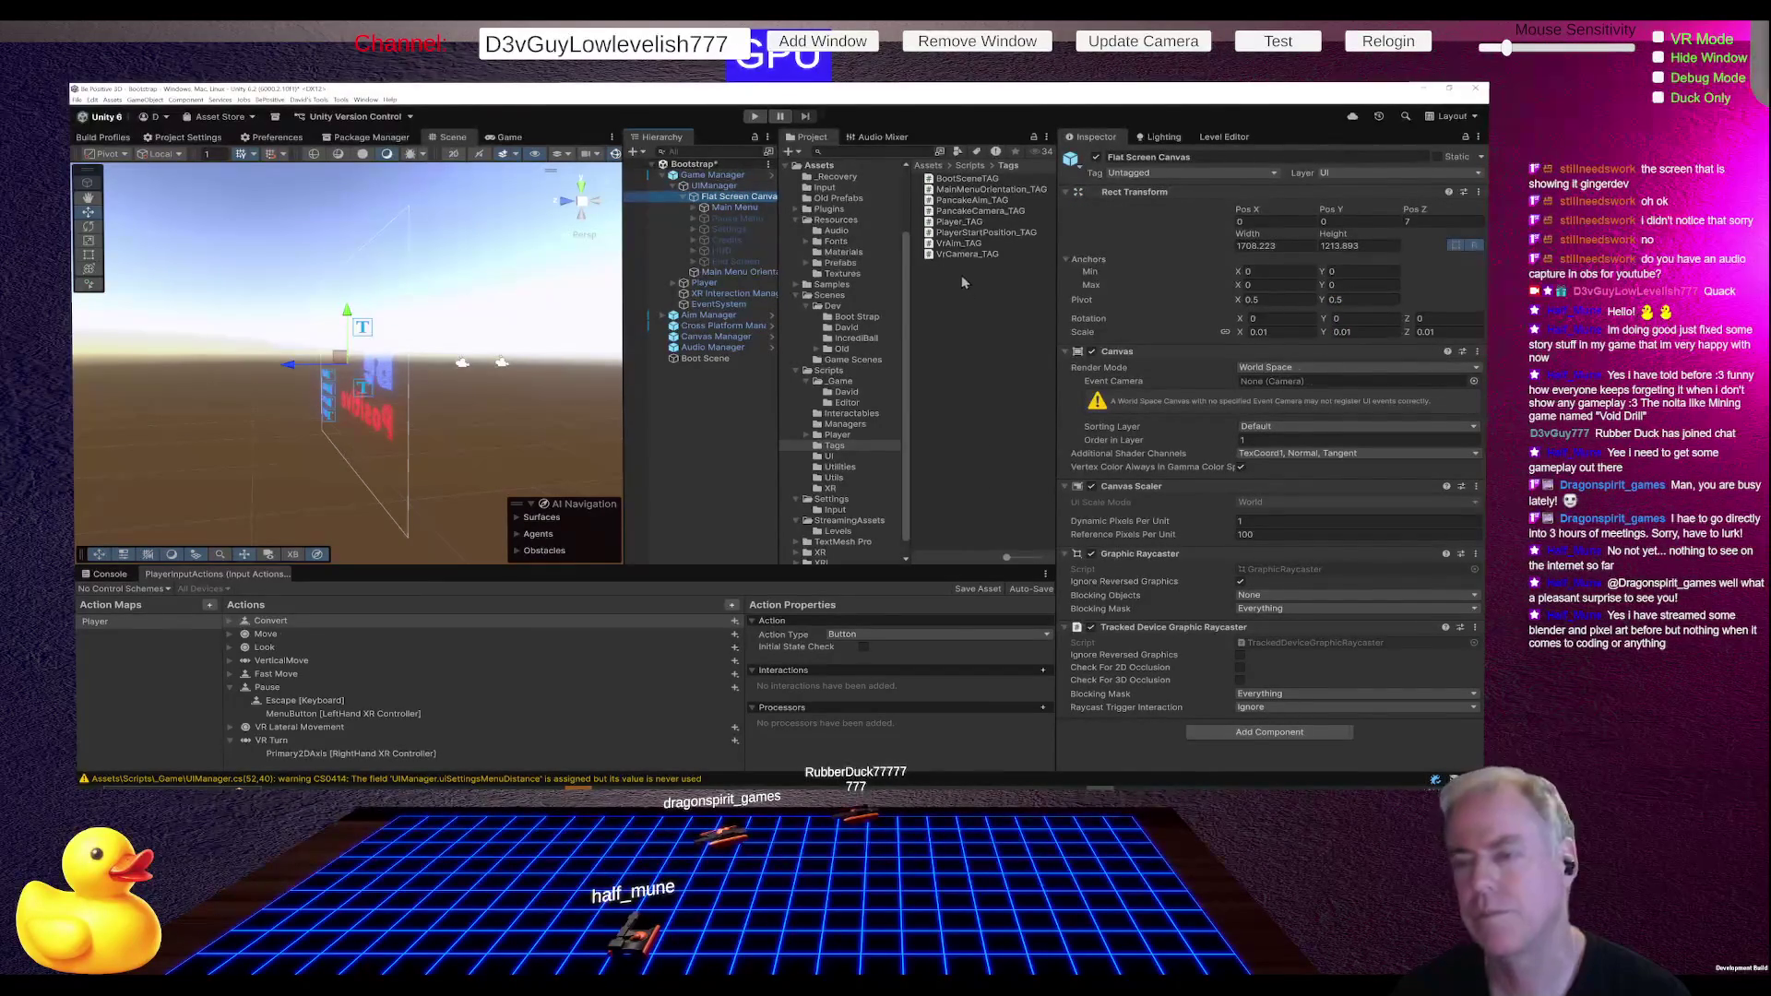
left_click(853, 393)
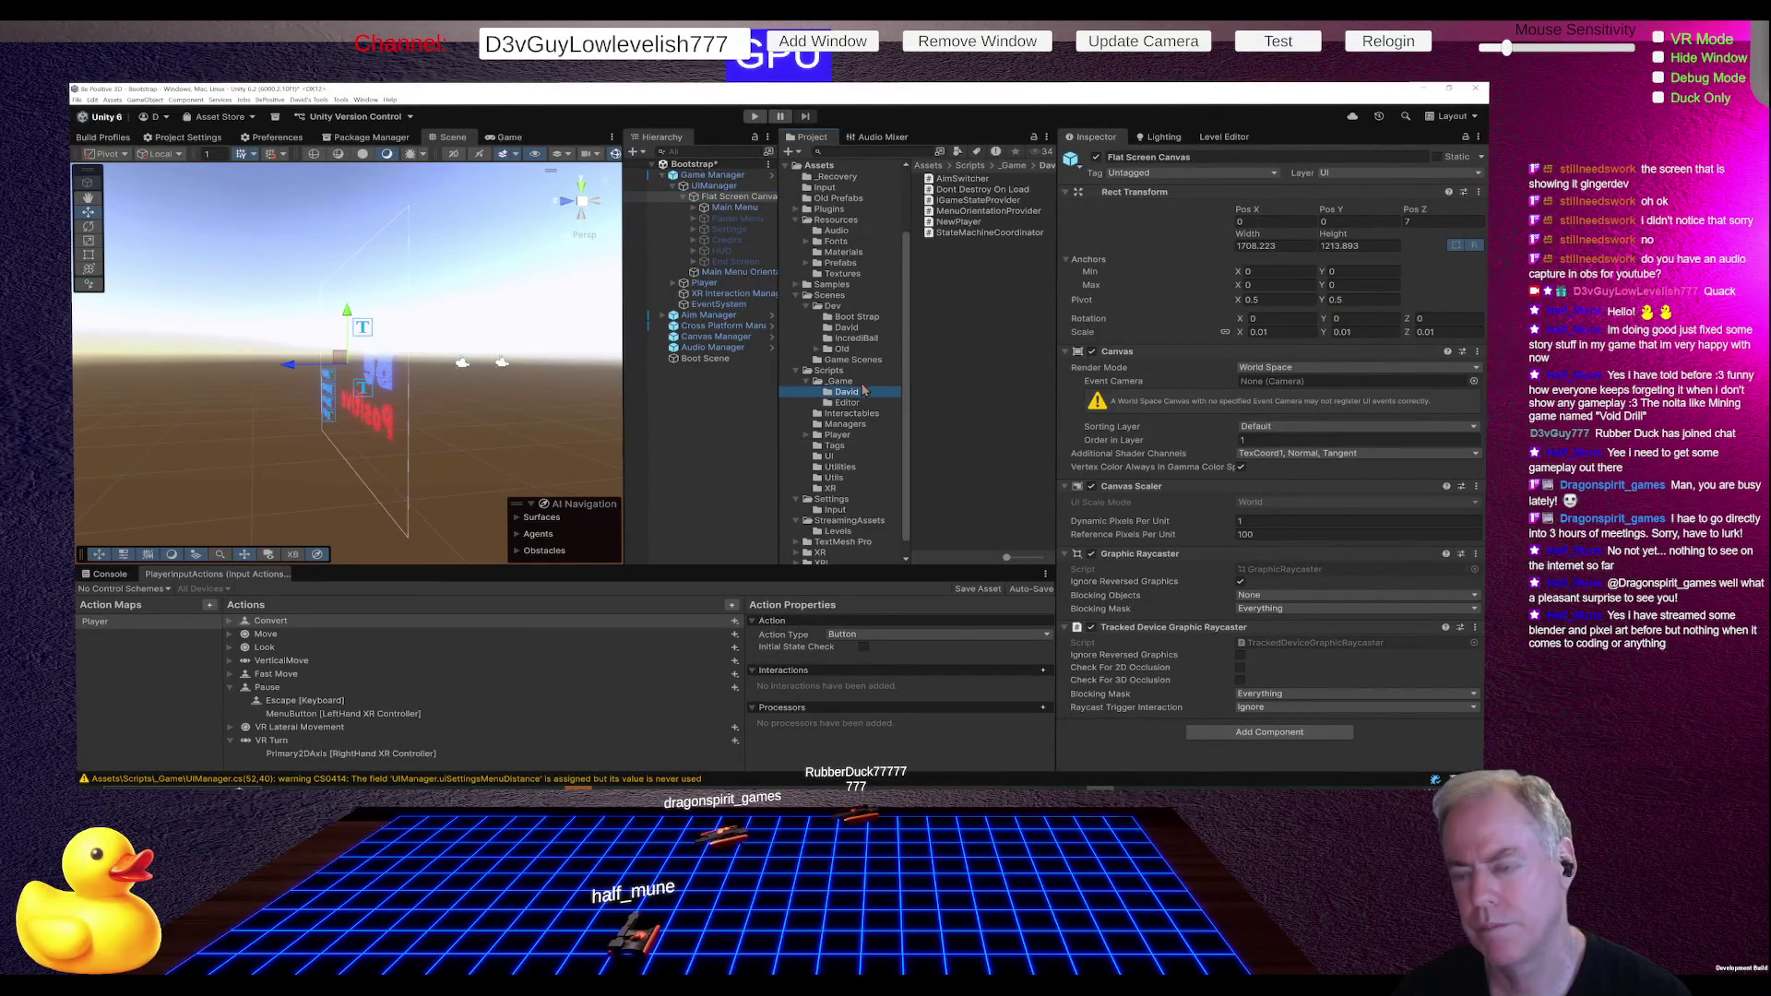
- Create a MonoBehaviour script in Scripts/_Game/David and name it MenuCanvas
right_click(953, 304)
mouse_move(983, 310)
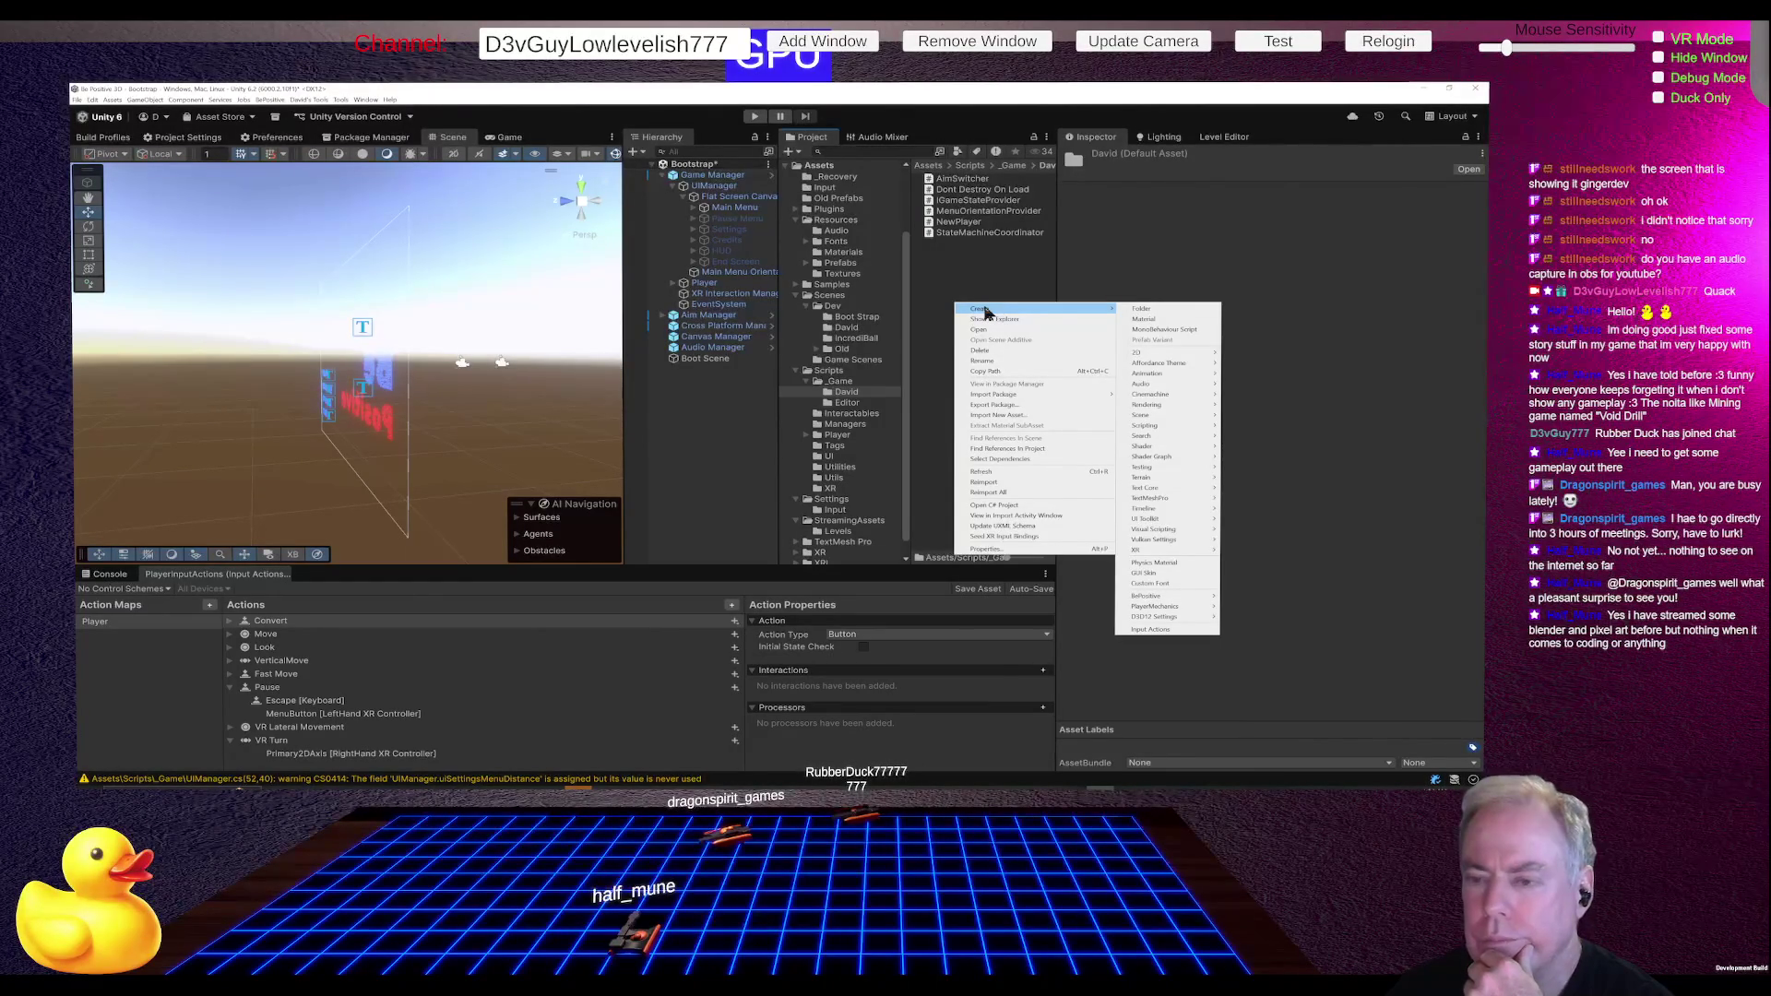
left_click(1143, 332)
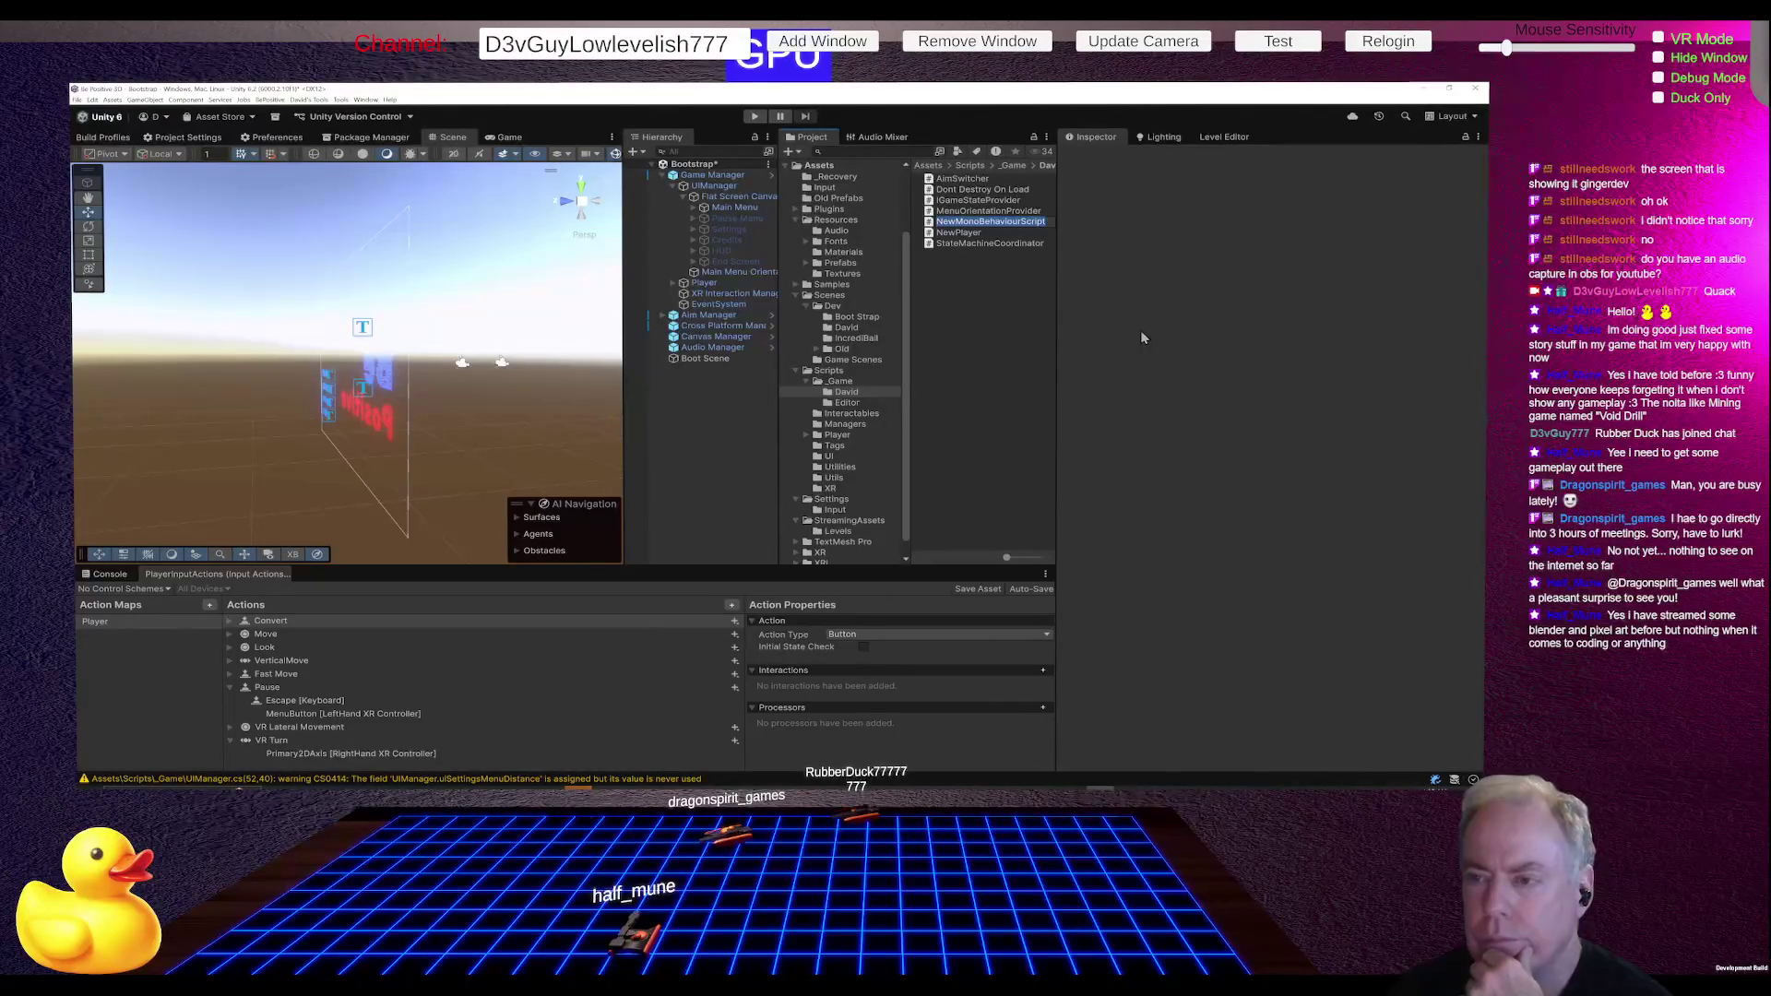
type("MainMenu")
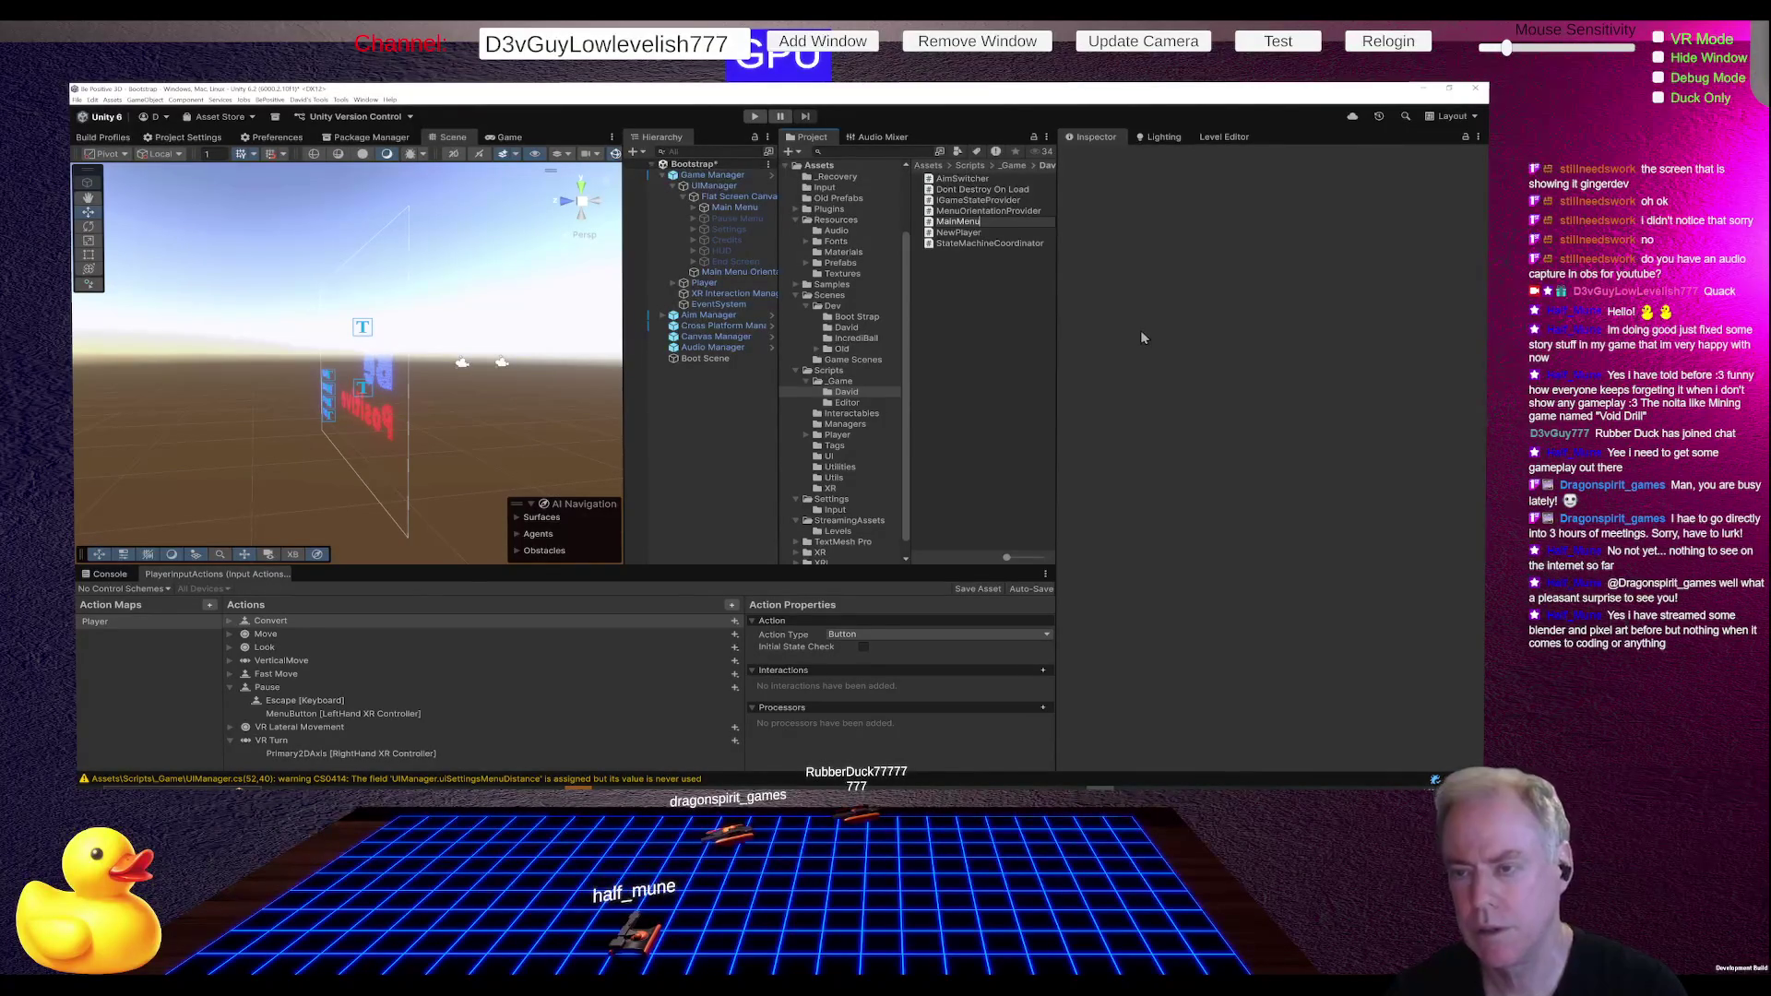
key("BackSpace")
key("BackSpace")
key("BackSpace")
key("BackSpace")
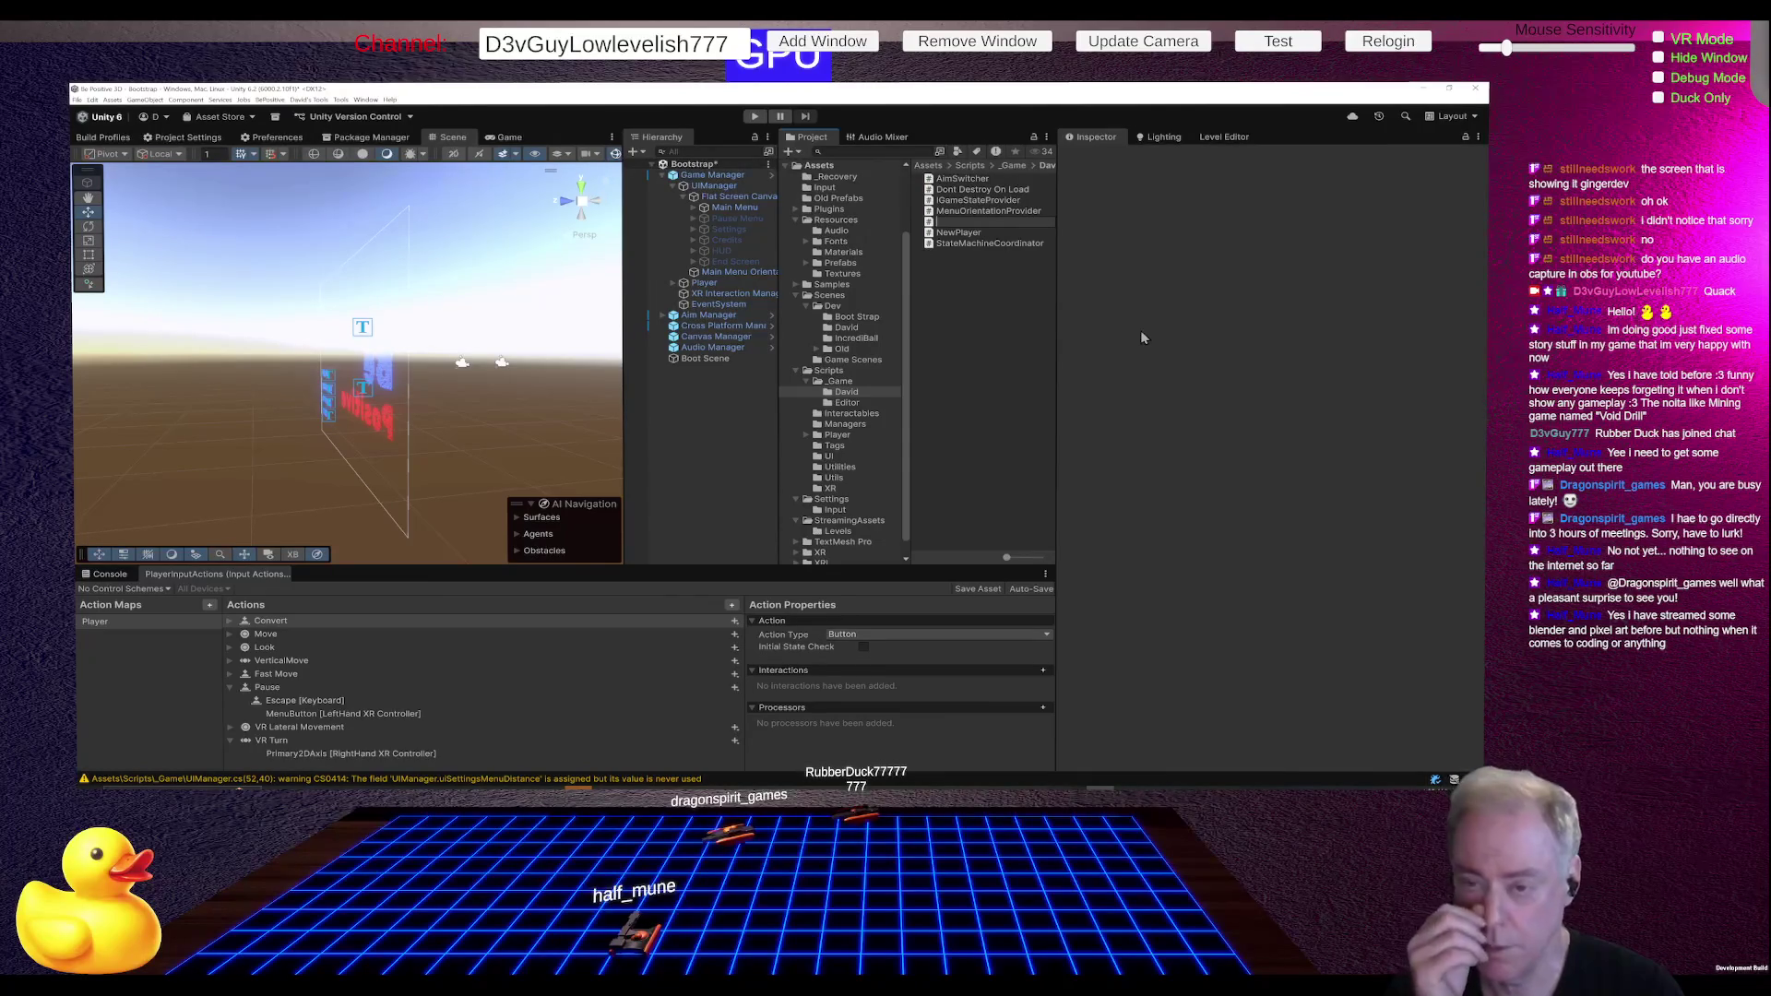
type("M")
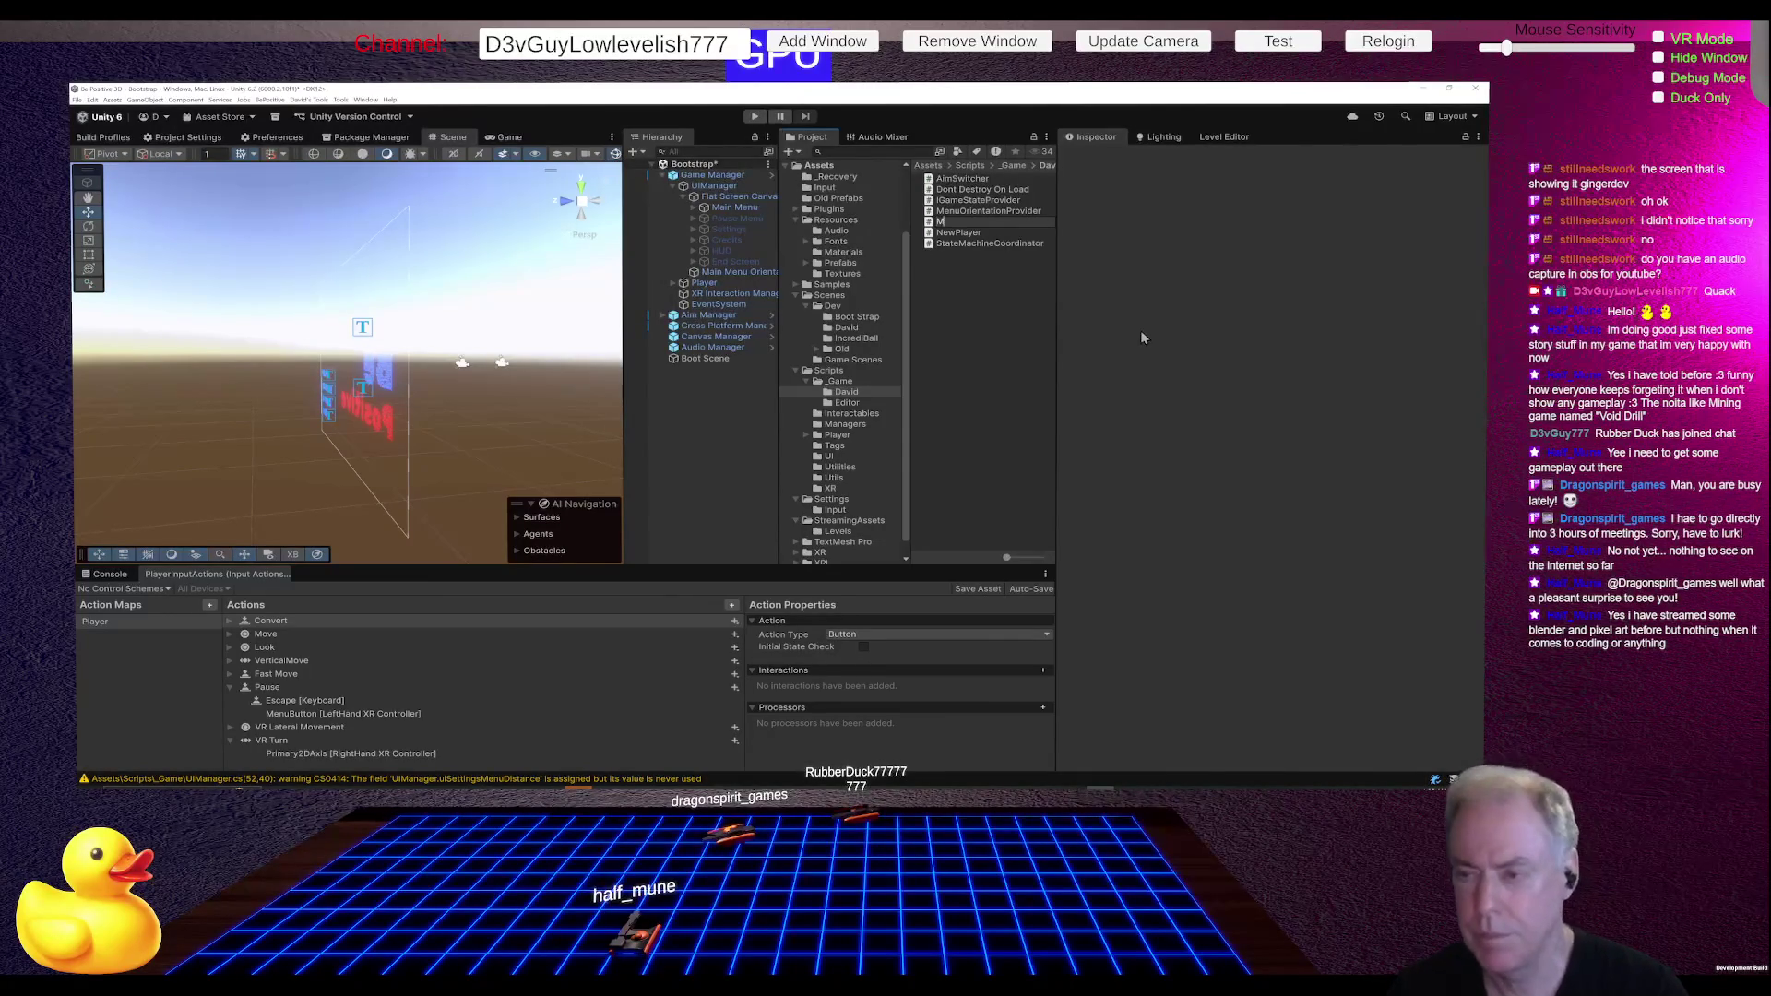
type("enuCanvas")
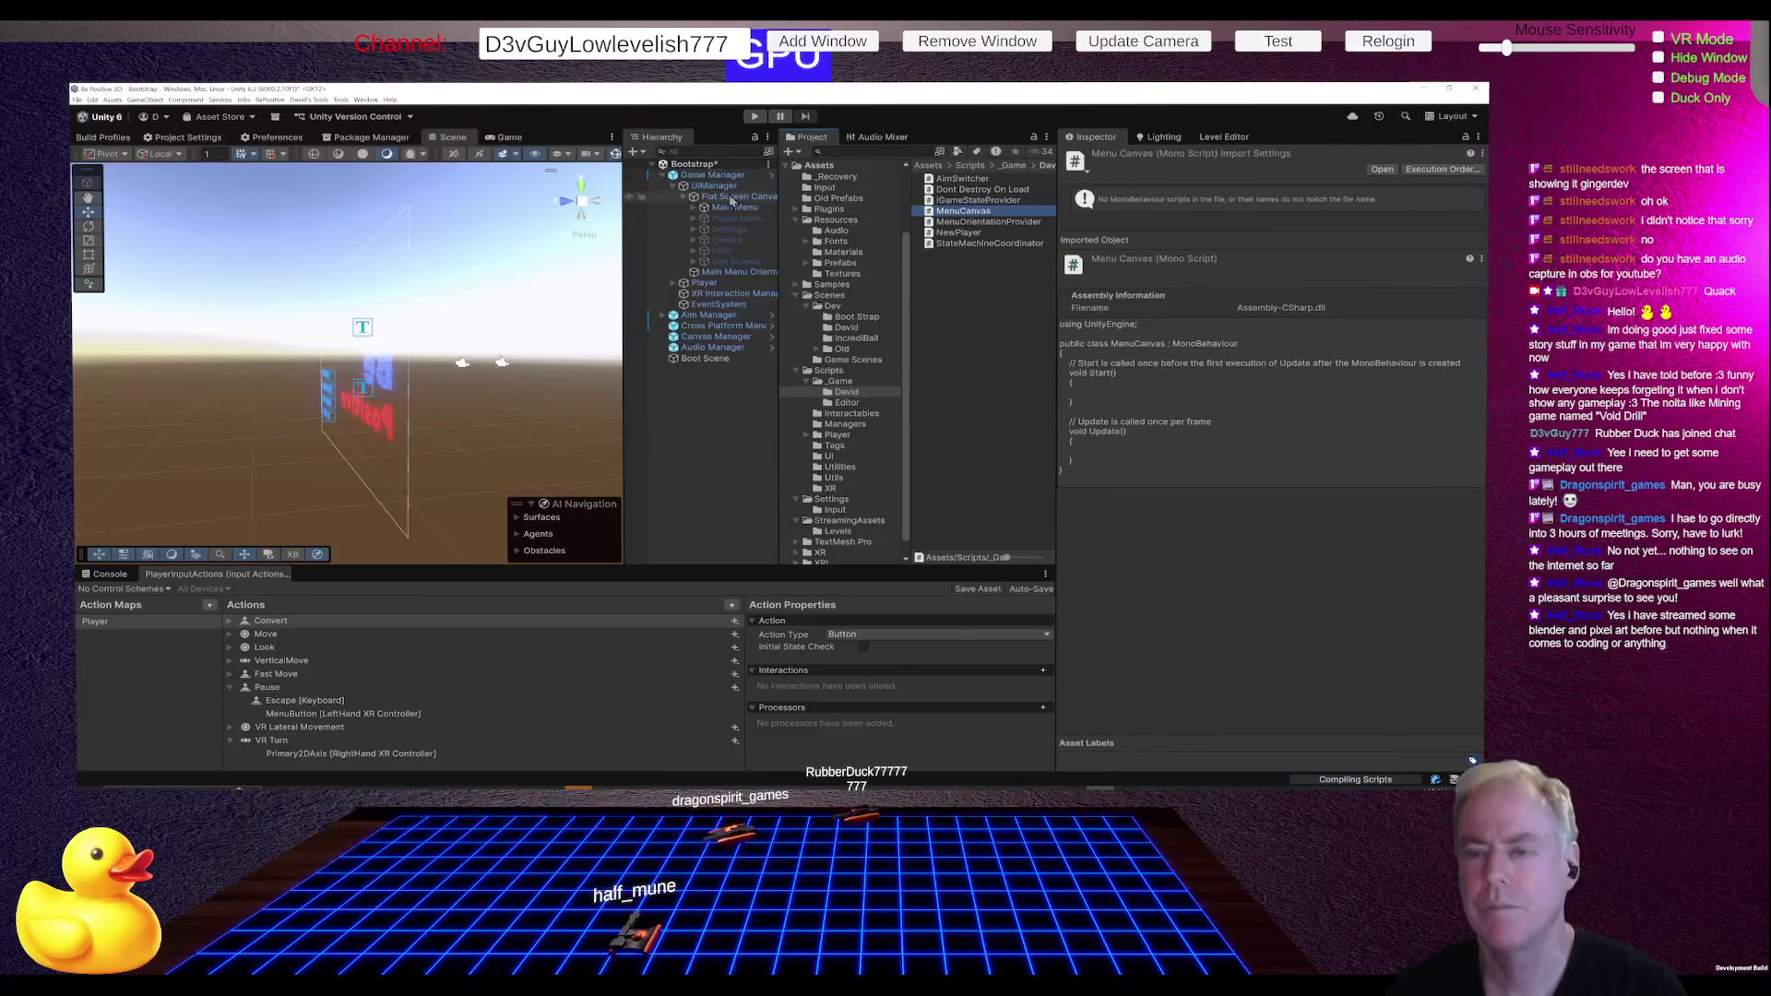
- Rename the Flat Screen Canvas object to Menu Canvas and bring up the Add Component search
left_click(728, 197)
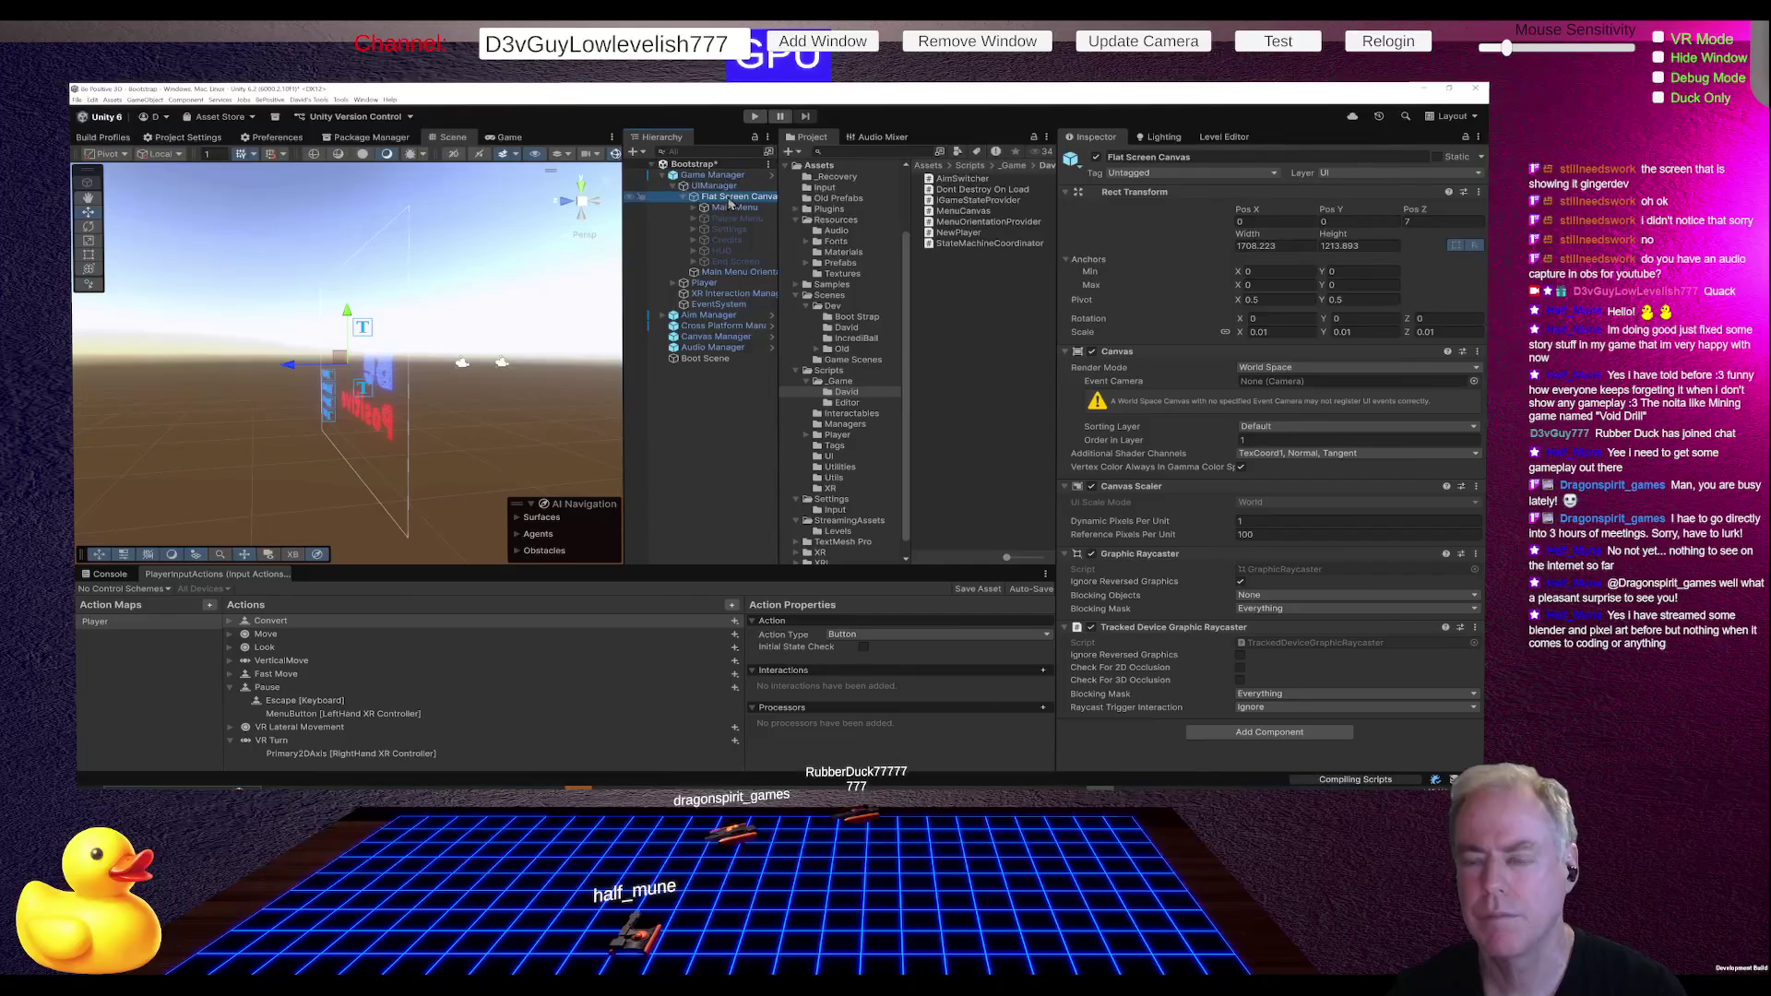
left_click(728, 197)
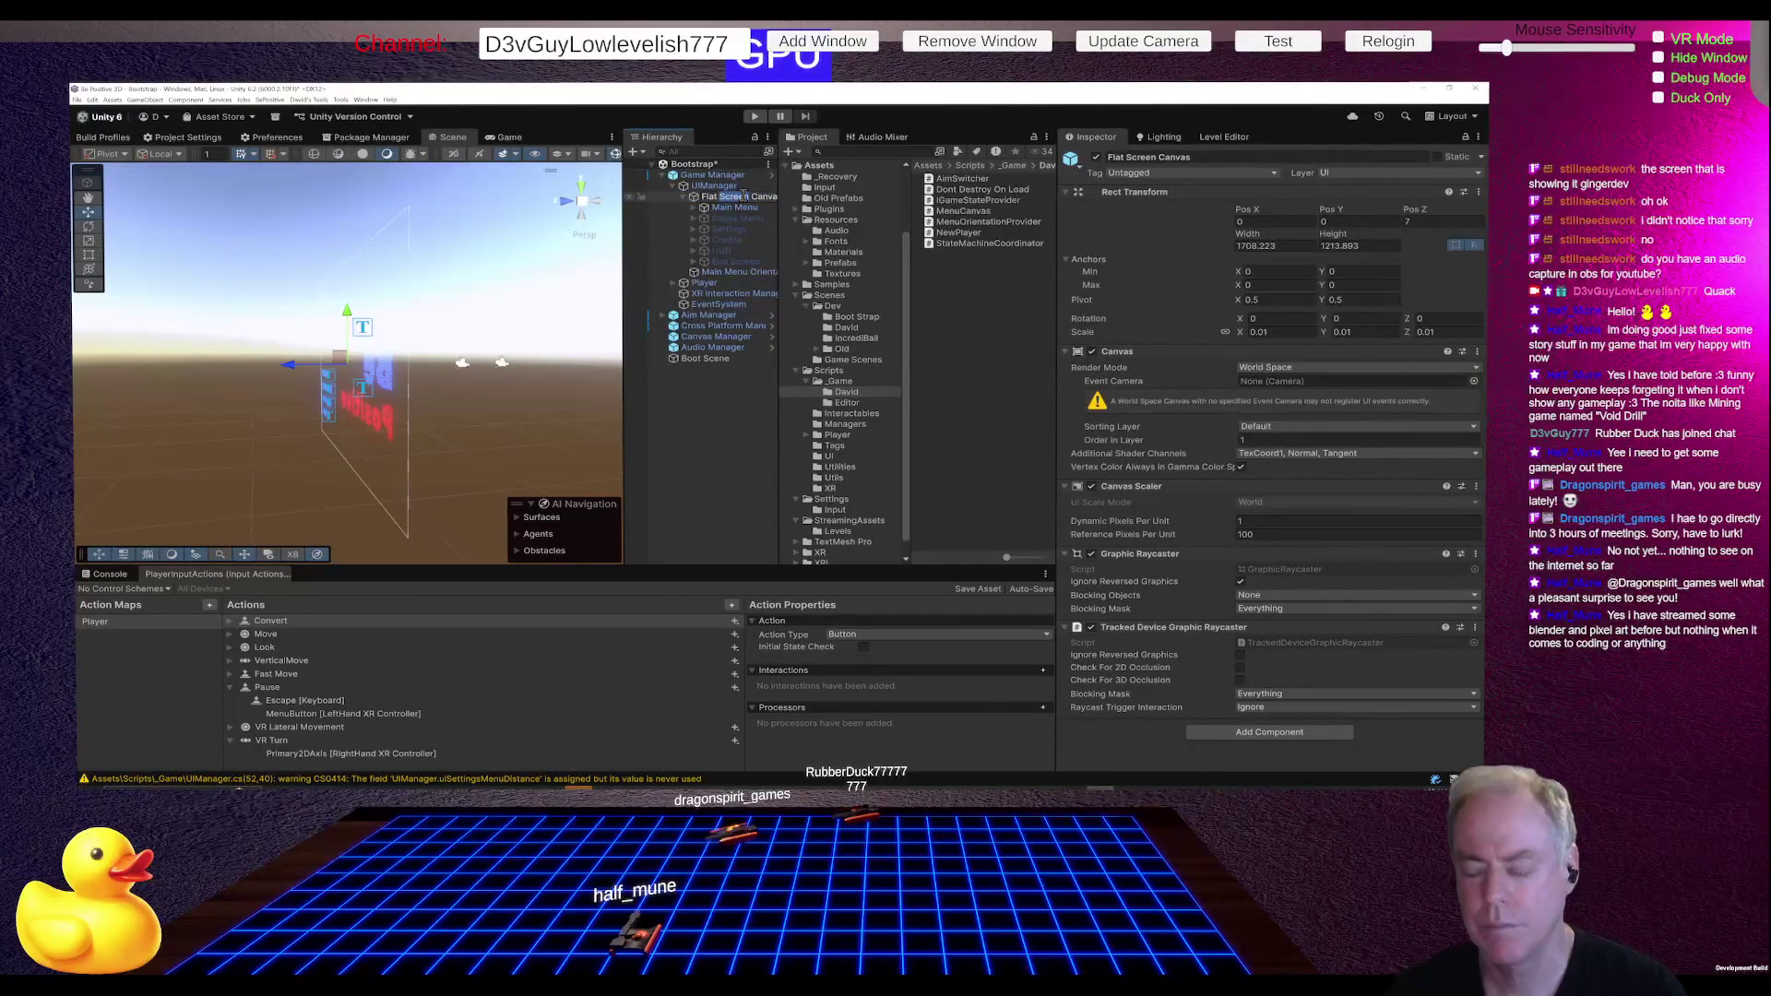
type("CanvasMenu")
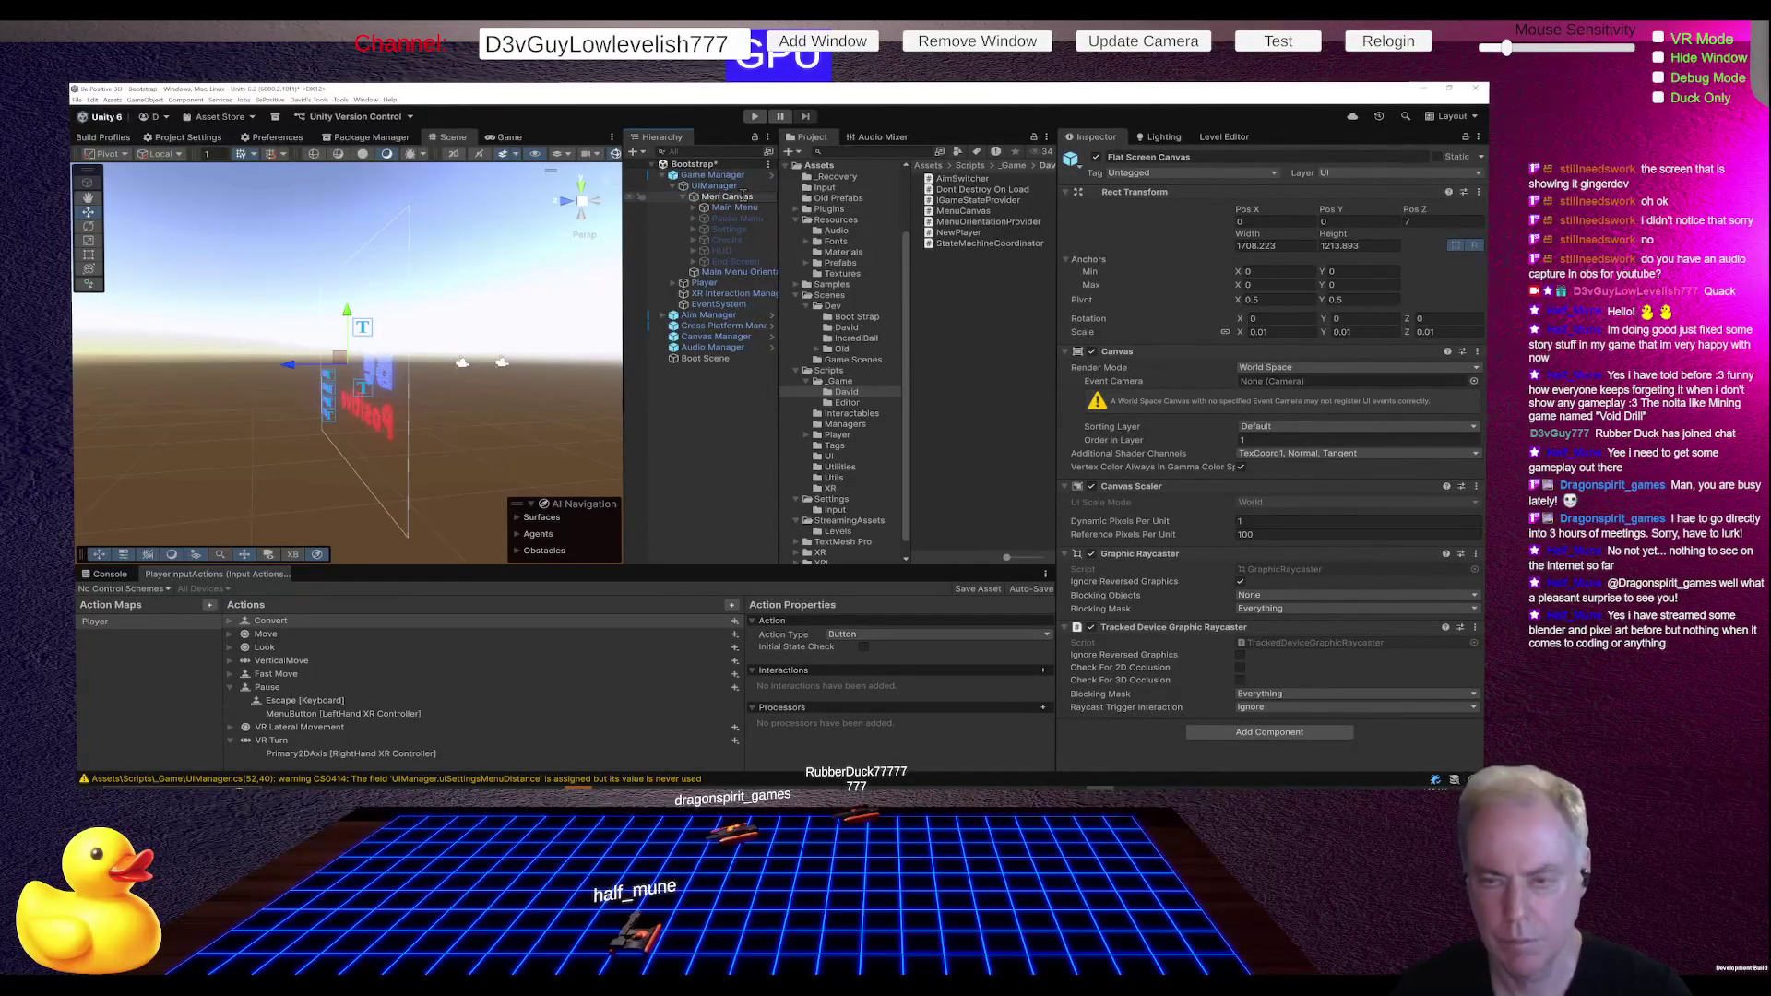
key("Return")
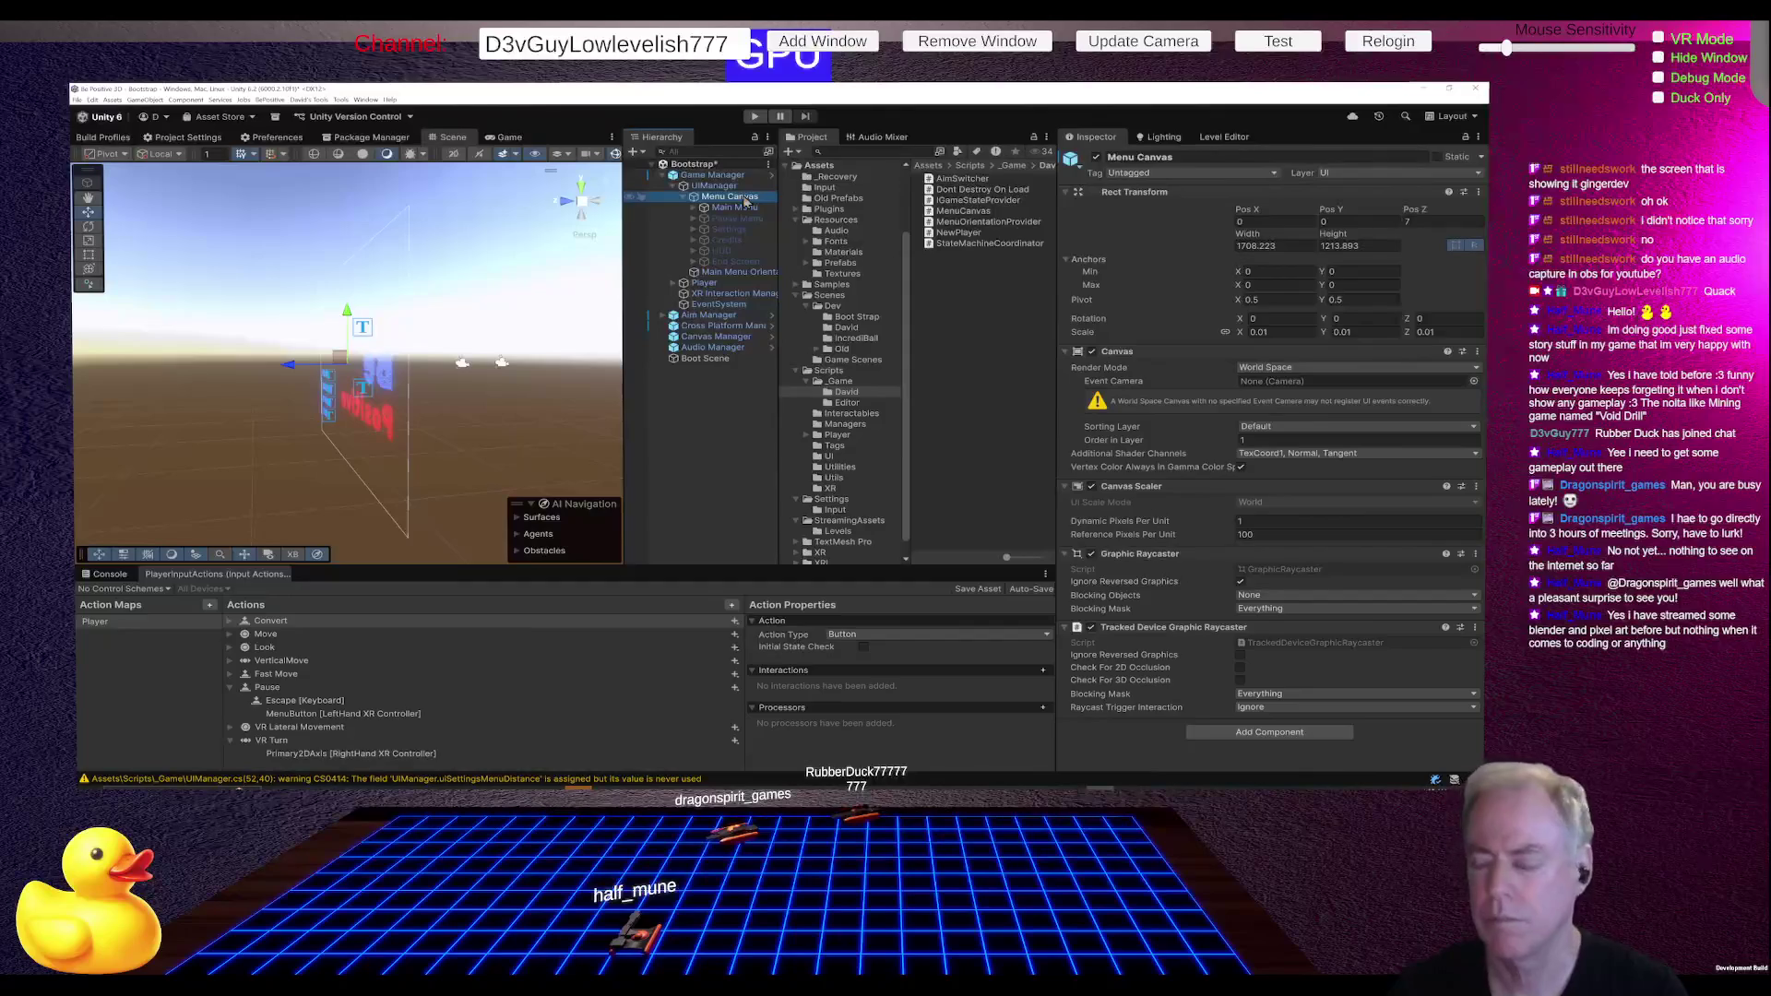
left_click(1301, 731)
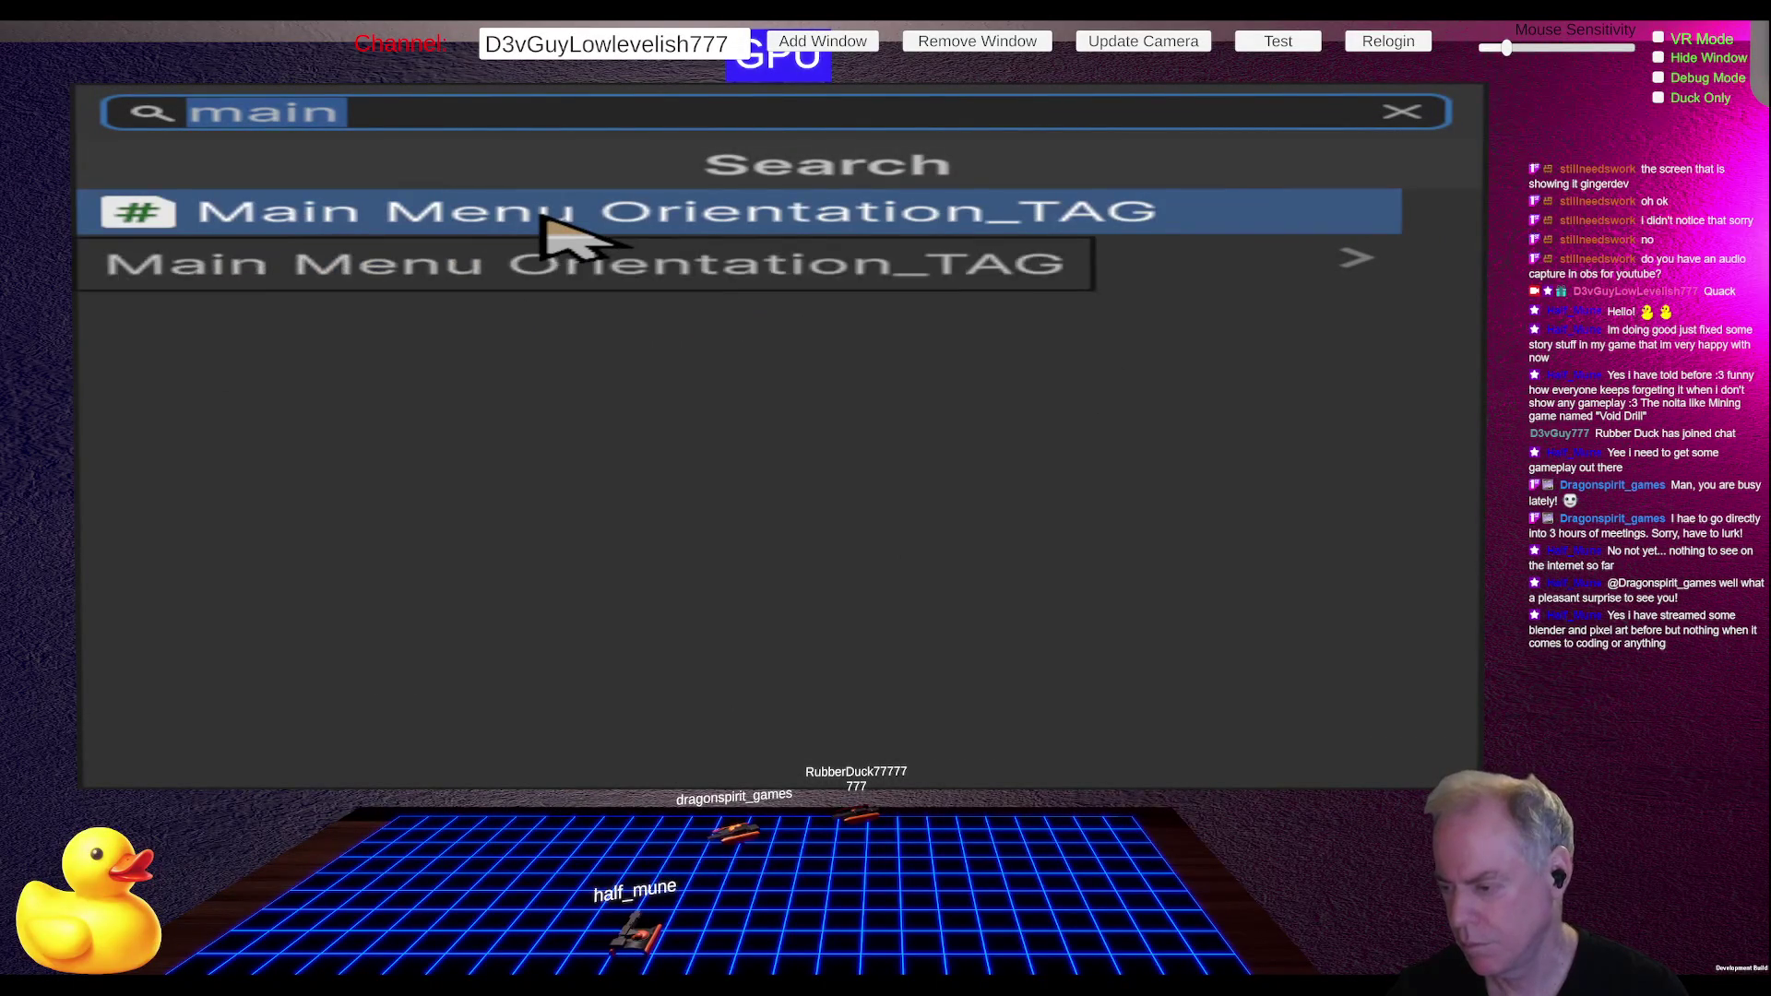
- Add the Menu Canvas script component and apply it to the prefab as an added component
type("M")
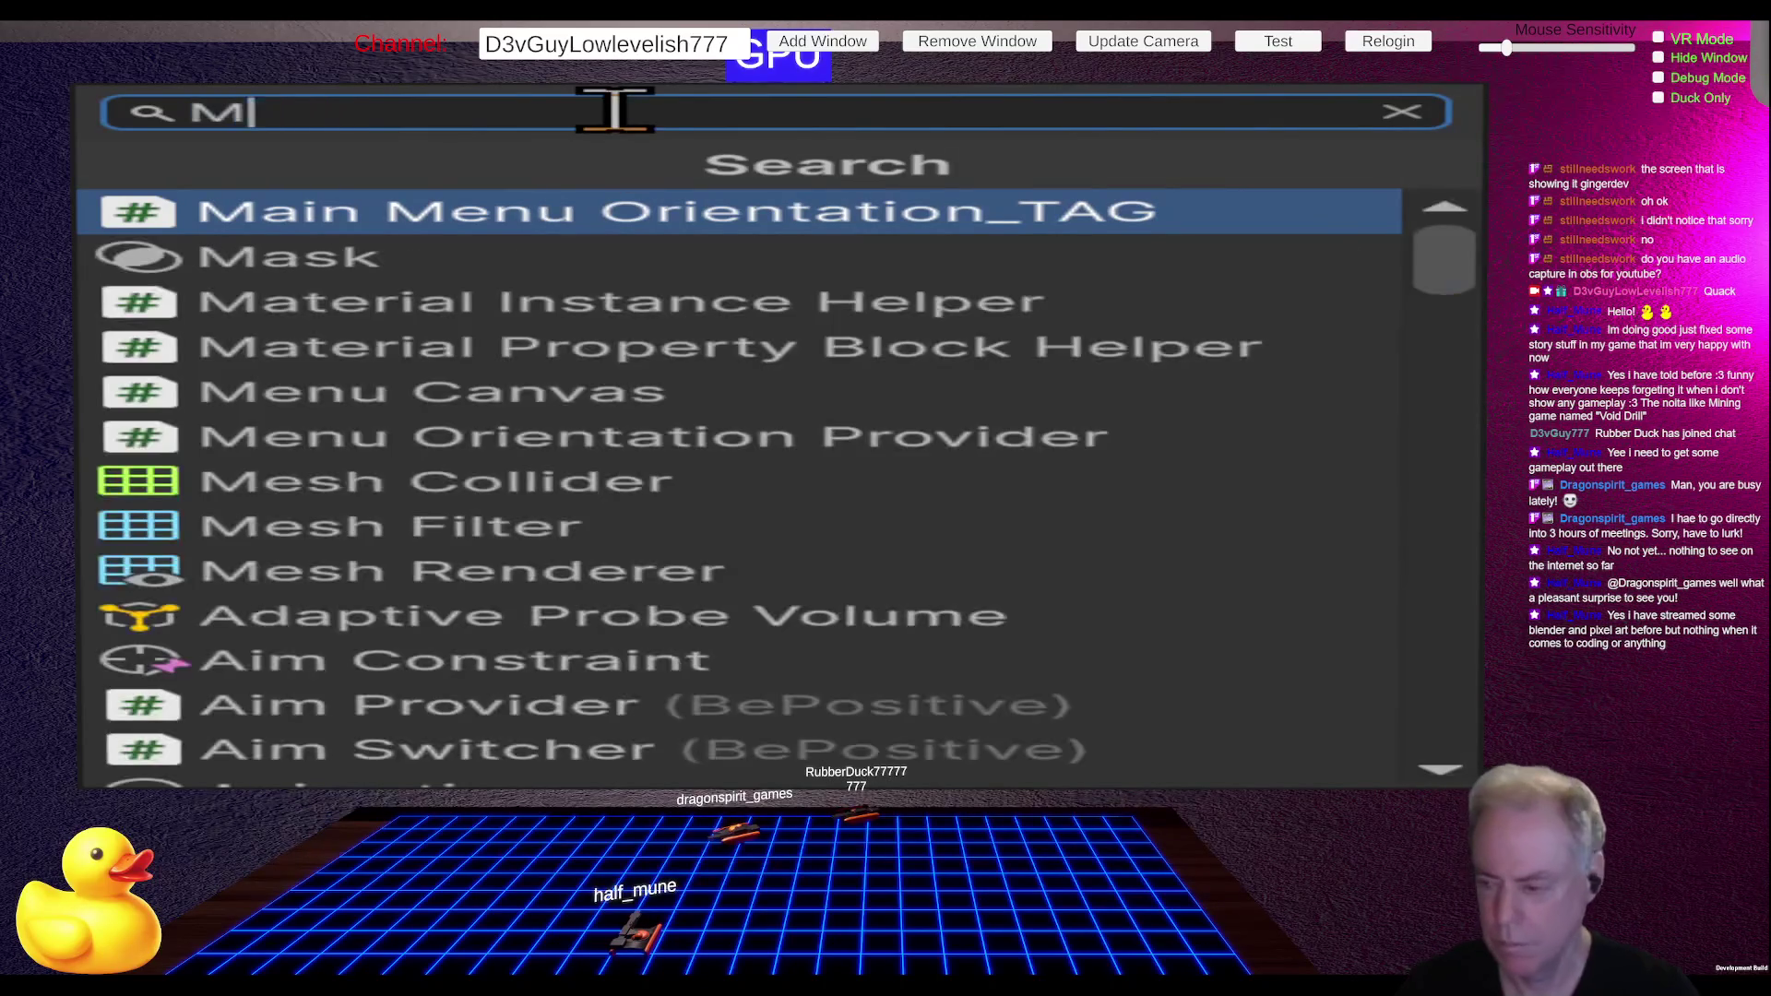
type("enu")
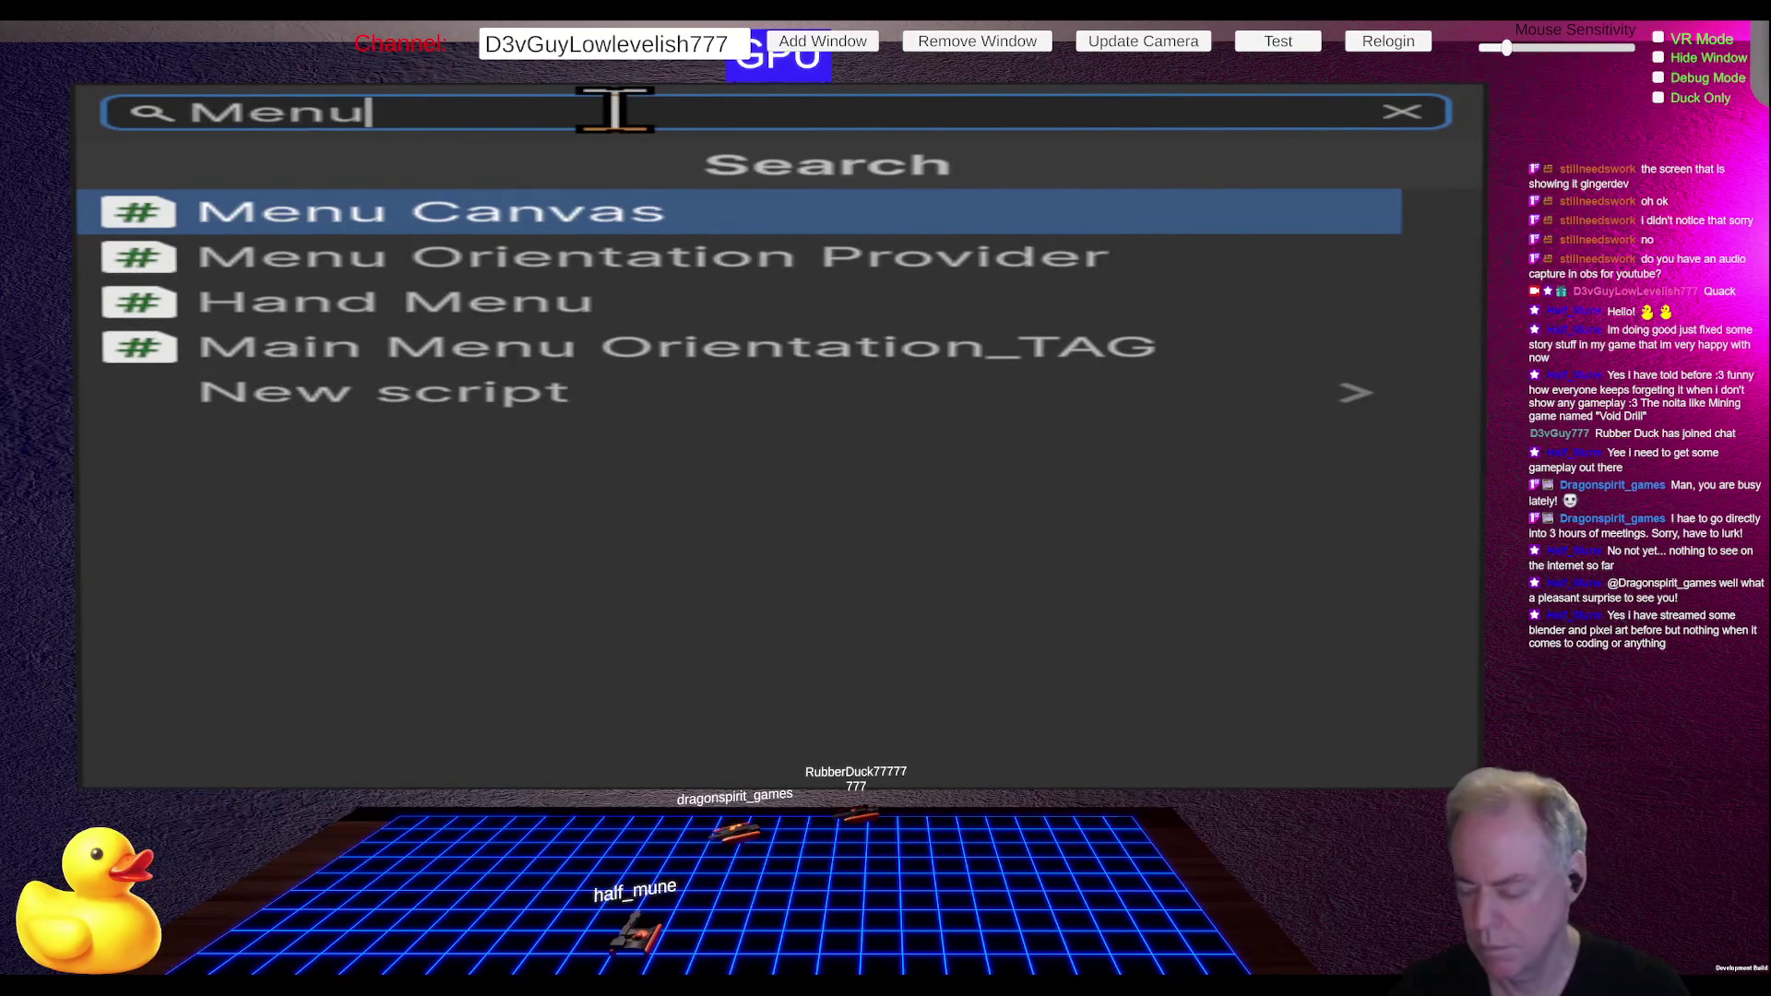
key("Return")
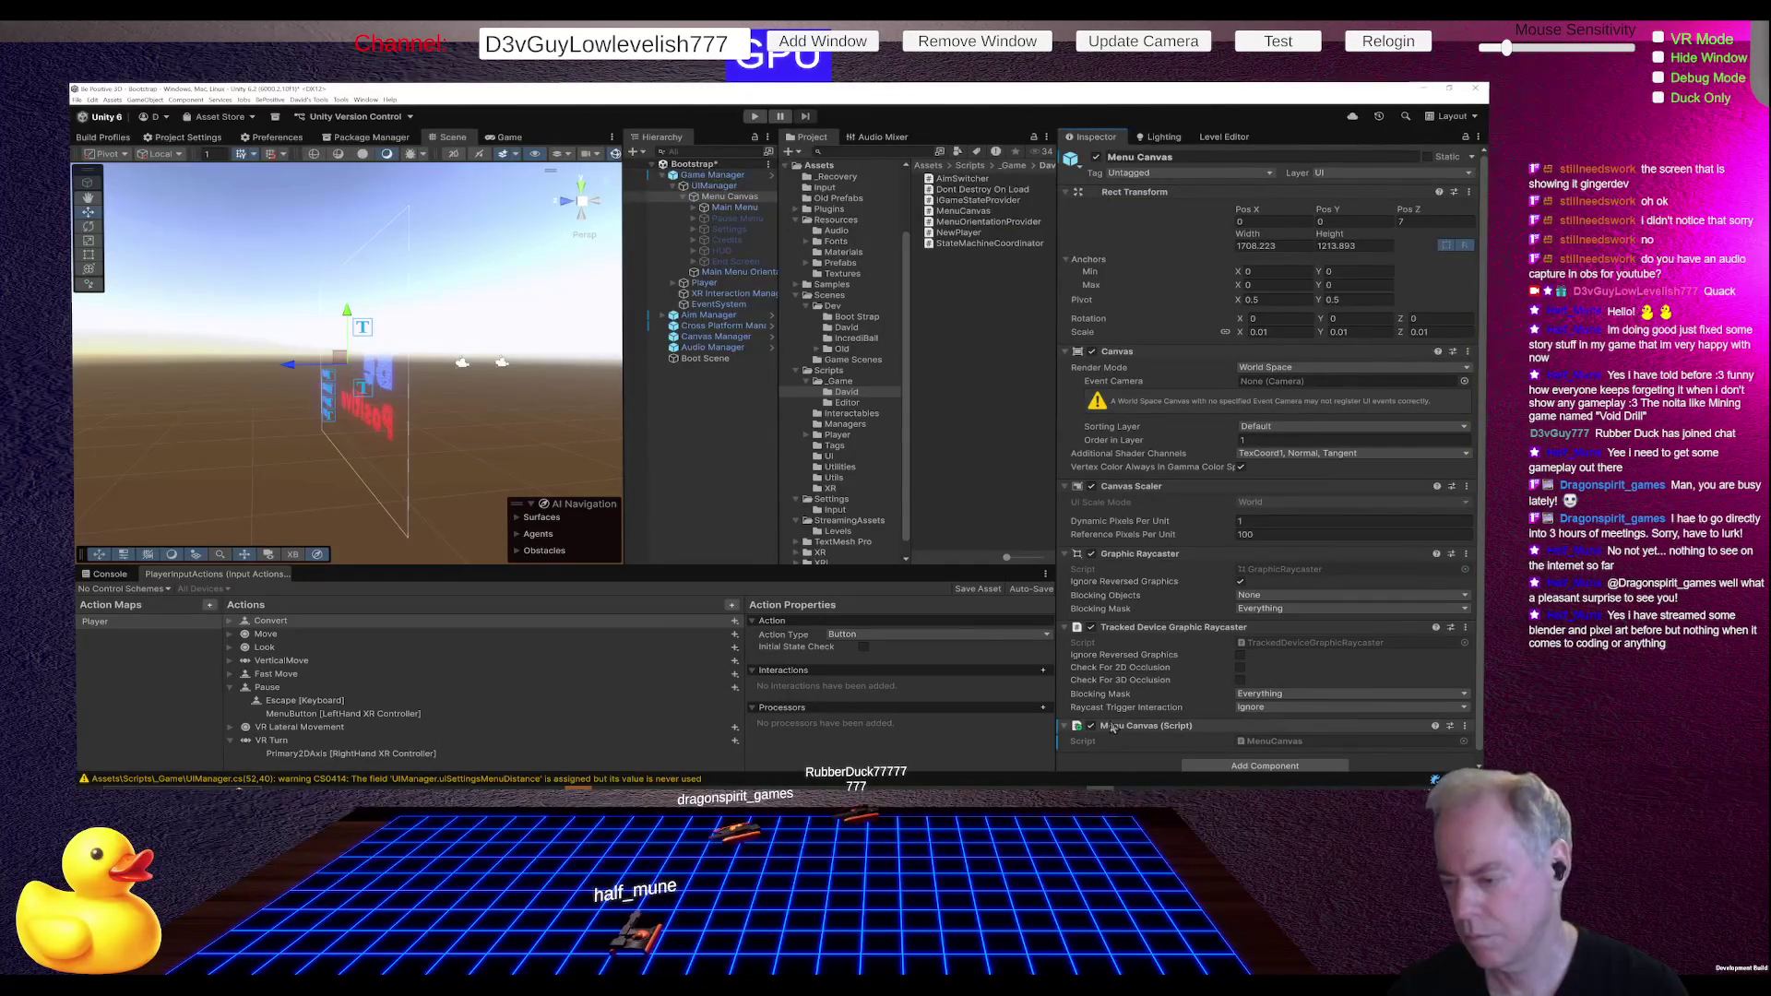
right_click(1114, 727)
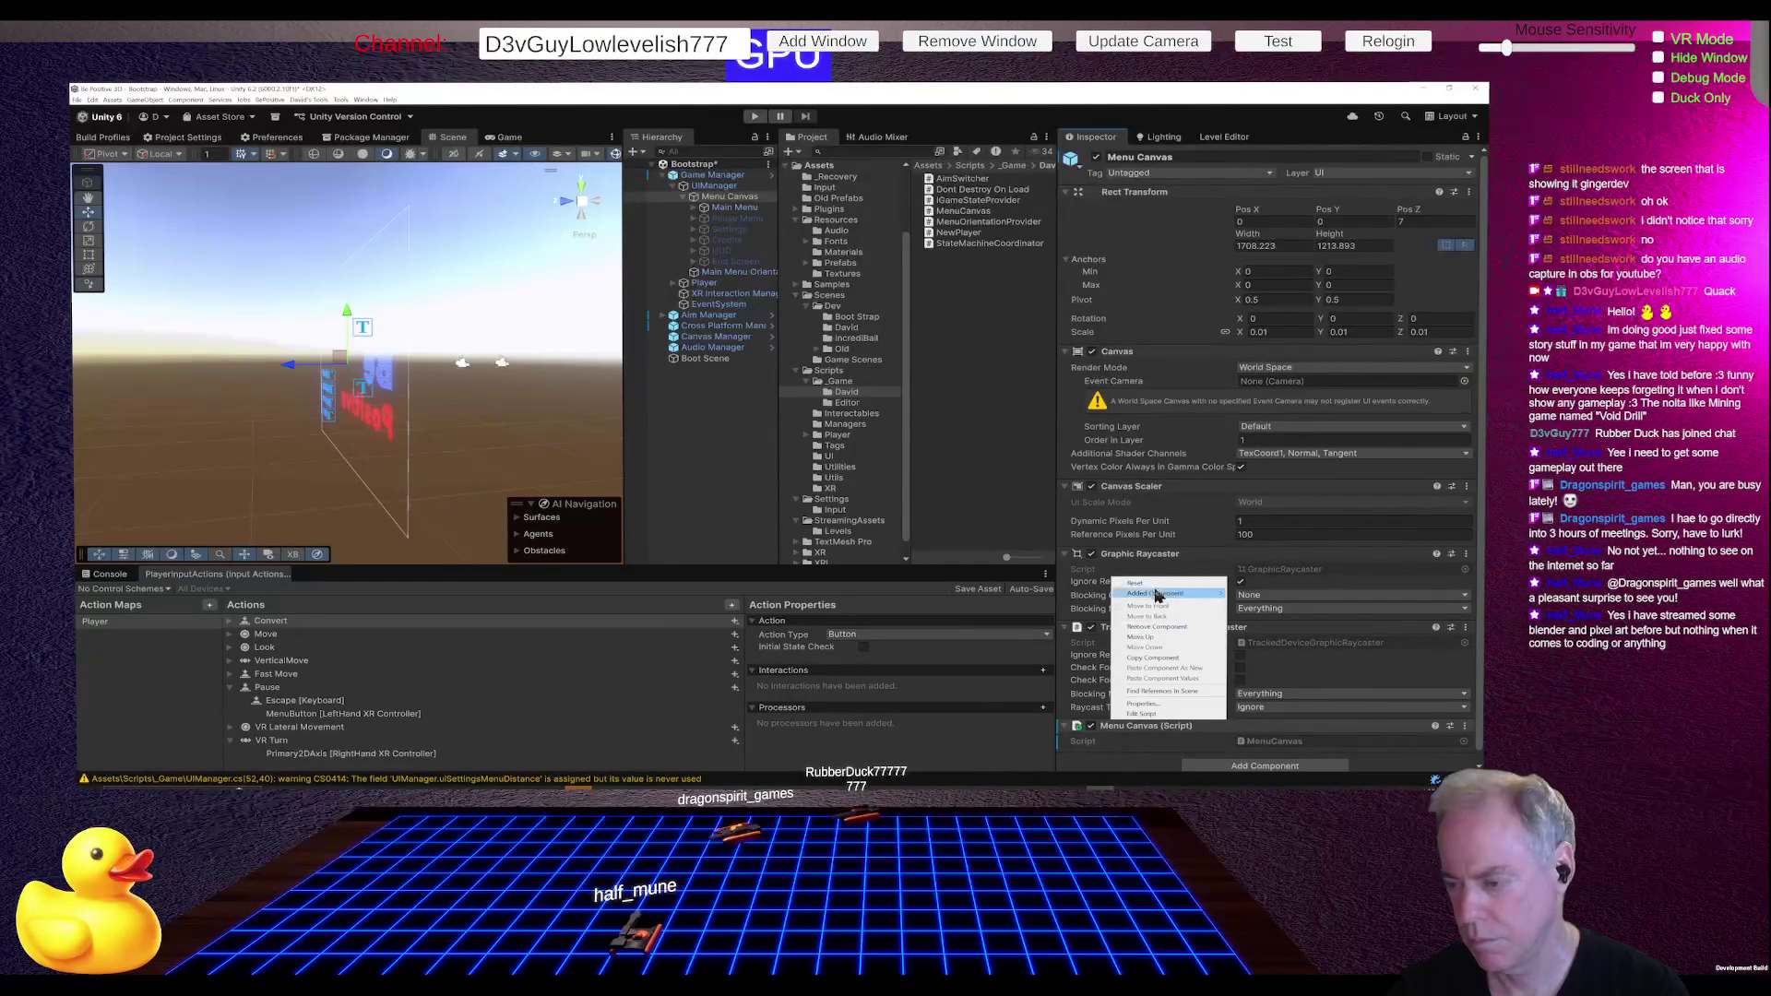
left_click(1264, 595)
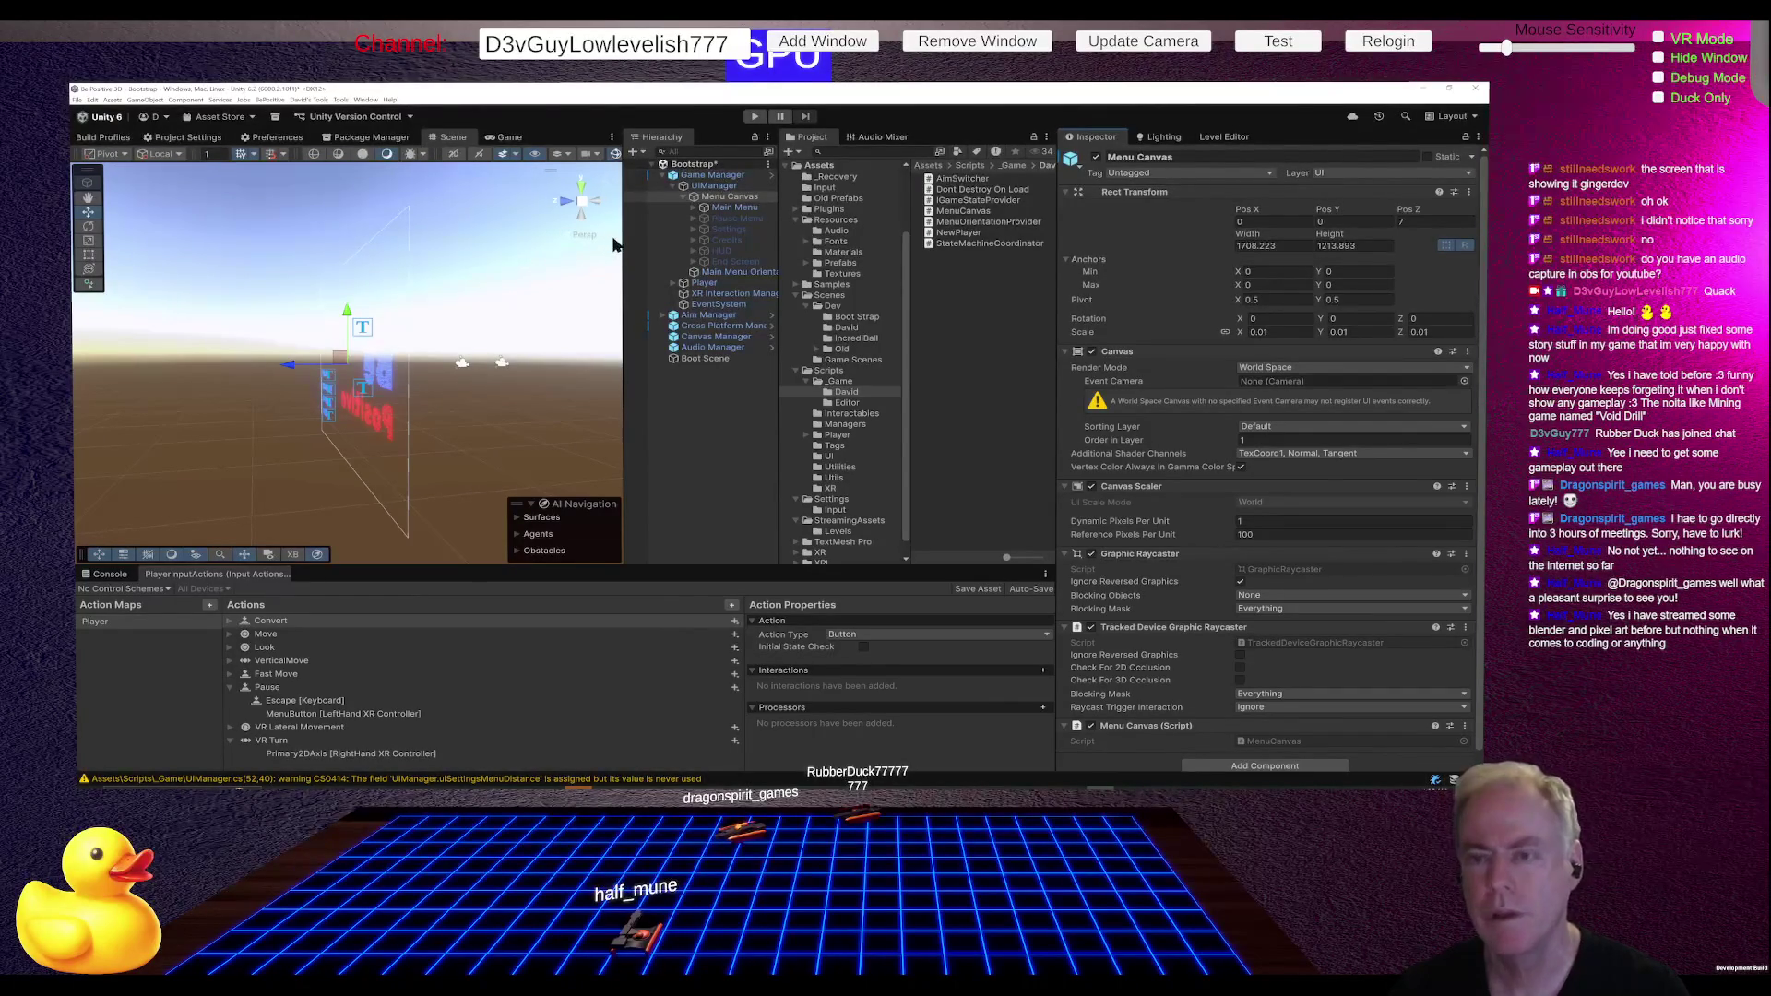
- Open the MenuCanvas script from the David folder in Rider
key("alt+Tab")
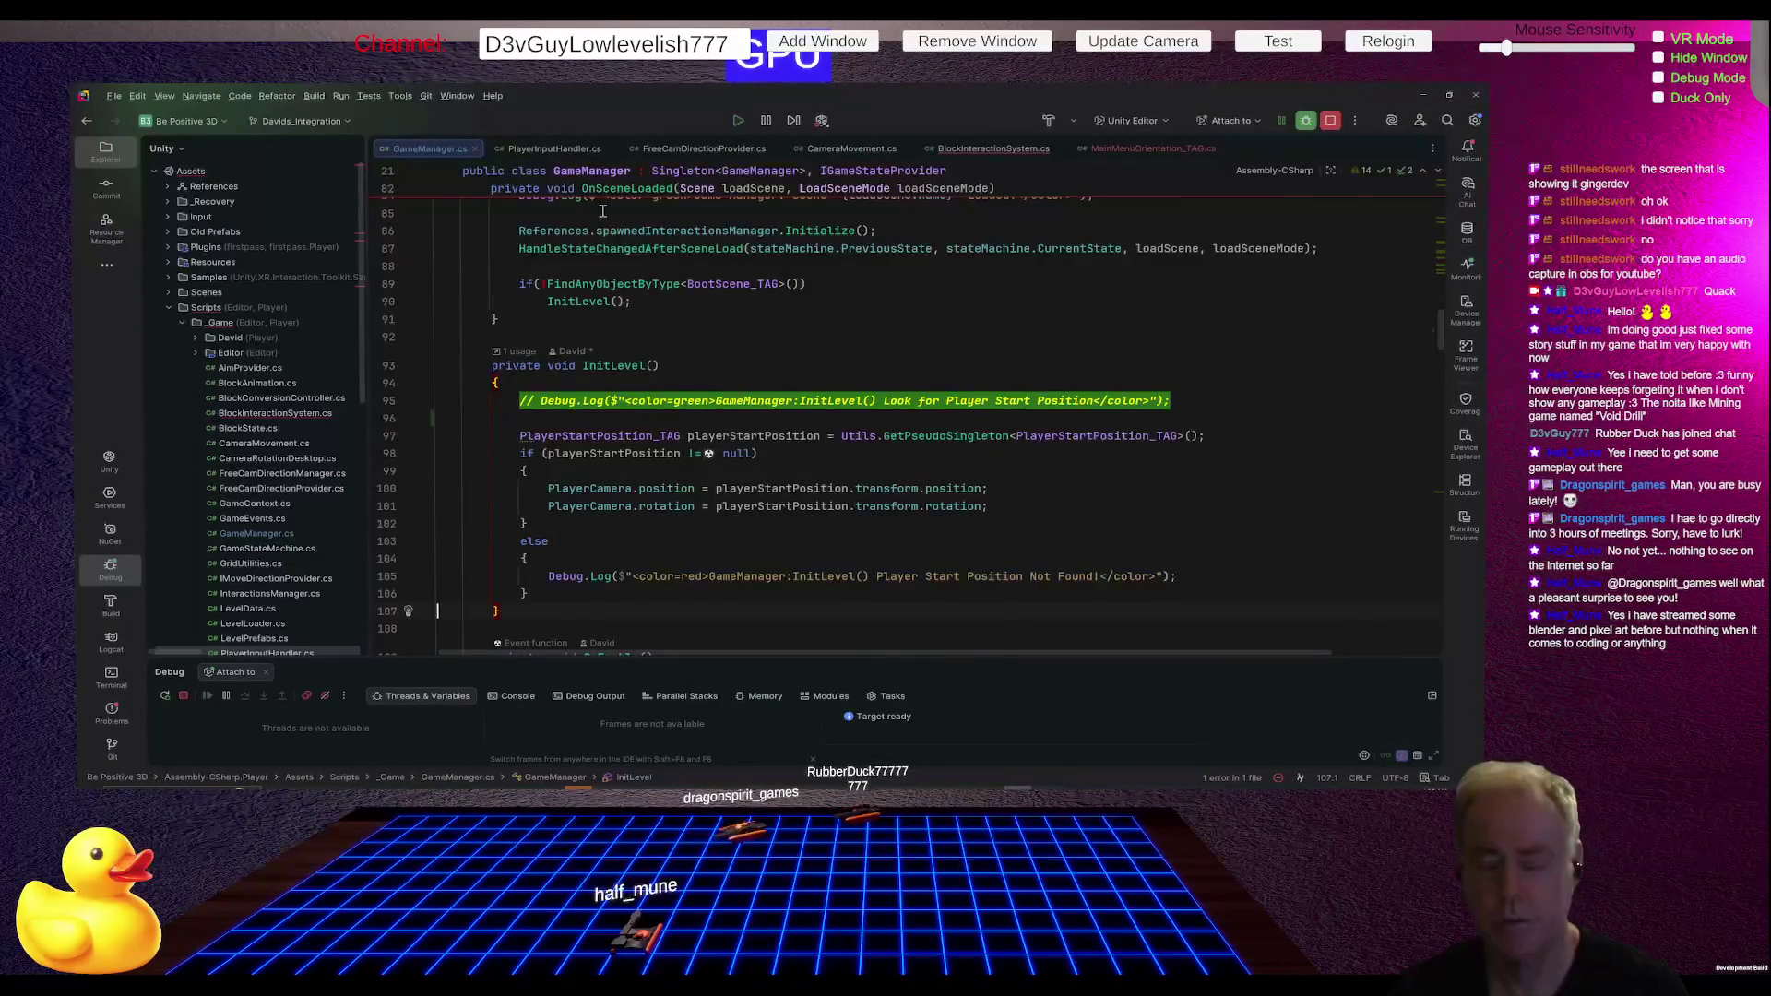
key("alt+Tab")
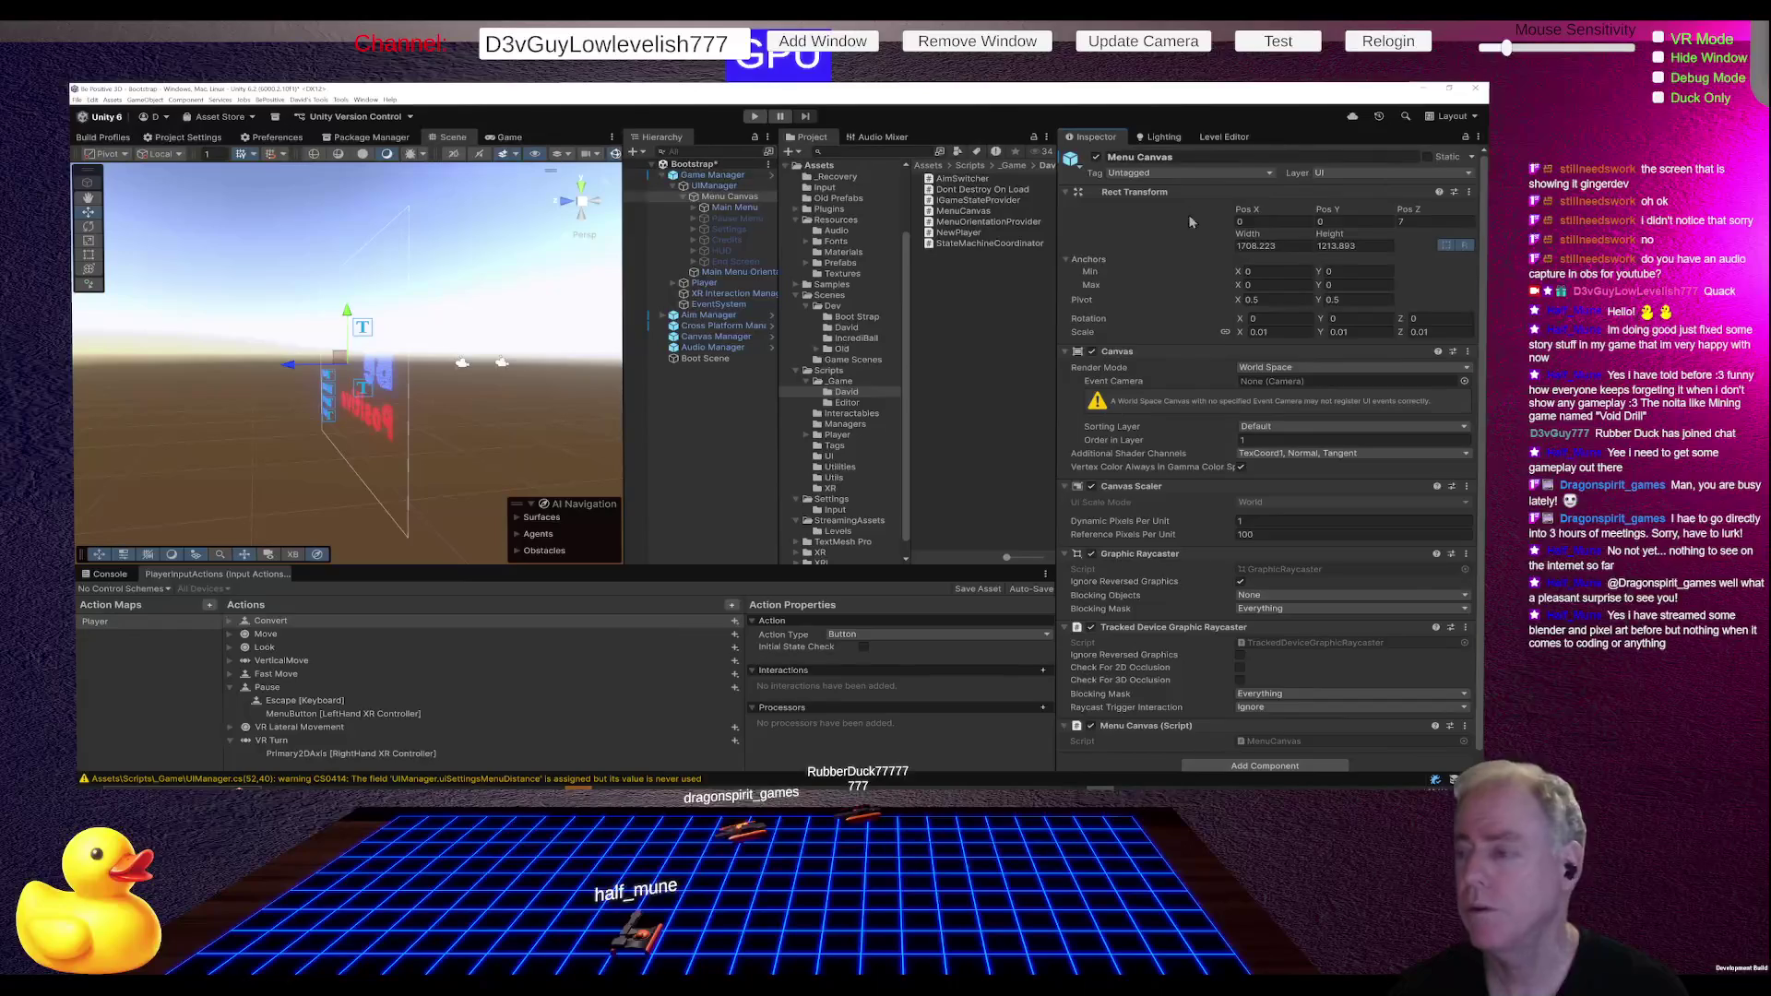
left_click(962, 213)
double_click(962, 211)
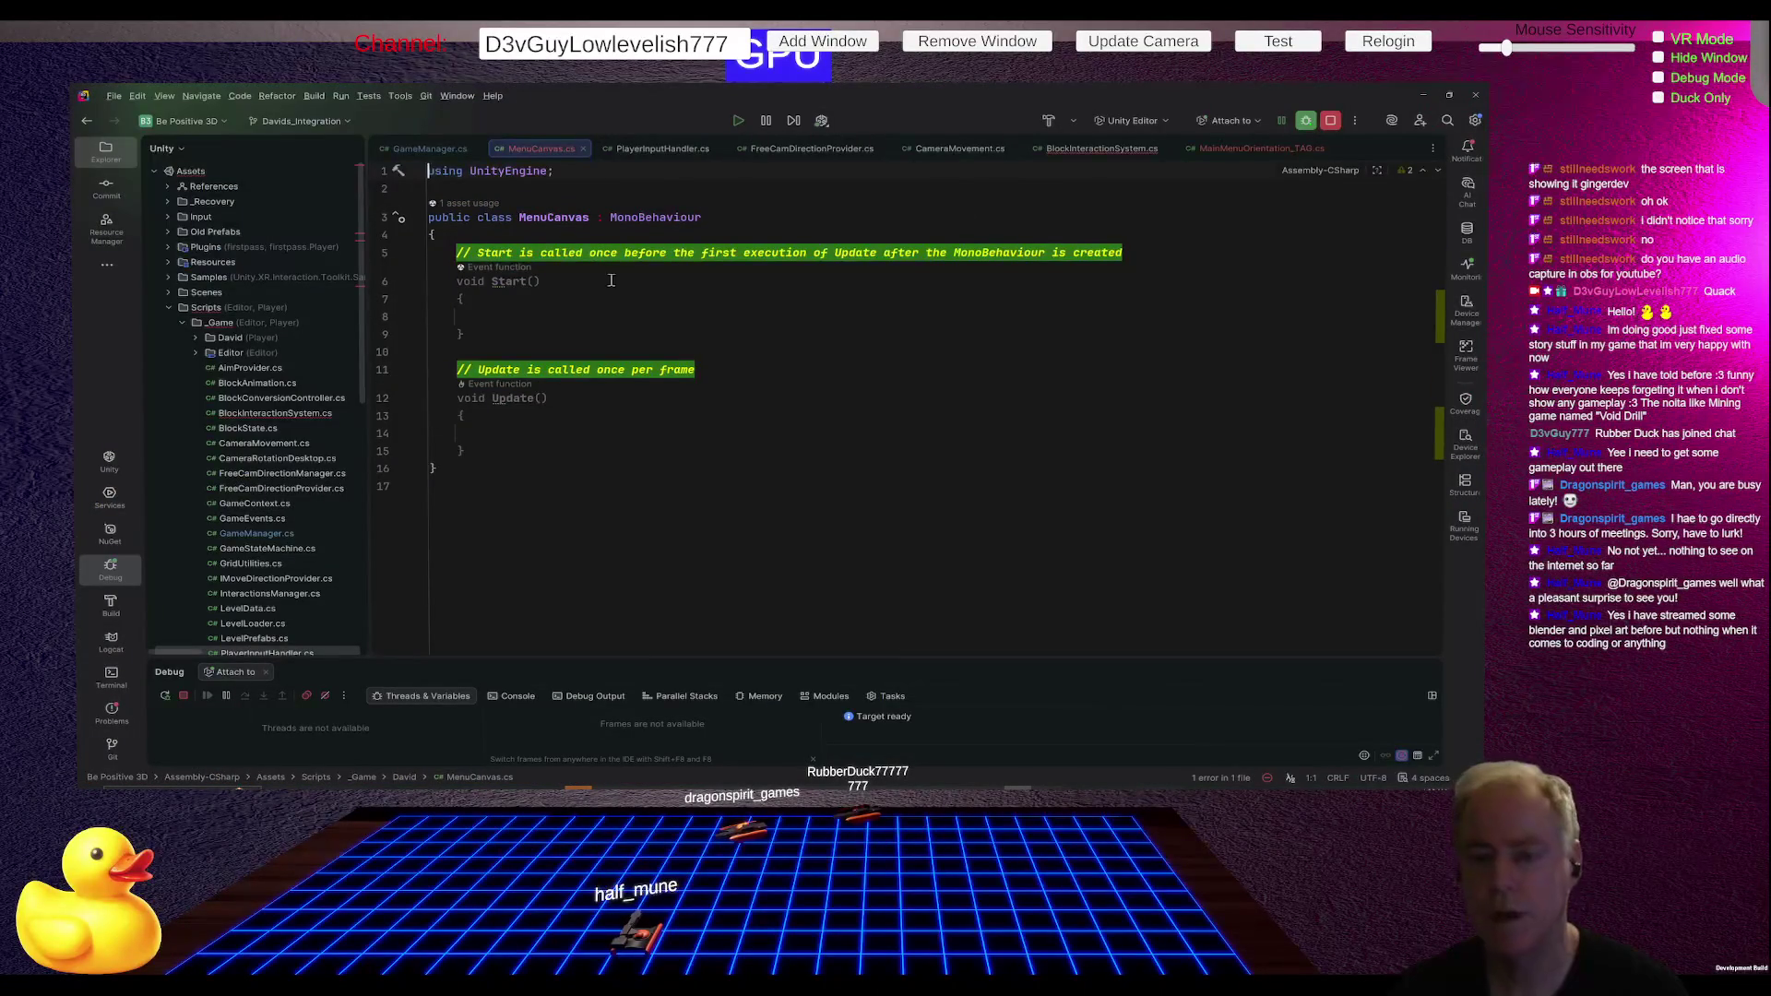
- In Start, subscribe OnSceneLoaded to SceneManager.sceneLoaded and generate the handler stub
left_click(528, 318)
type("Scene")
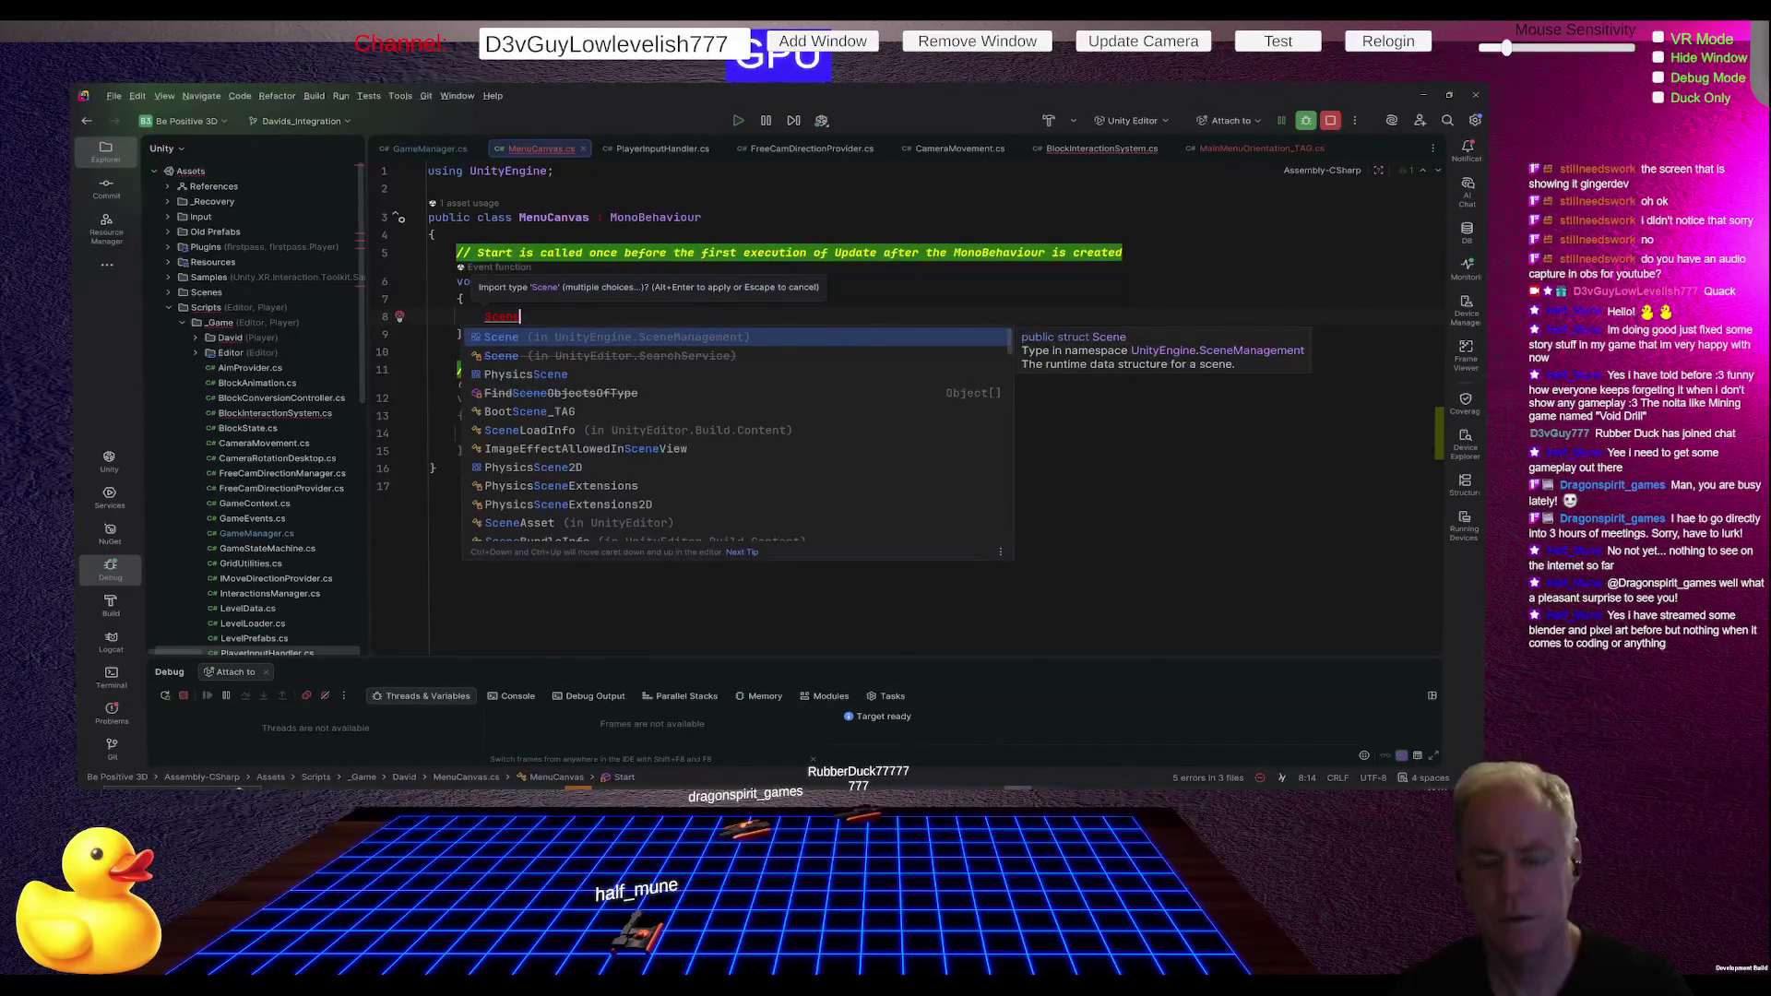
type("M")
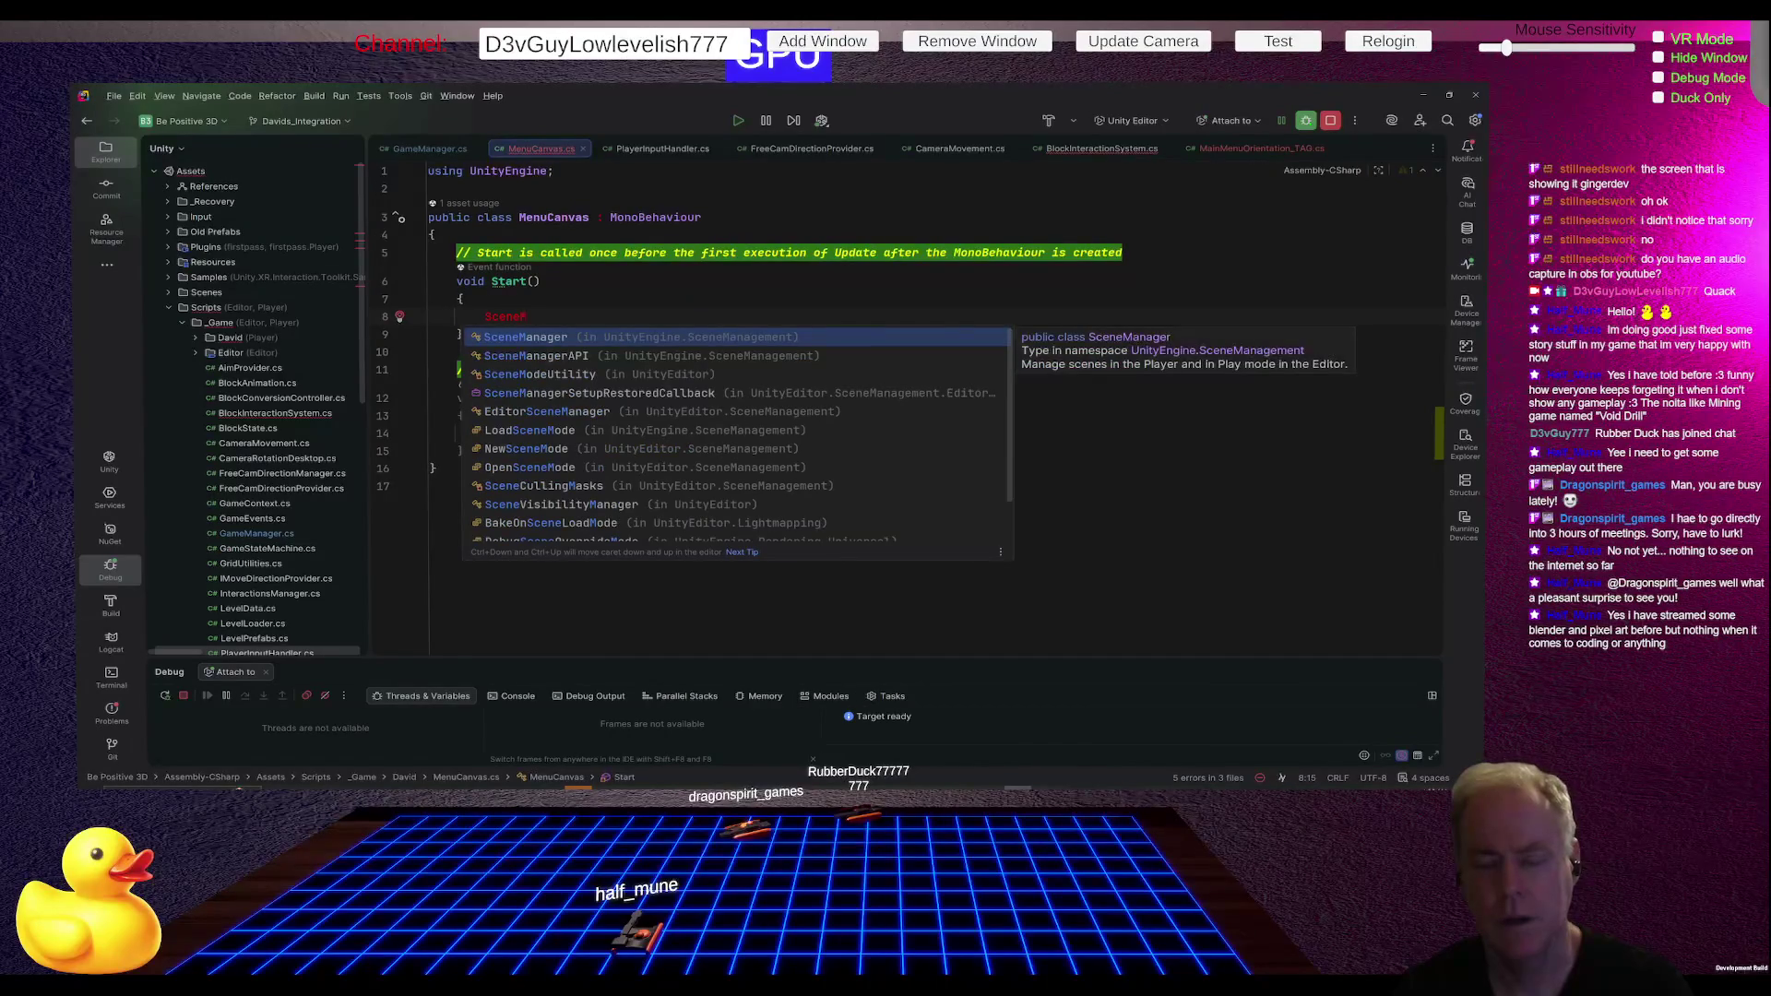
key("Return")
type(".")
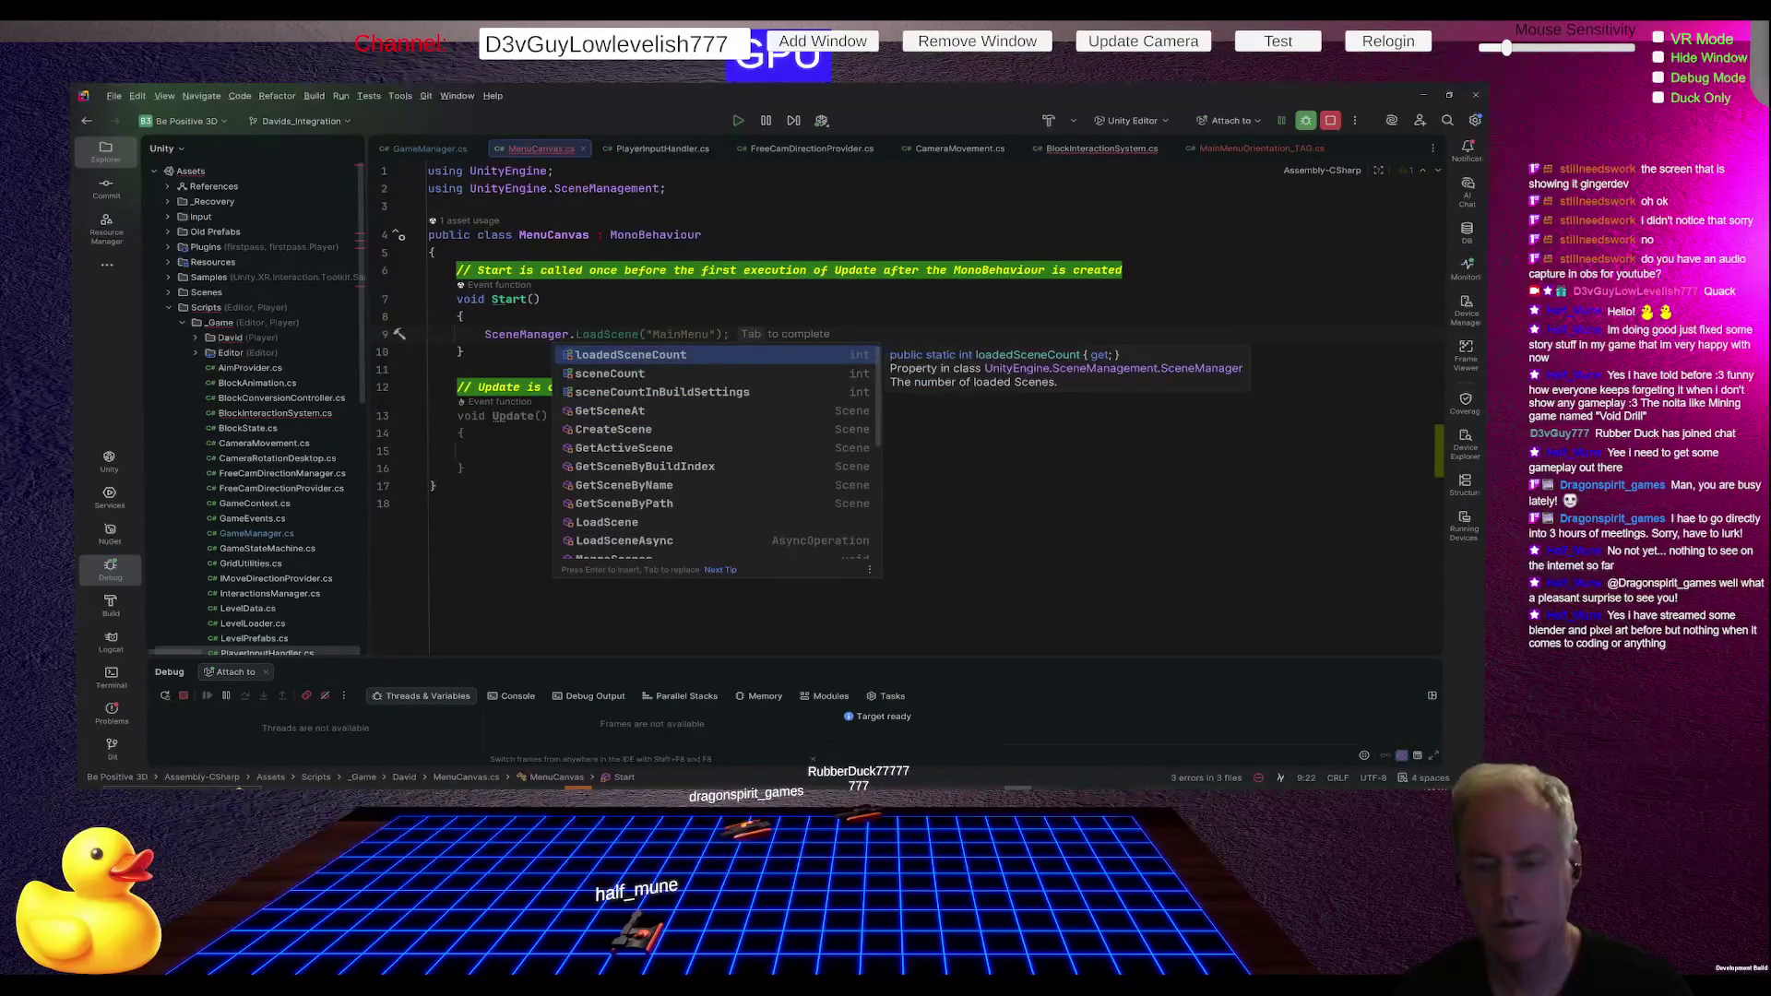
type("sceneL")
key("Return")
type("+= ")
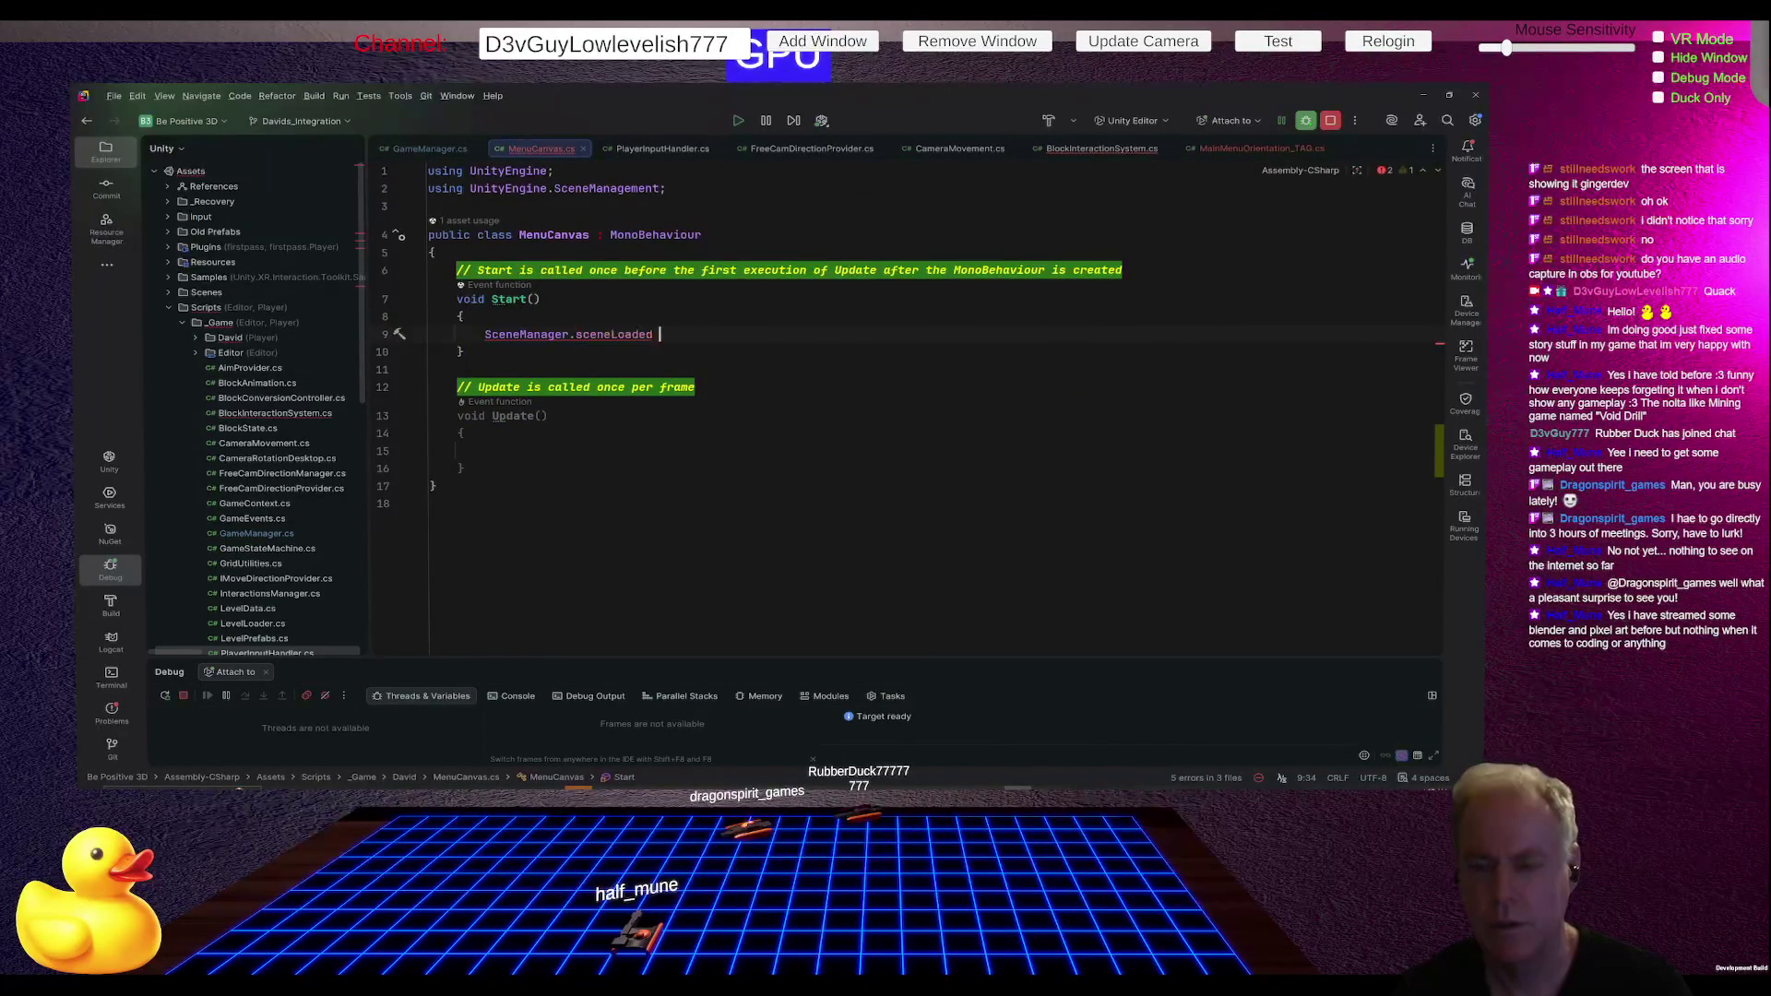
type("OnScen")
type("eLoade")
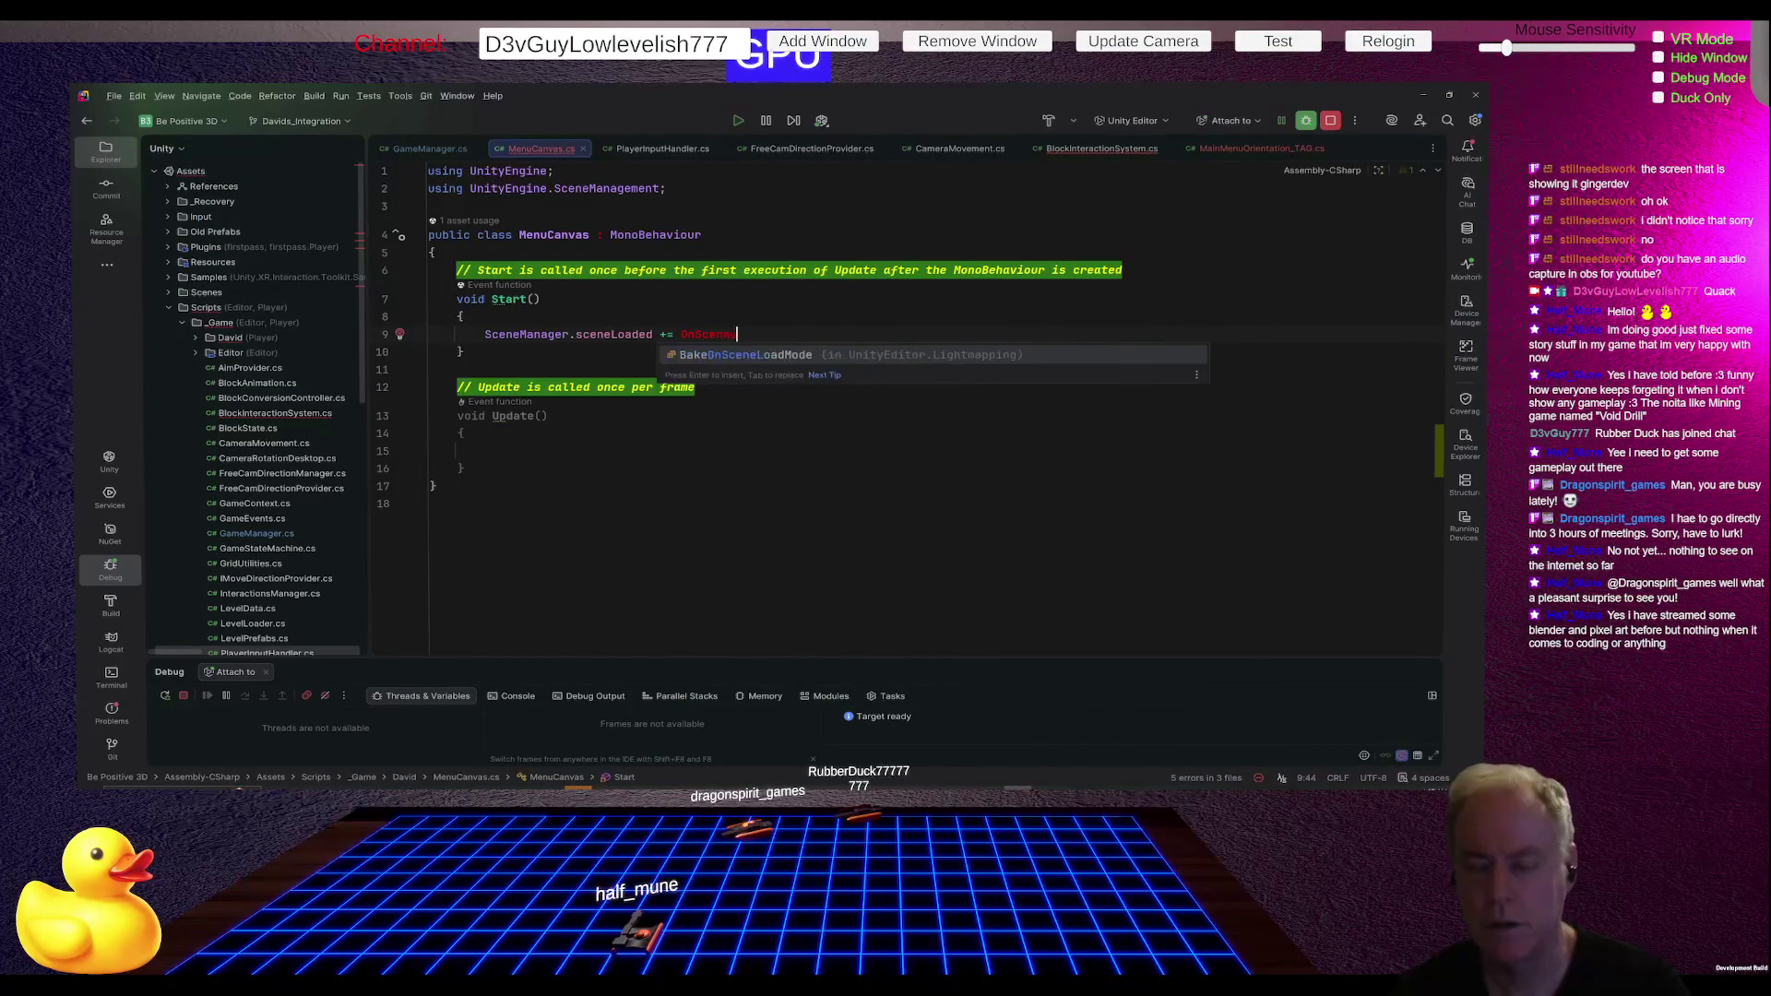
type("d")
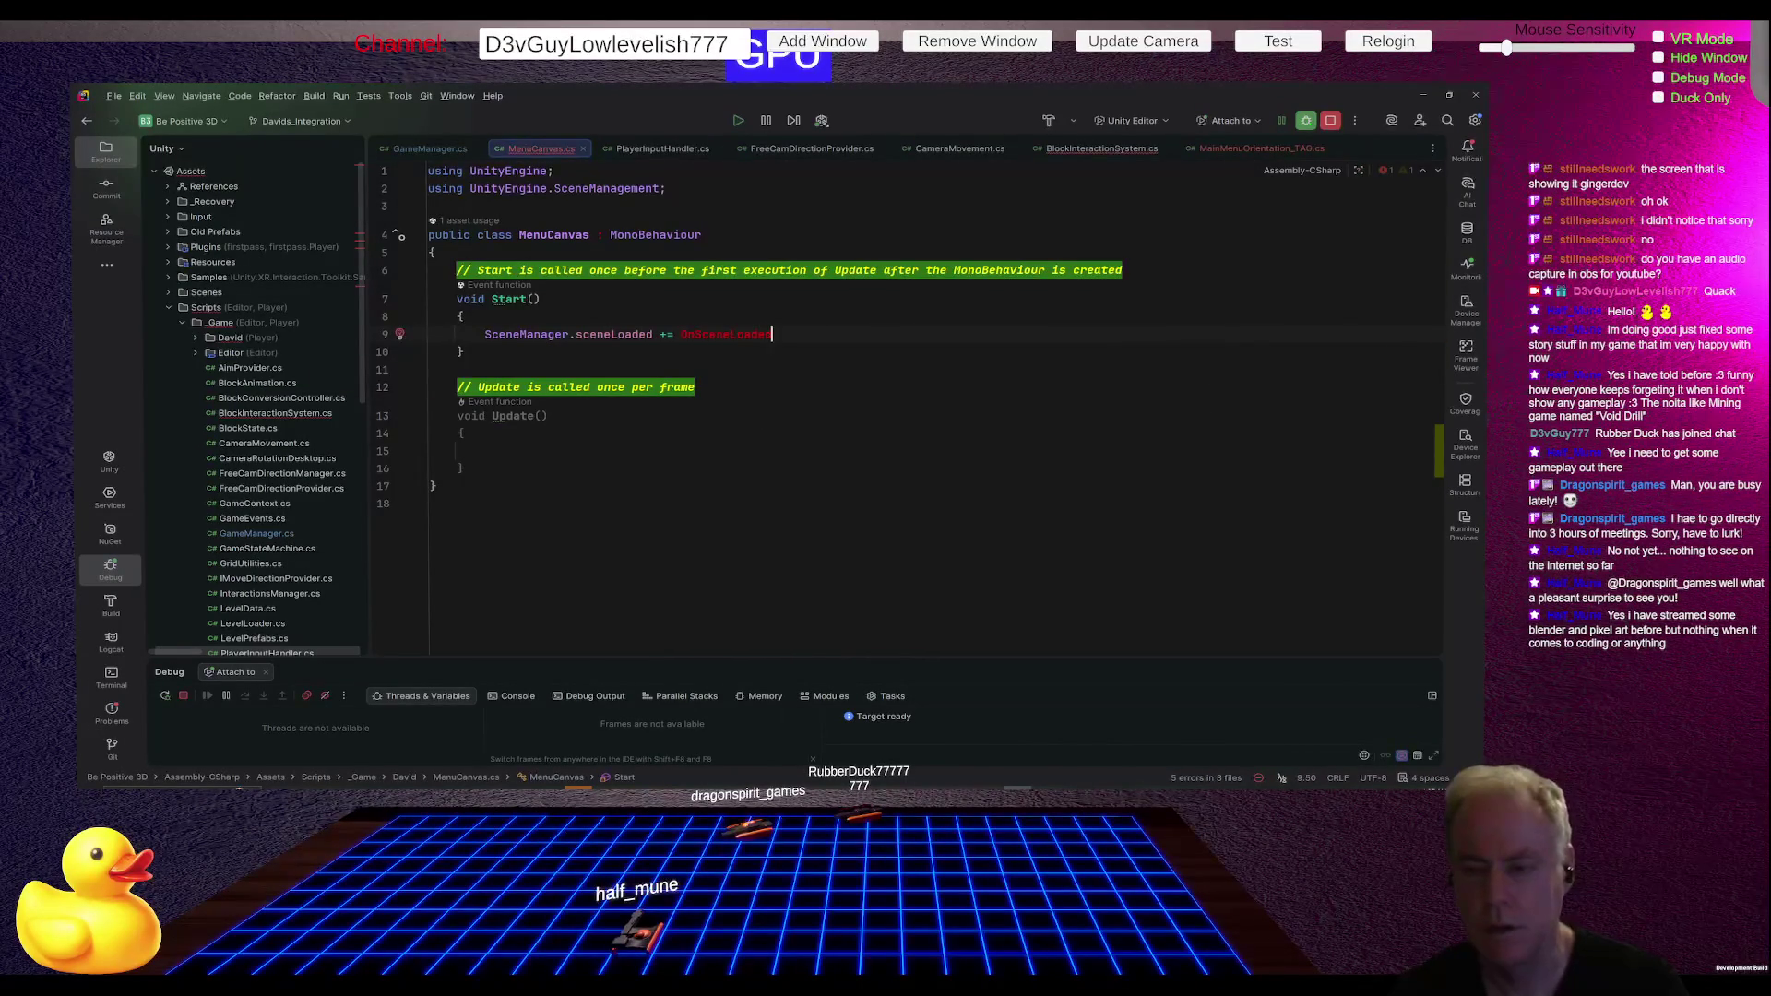
type(";")
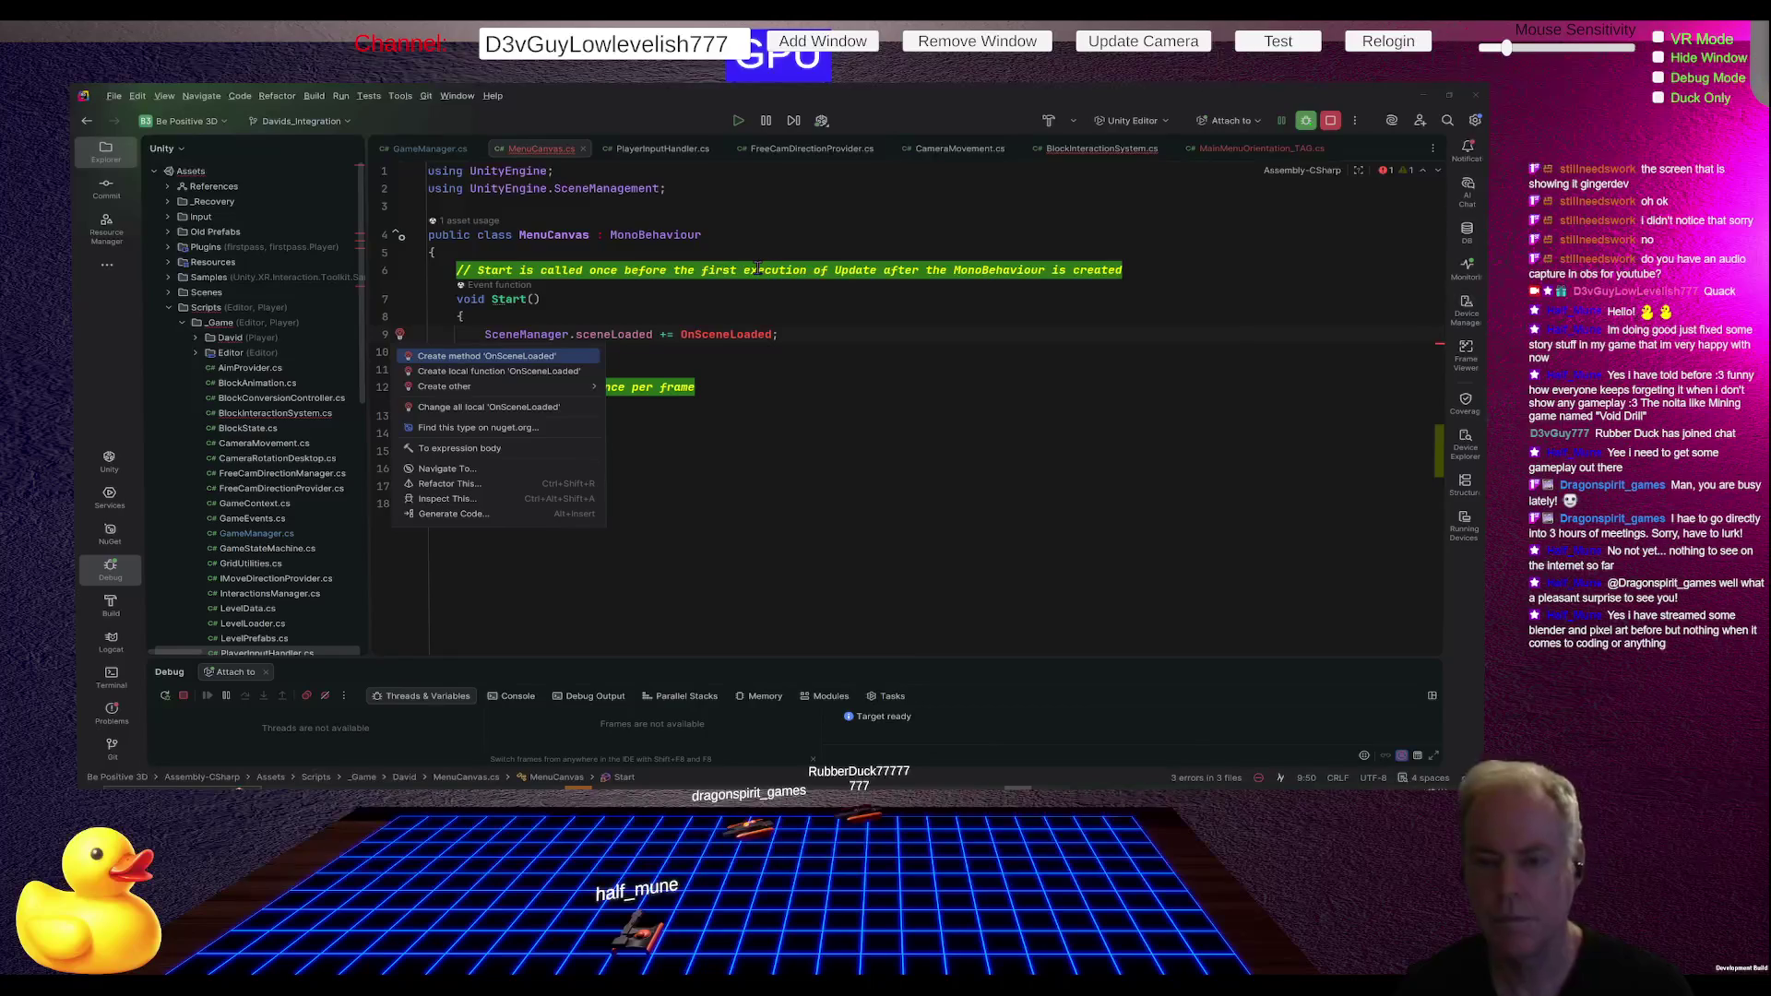
key("Return")
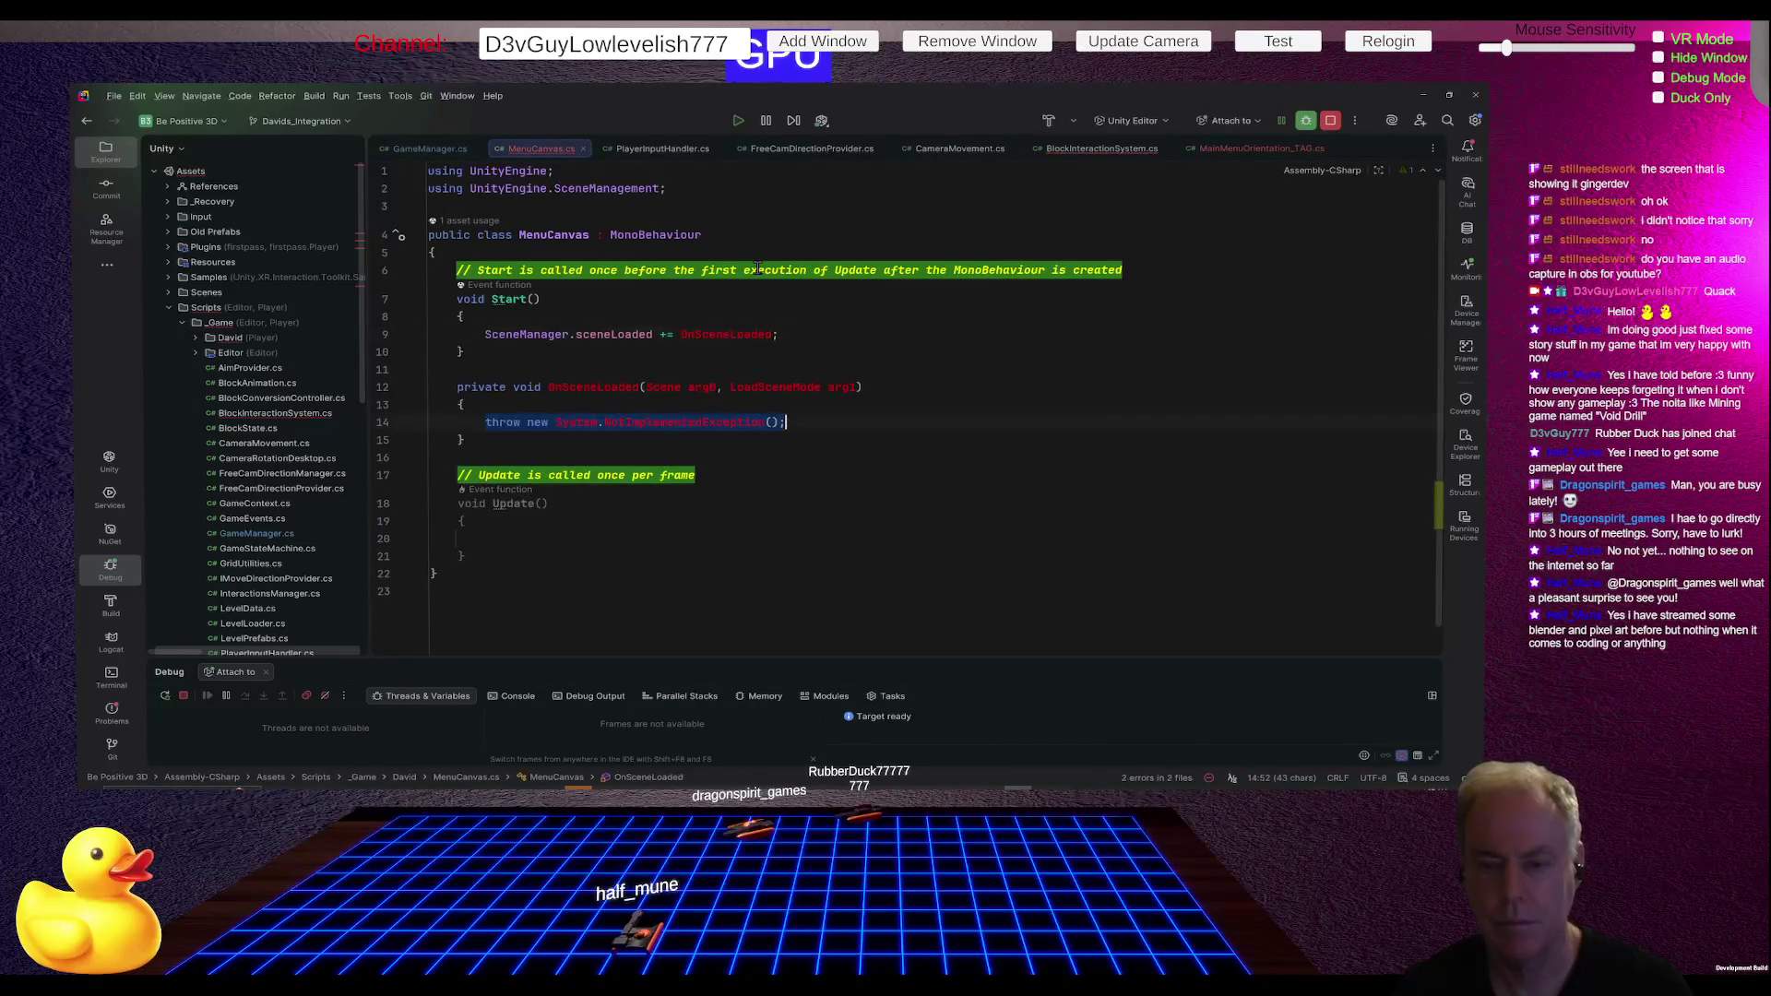
- Replace the stub body with the pasted player start position lookup code, removing stray blank lines
key("BackSpace")
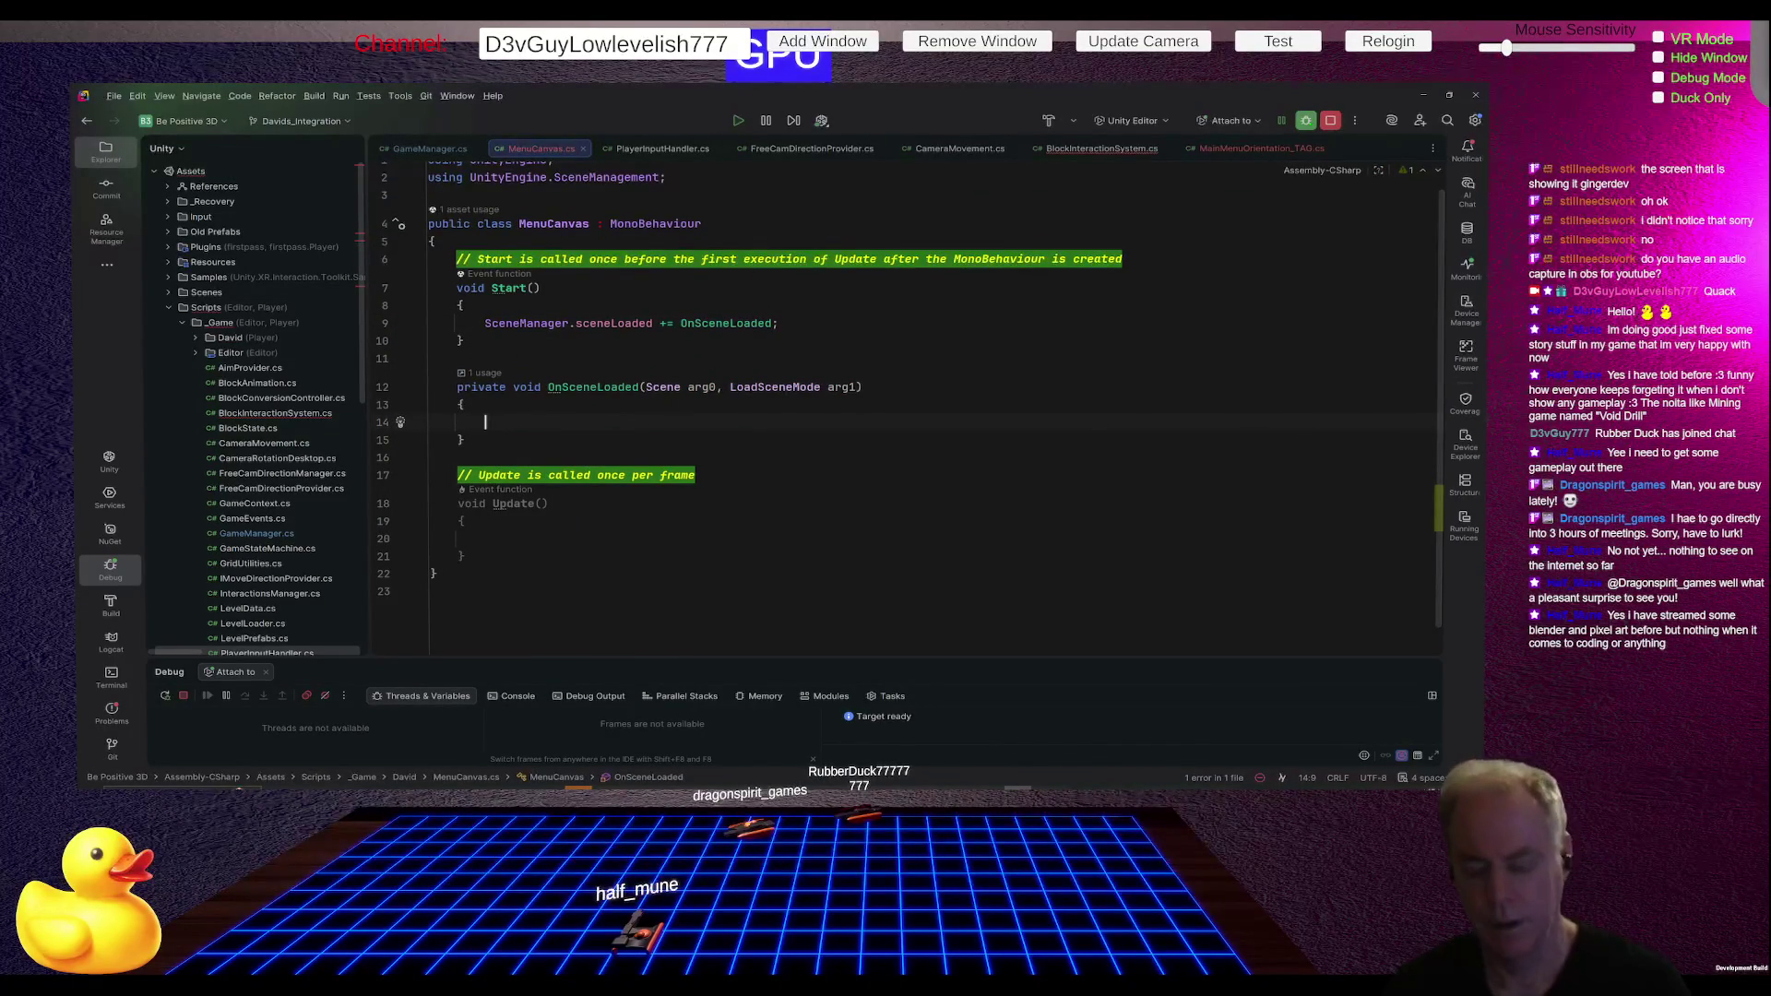
type("PlayerStartPosition_TAG playerStartPosition = Utils.GetPseudoSingleton<PlayerStartPosition_TAG>();         if (playerStartPosition != null)         {             PlayerCamera.position = playerStartPosition.transform.position;             PlayerCamera.rotation = playerStartPosition.transform.rotation;         }         else         {             Debug.Log($\"<color=red>GameManager:InitLevel() Player Start Position Not Found!</color>\");         }")
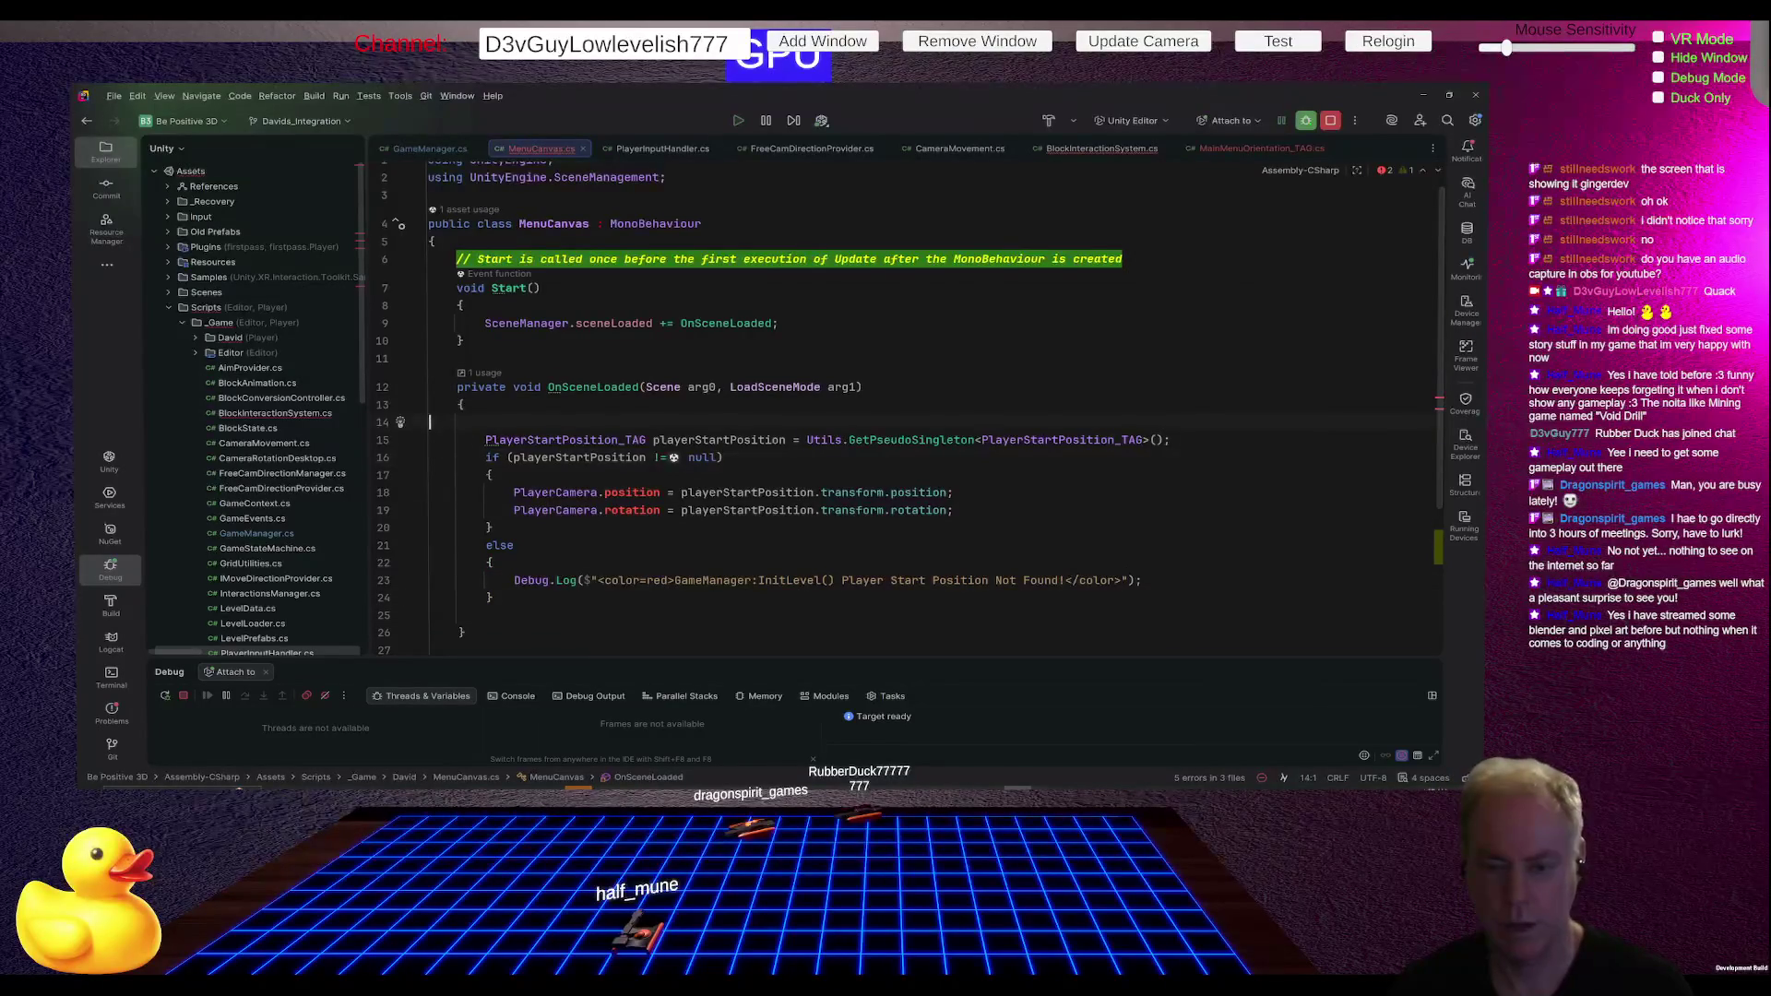
left_click_drag(429, 422, 430, 439)
key("BackSpace")
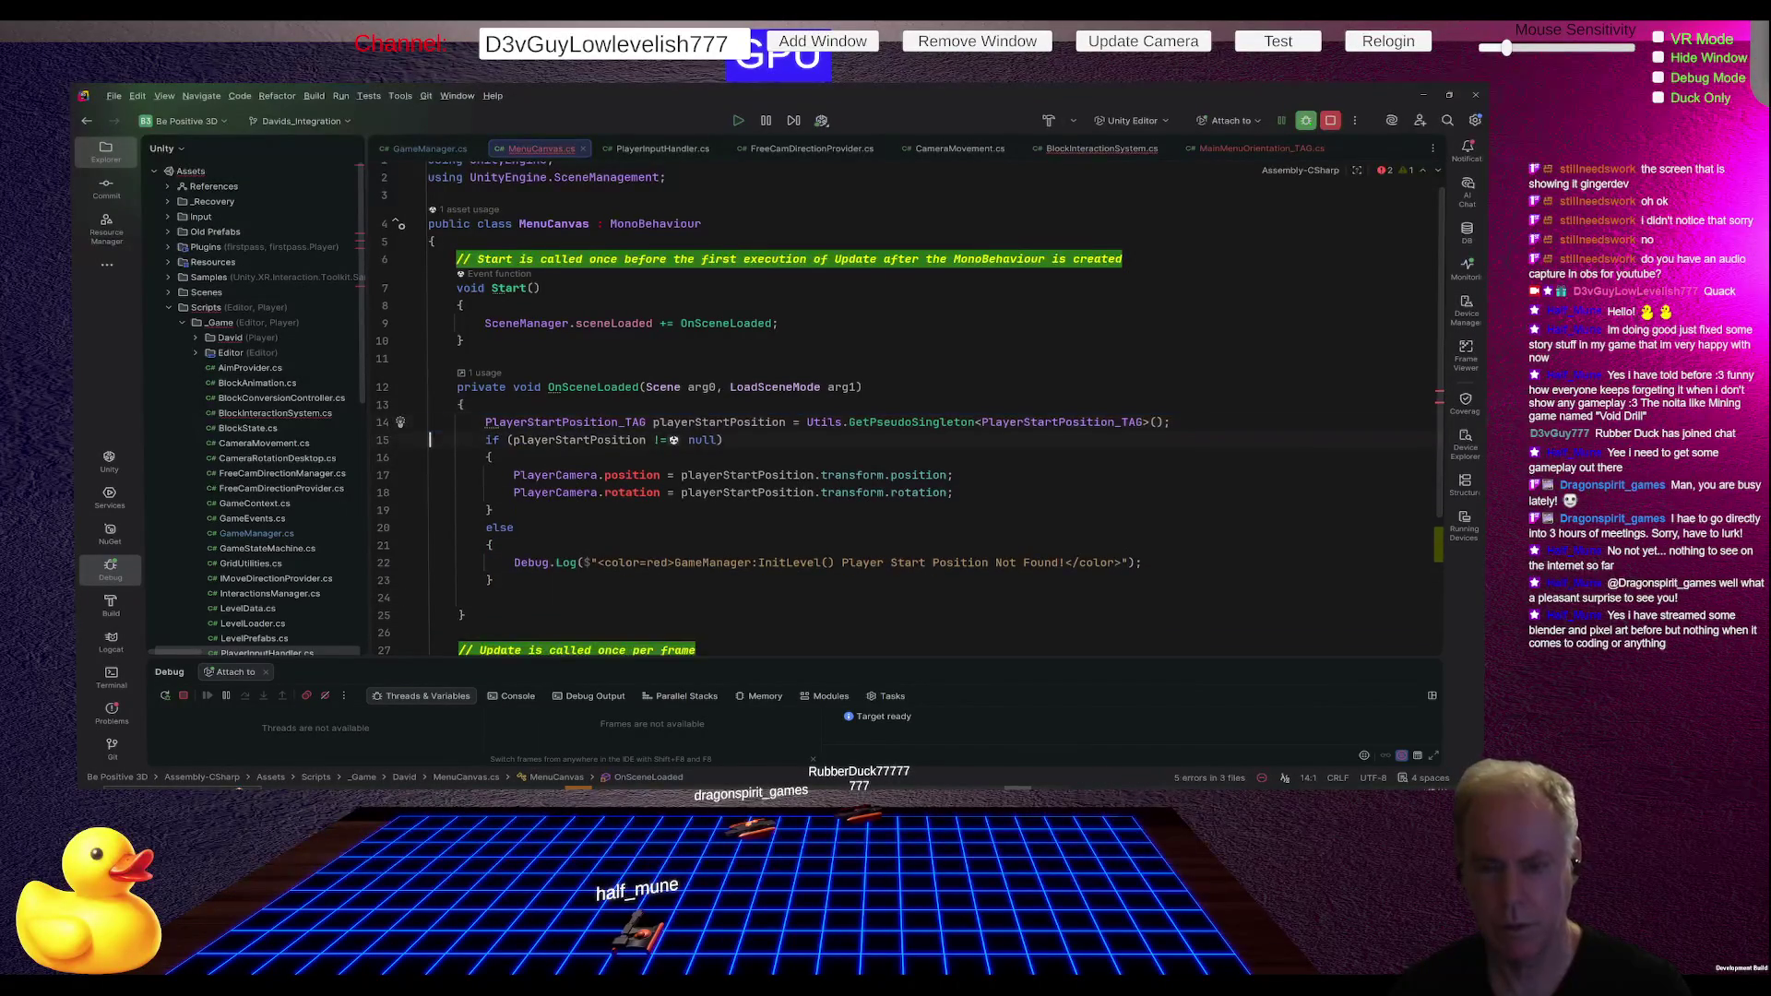
left_click_drag(430, 596, 429, 614)
key("BackSpace")
left_click(430, 579)
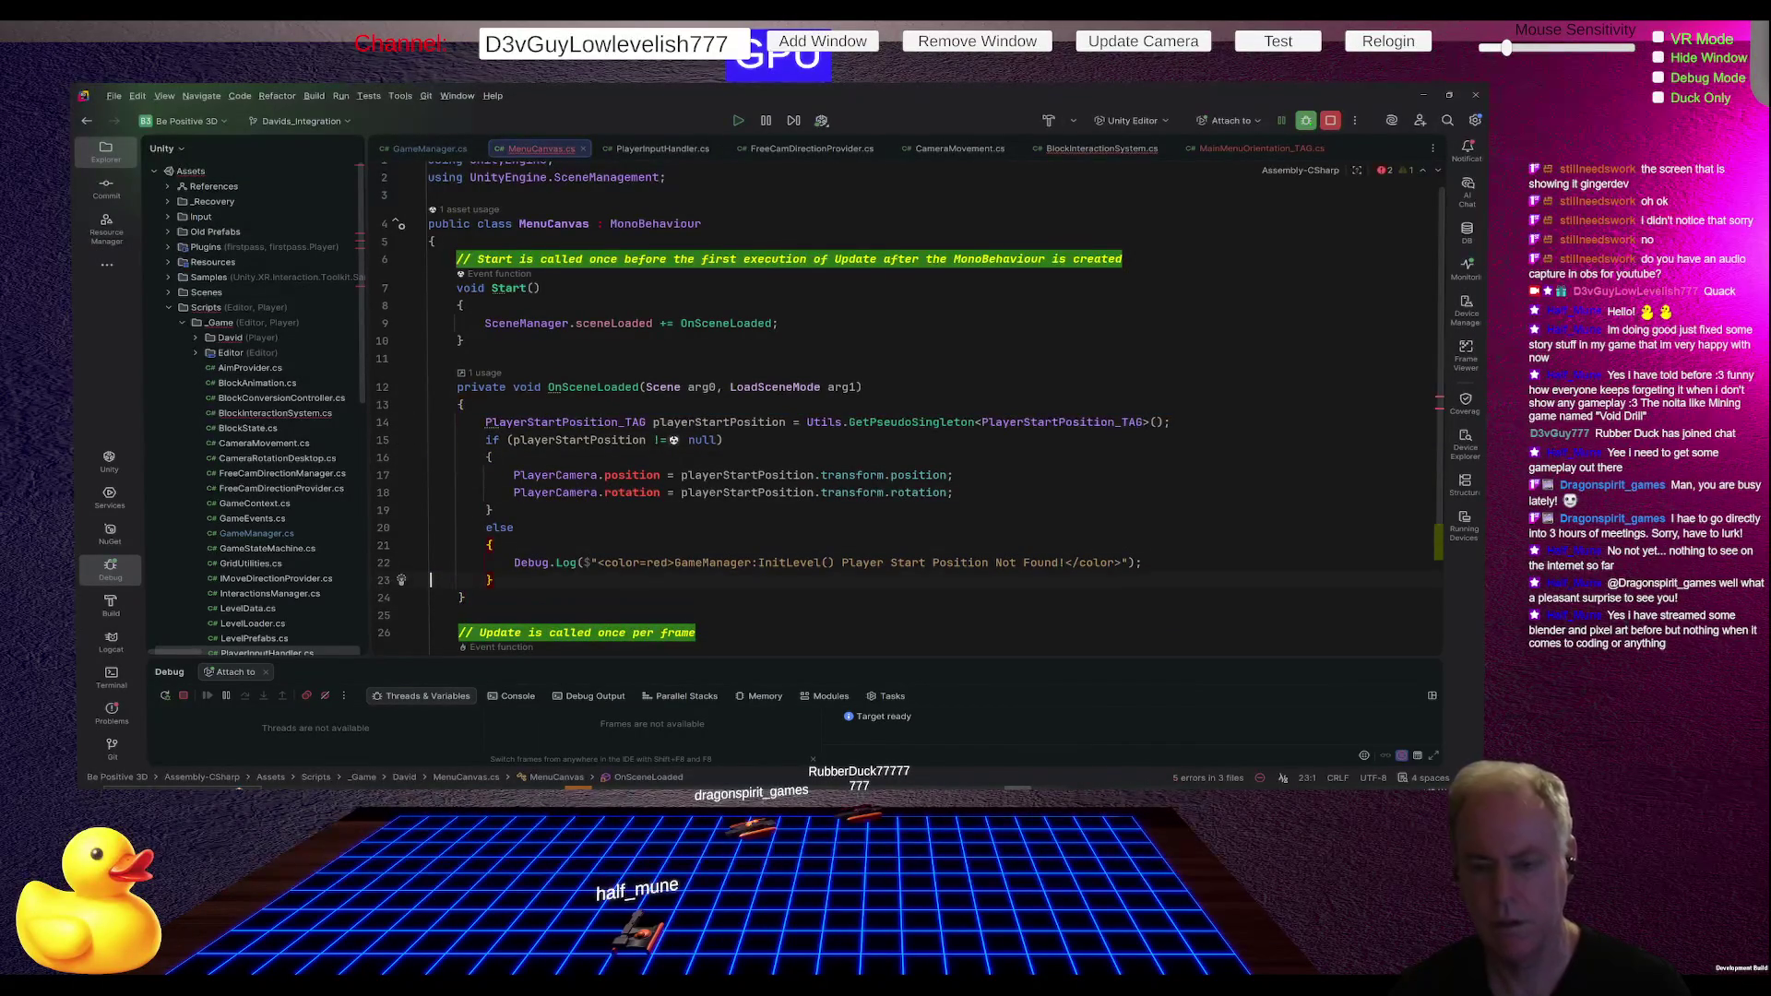
left_click(430, 421)
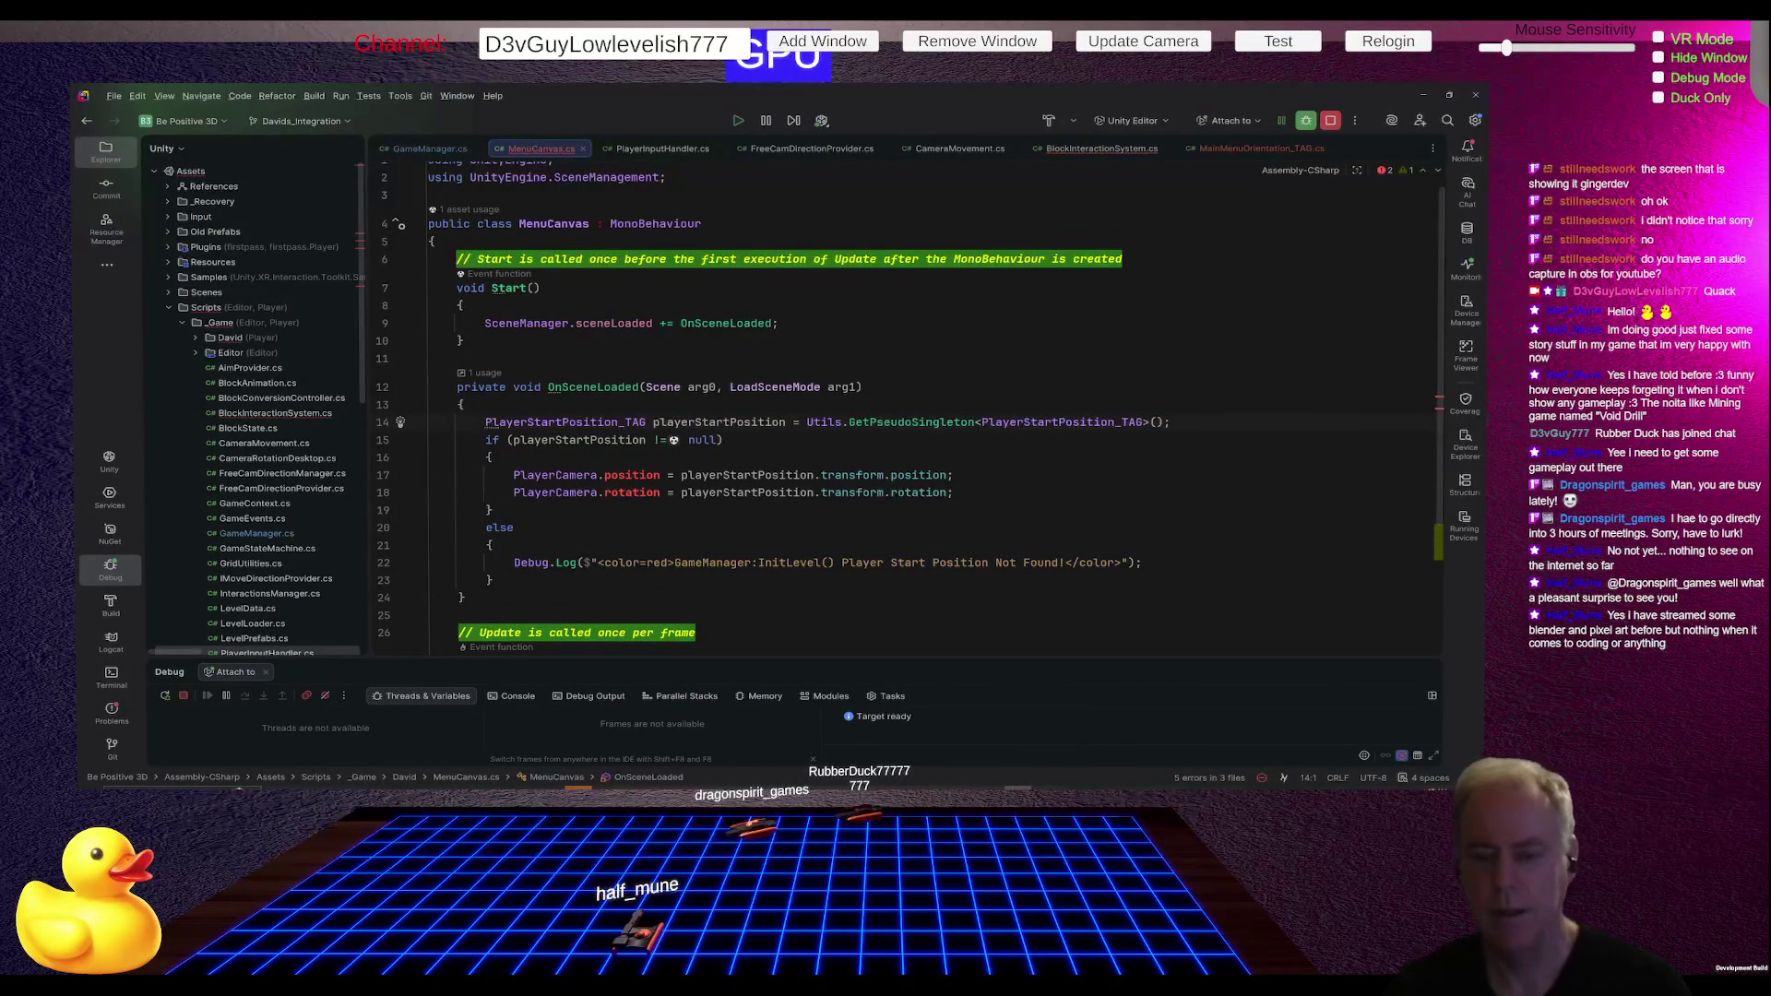
- Change the lookup's tag type from PlayerStartPosition_TAG to MainMenuOrientation_TAG in both places
double_click(557, 425)
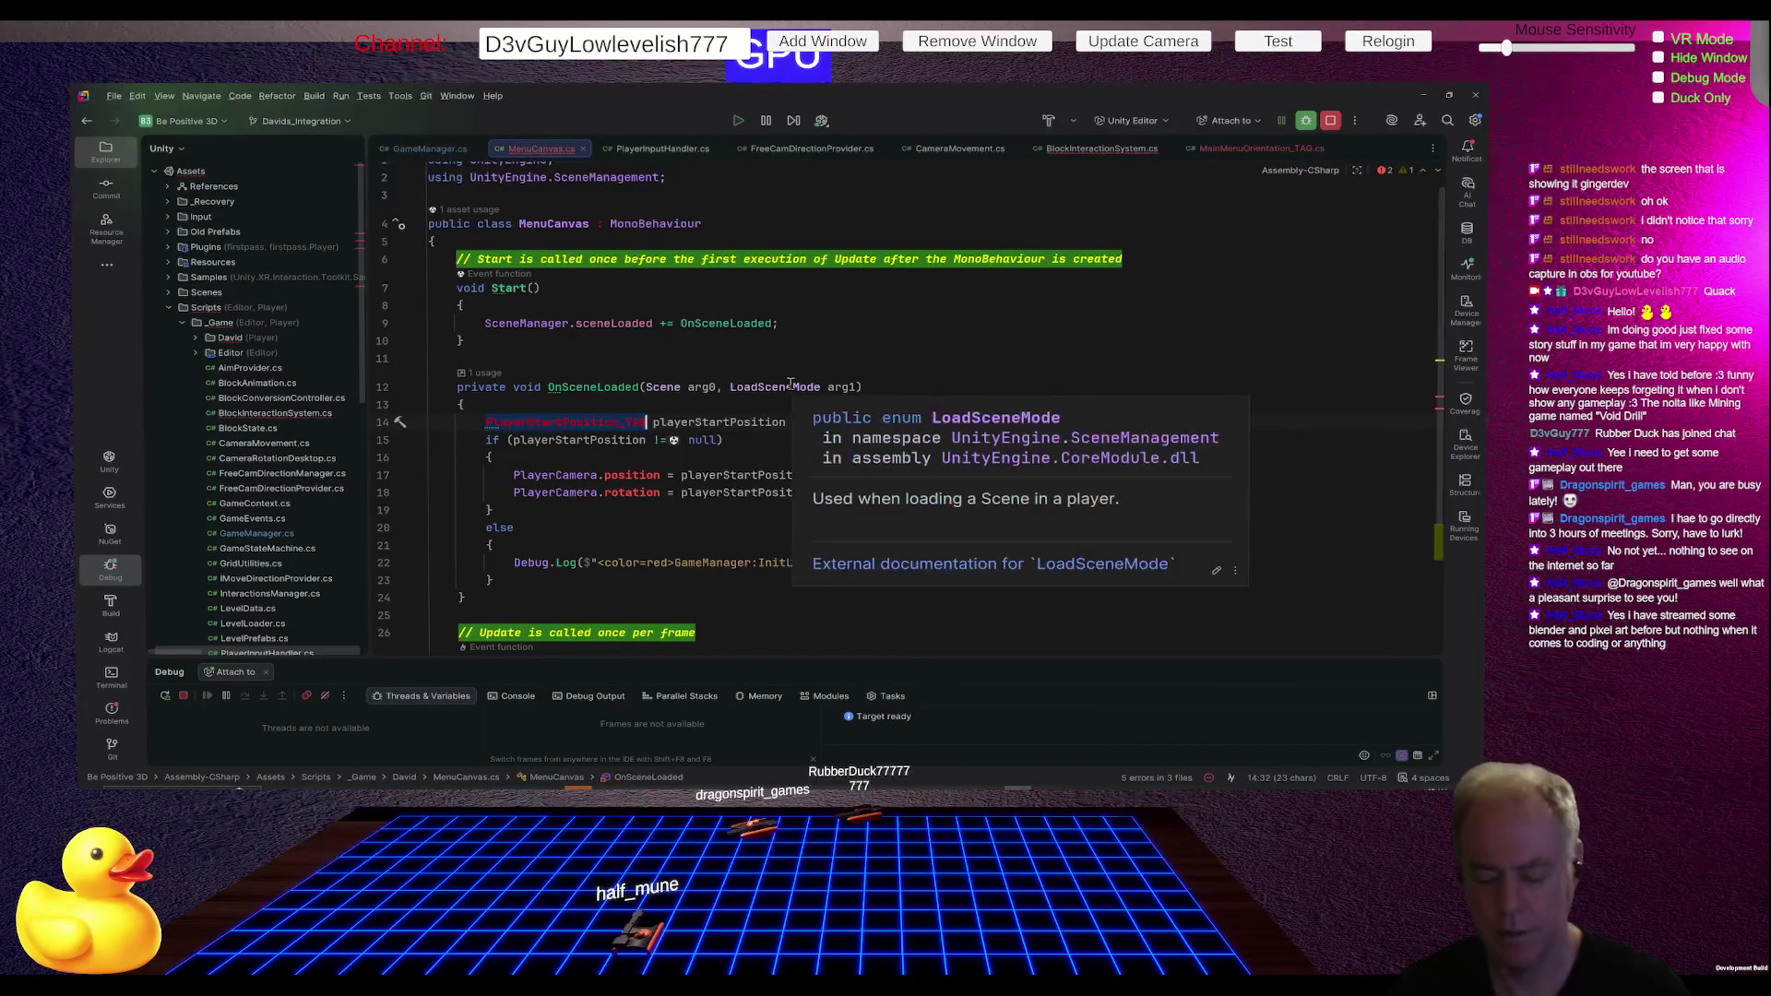
type("Main")
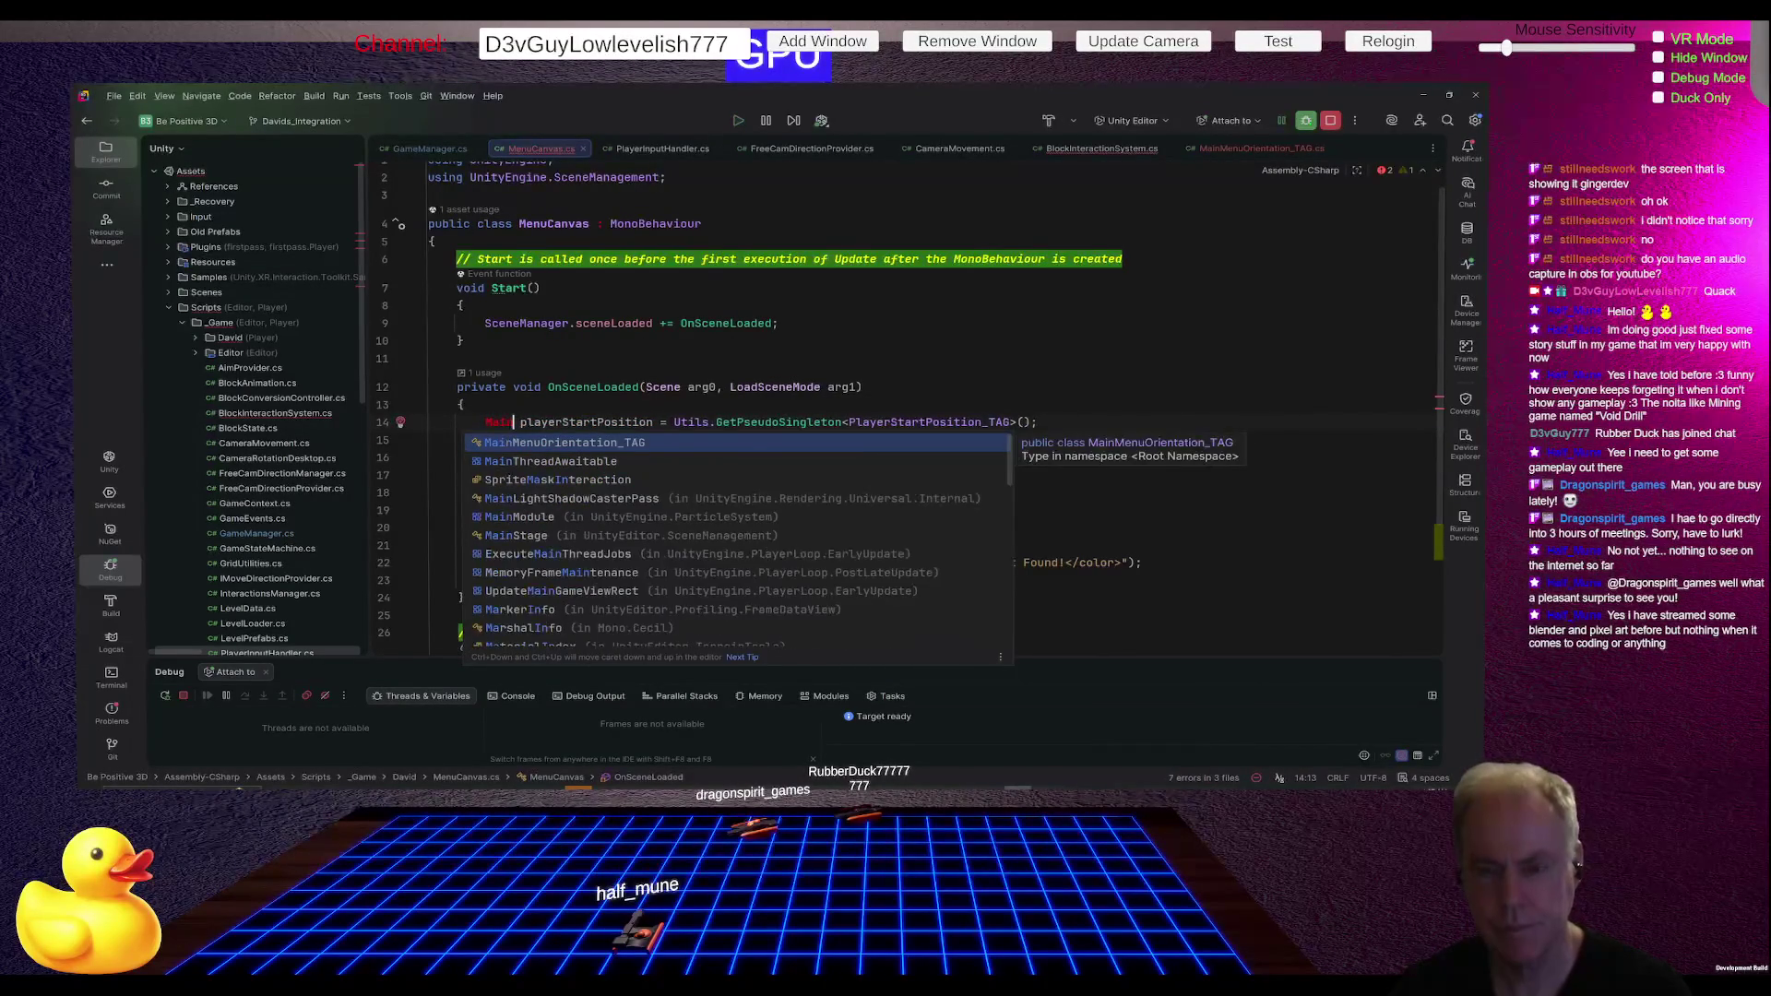
key("Return")
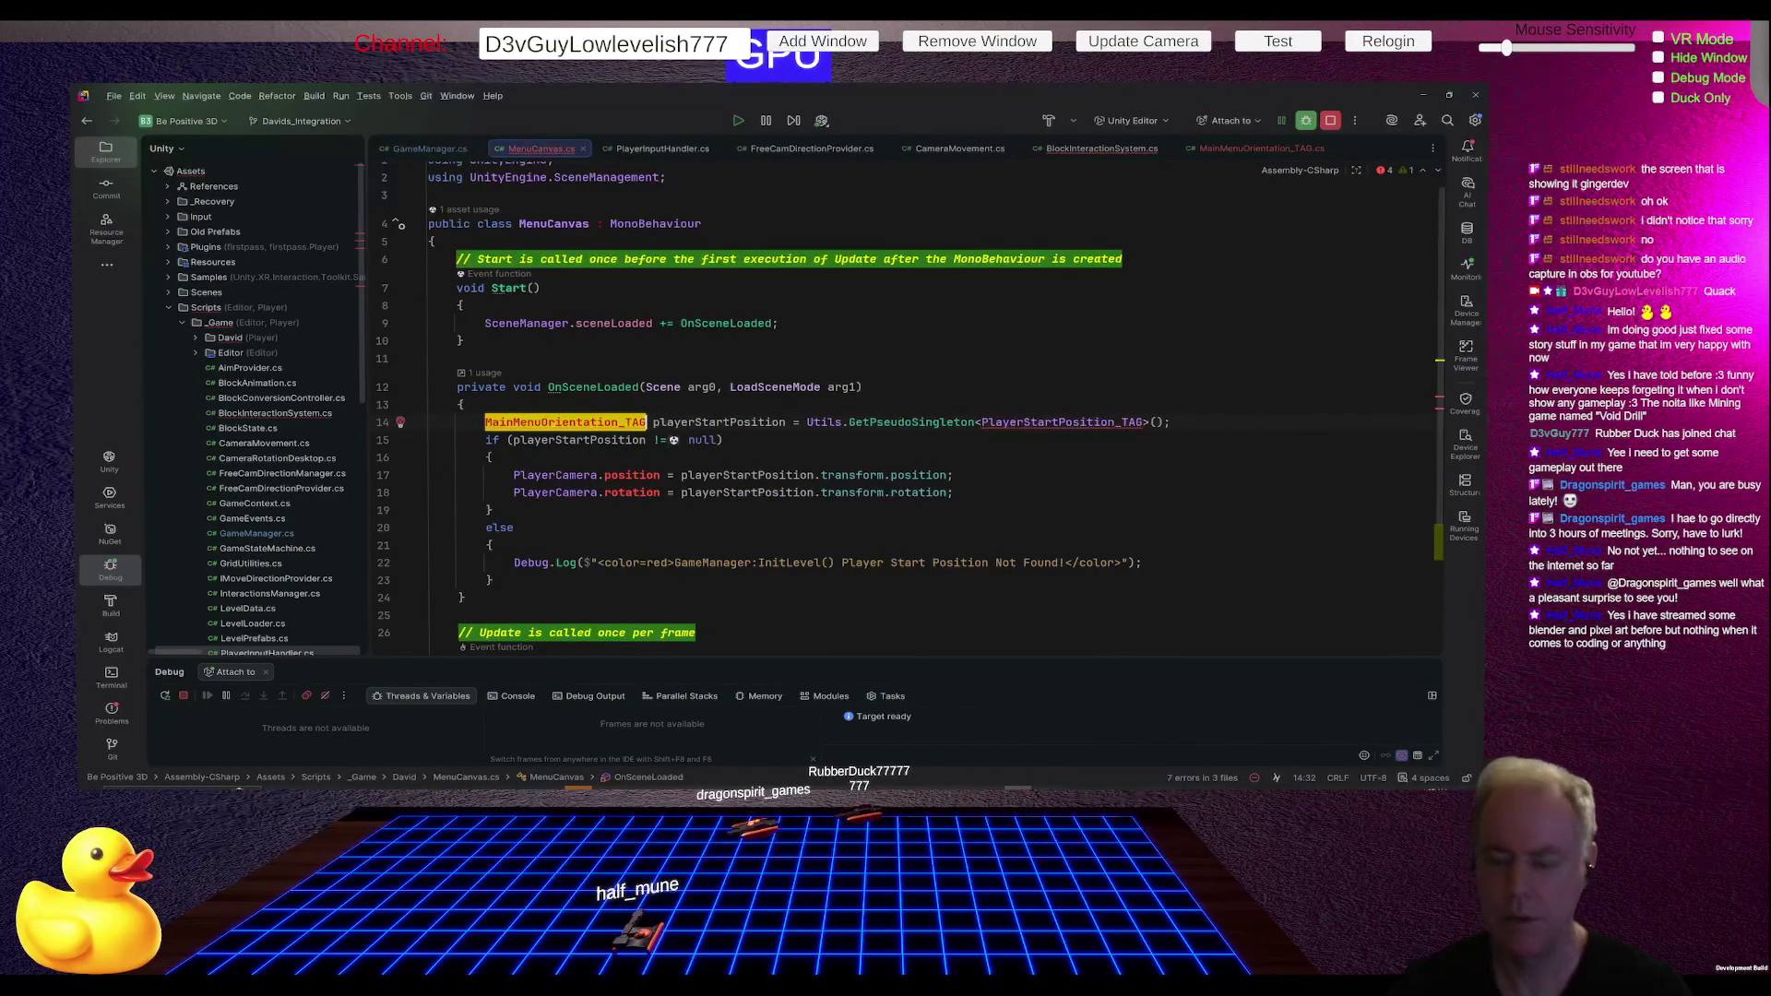
double_click(633, 422)
key("ctrl+c")
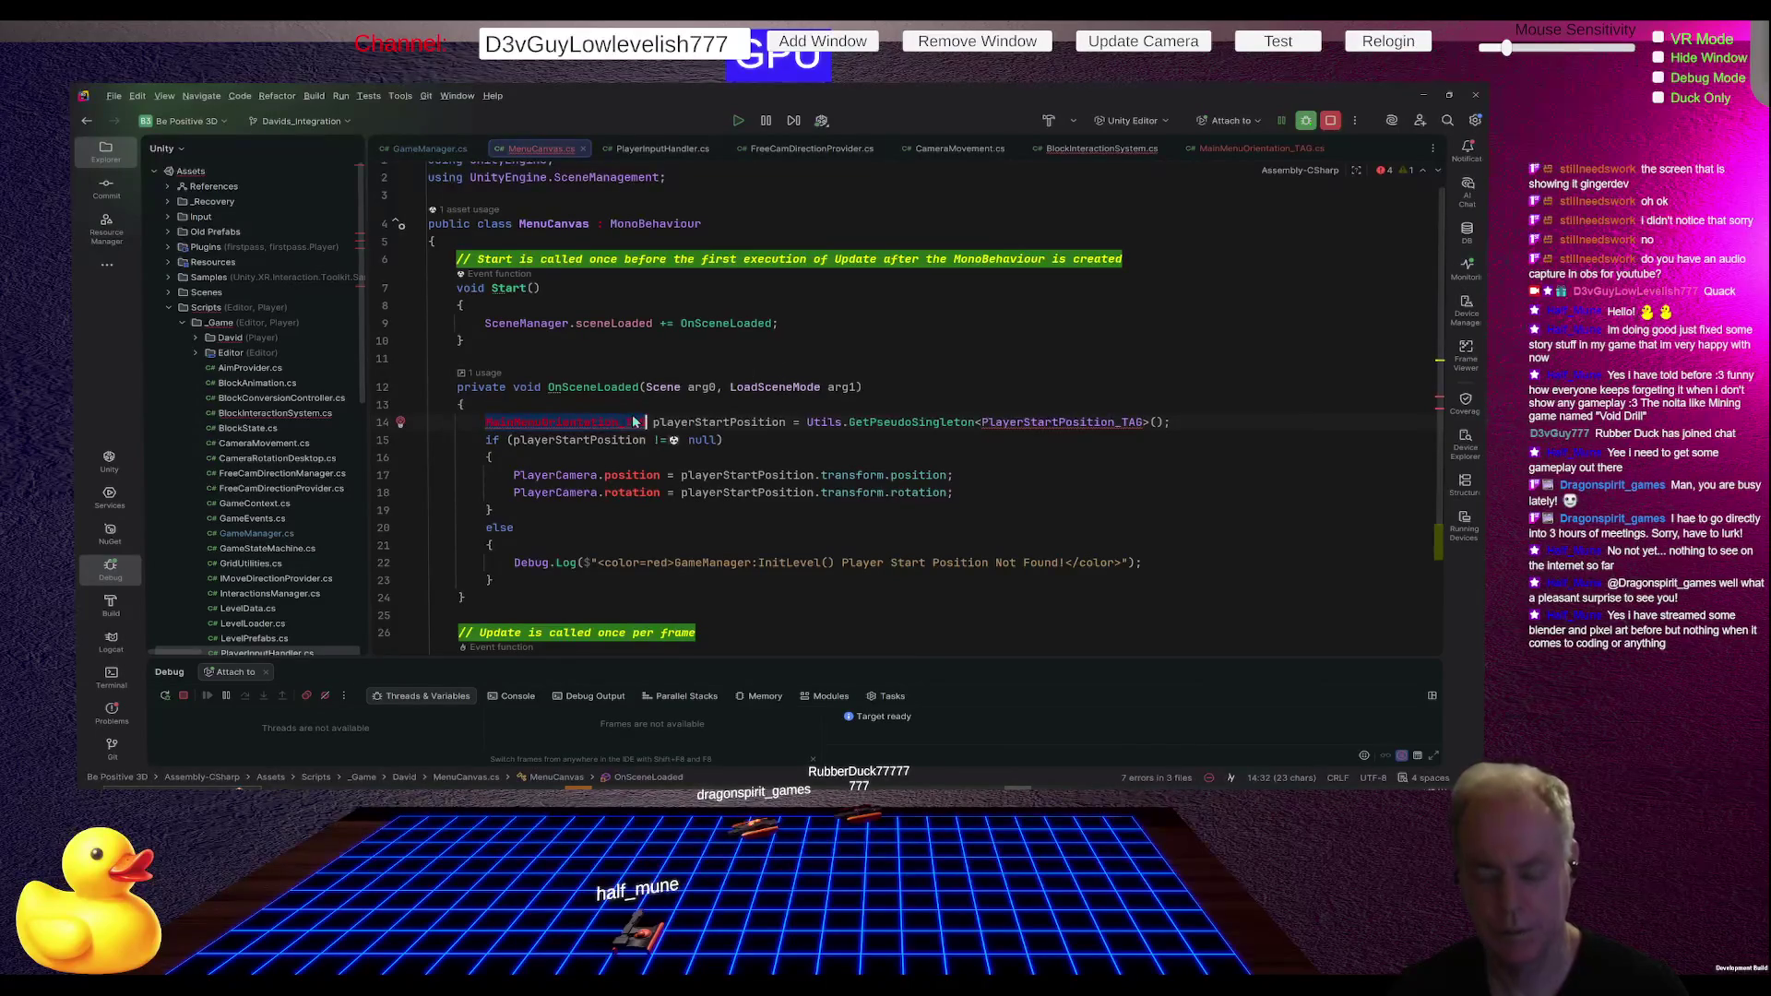
left_click(1068, 421)
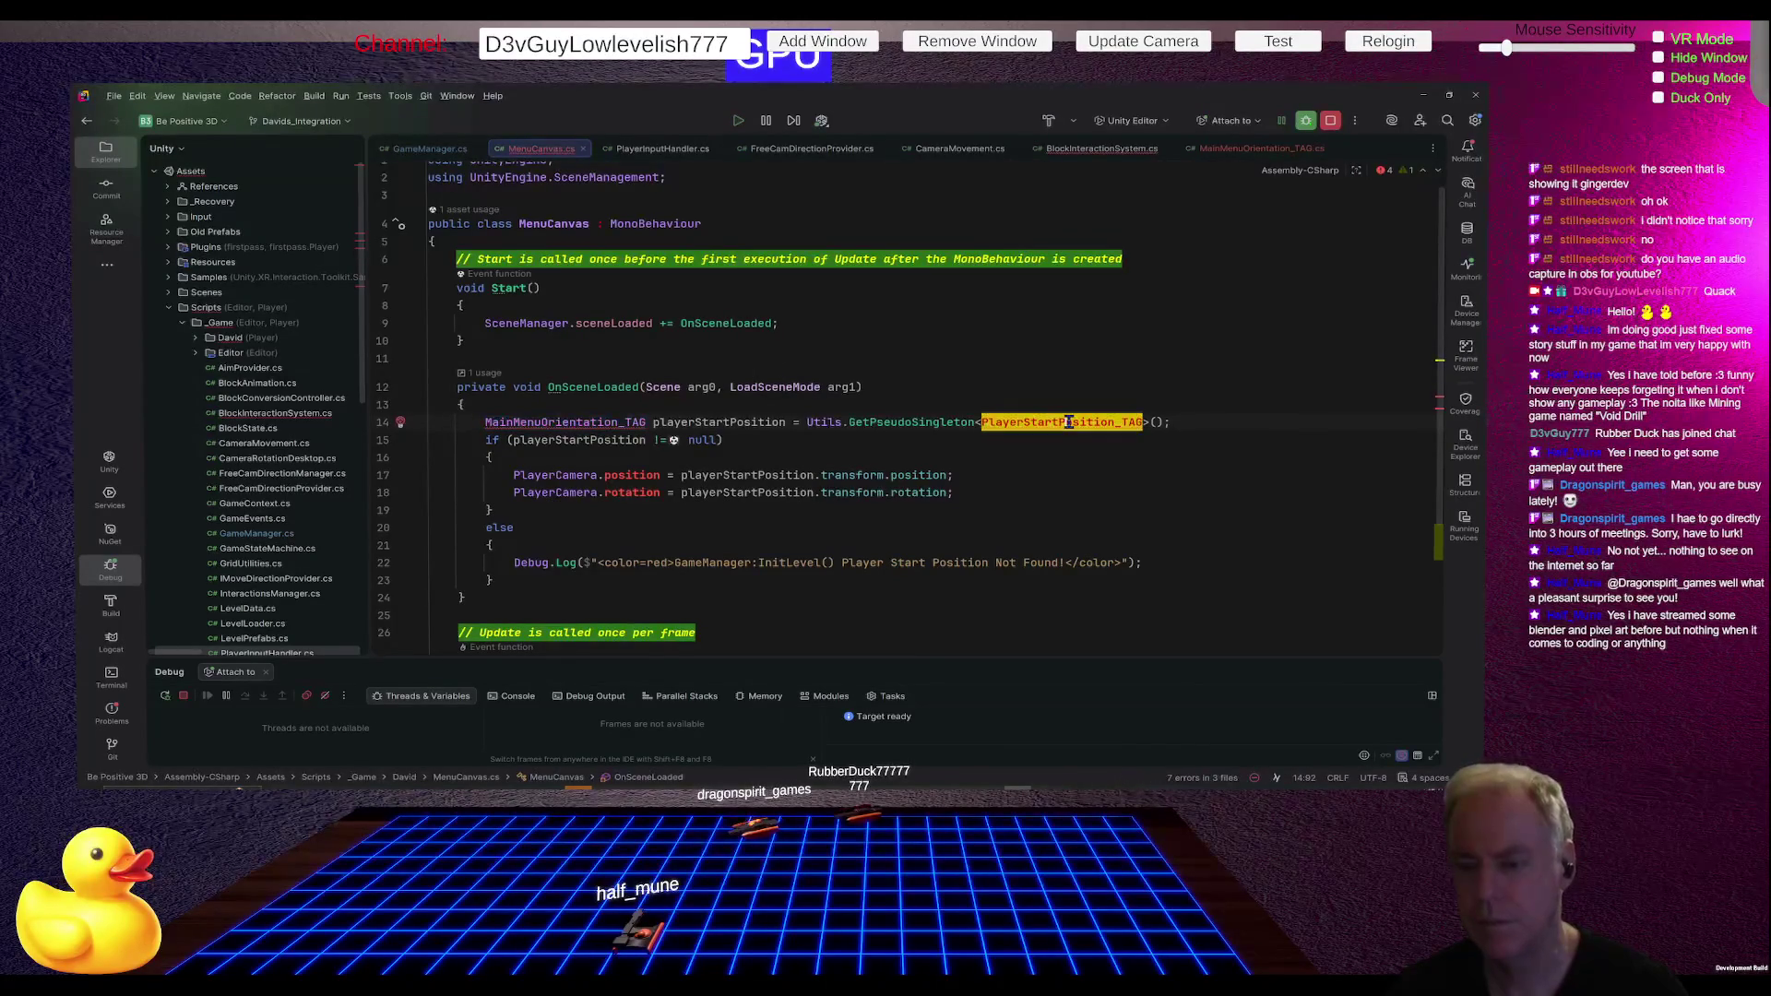
double_click(1068, 422)
key("ctrl+v")
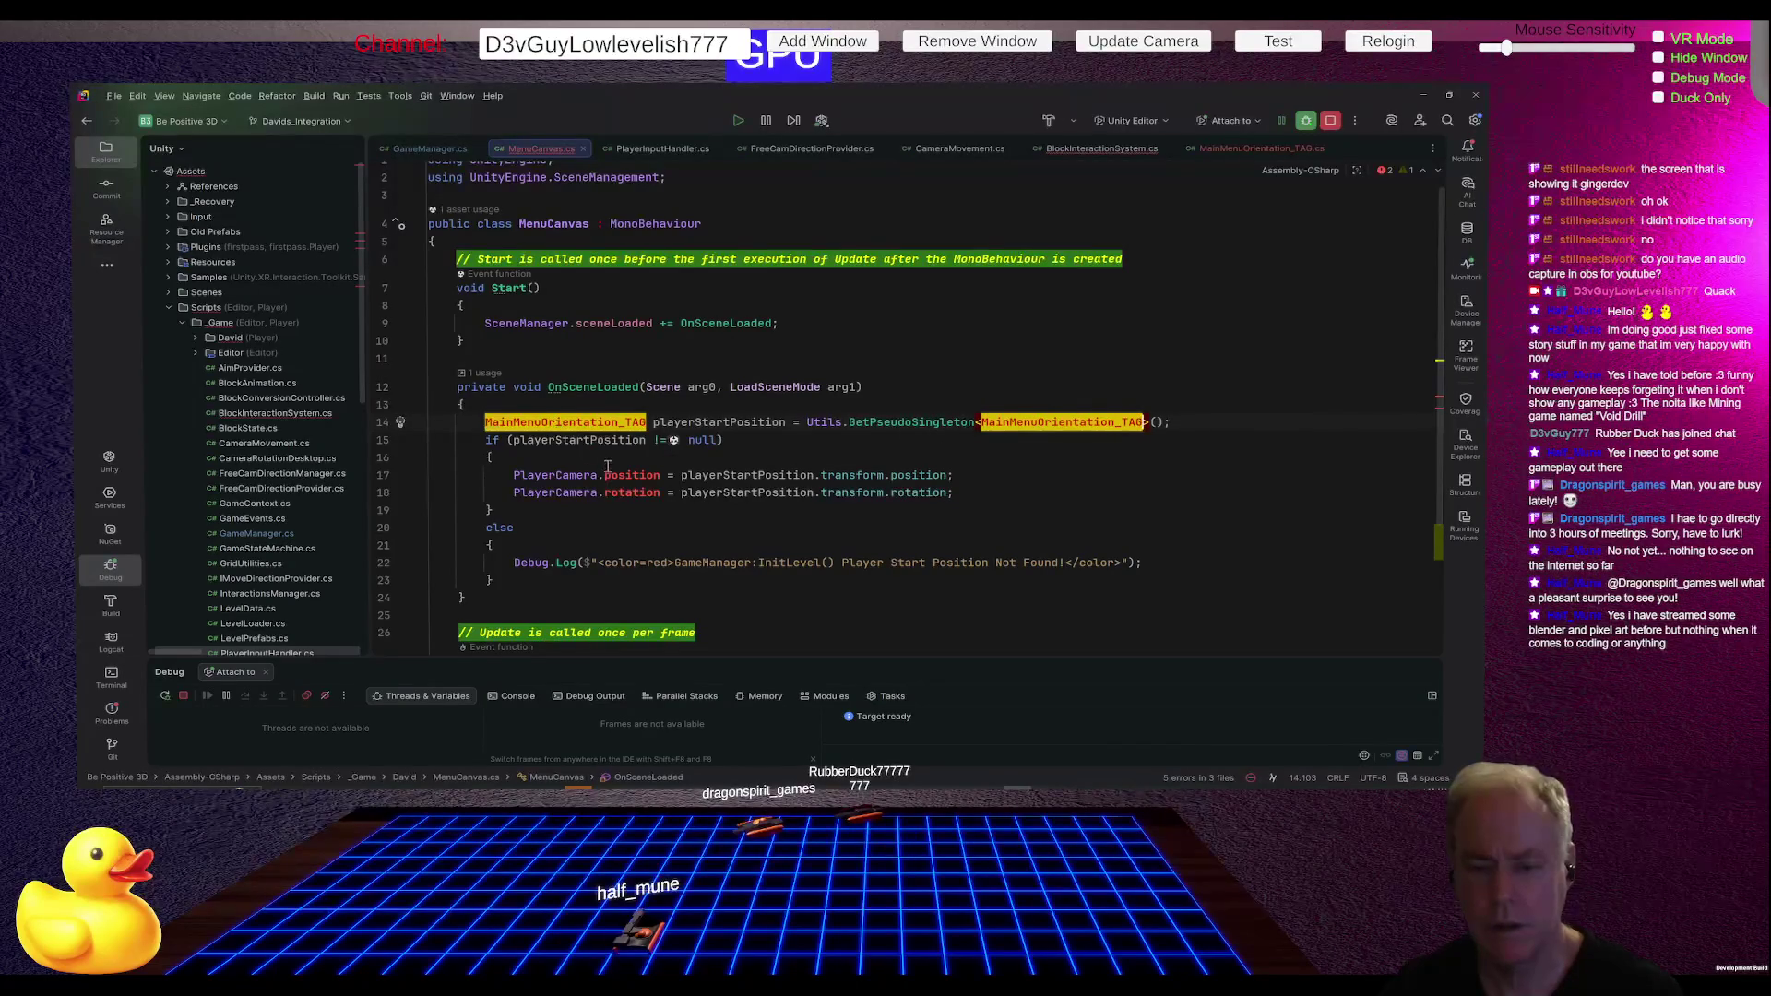
- Rename the playerStartPosition variable to mainMenuOrientation
key("Down")
key("Down")
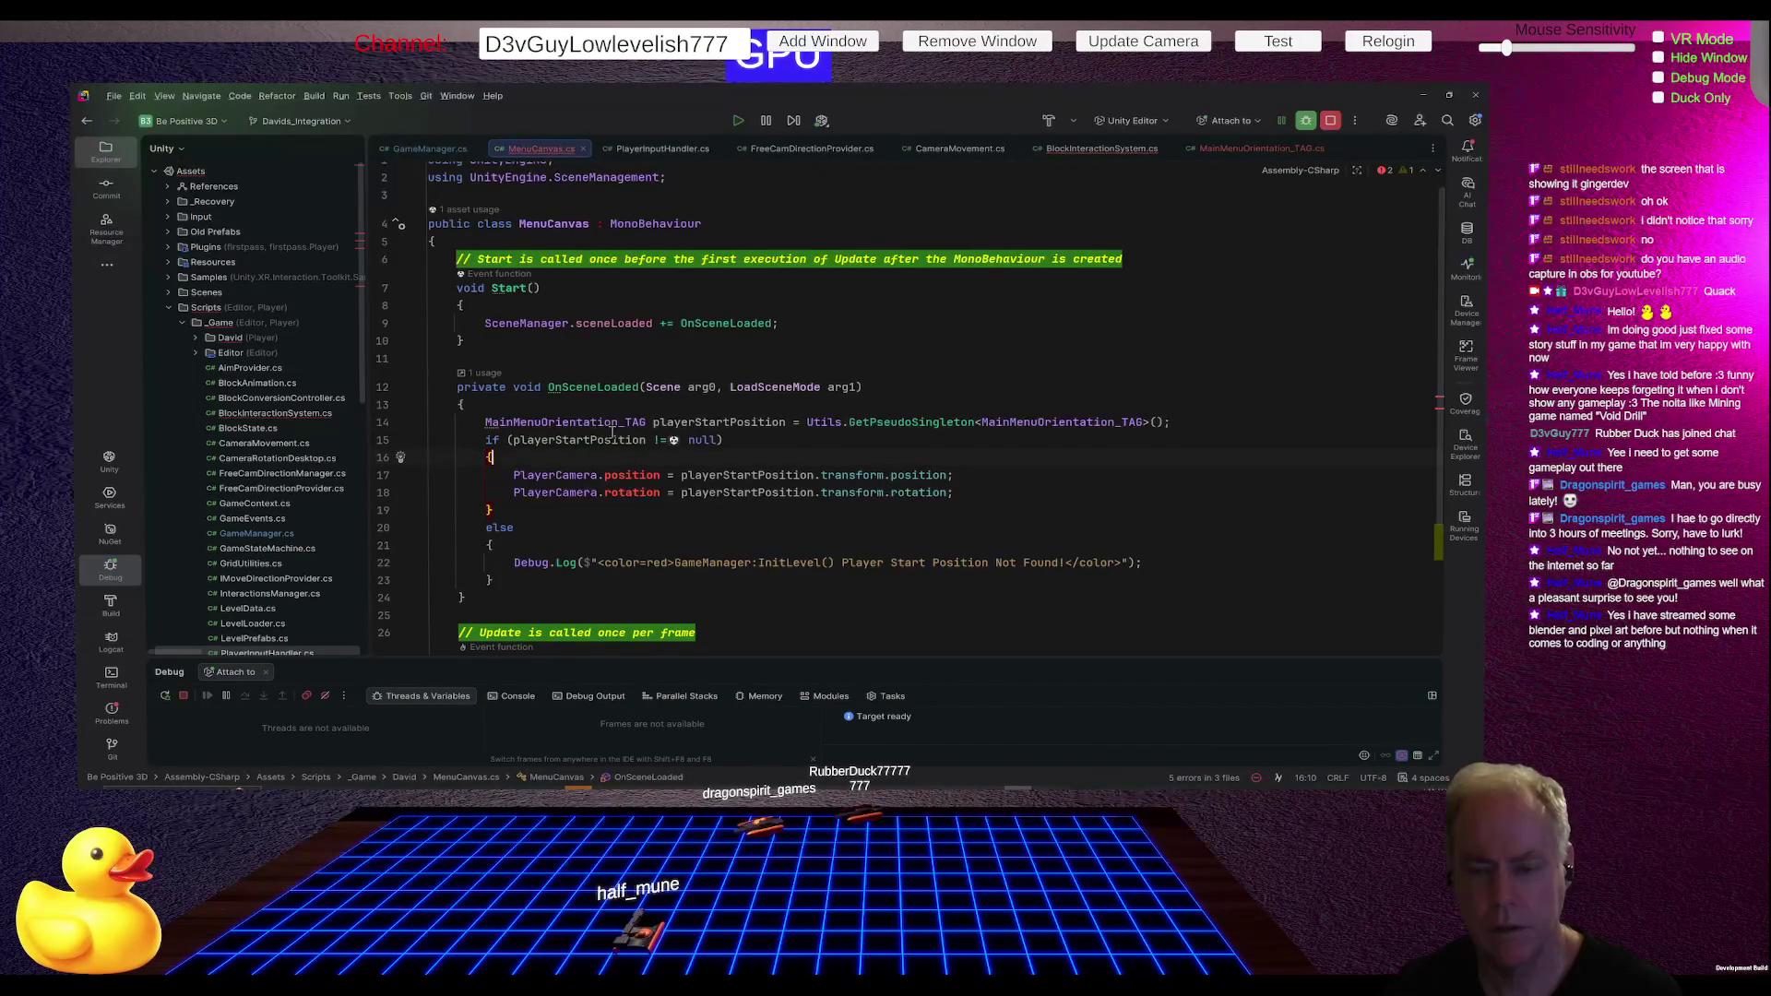
left_click(708, 422)
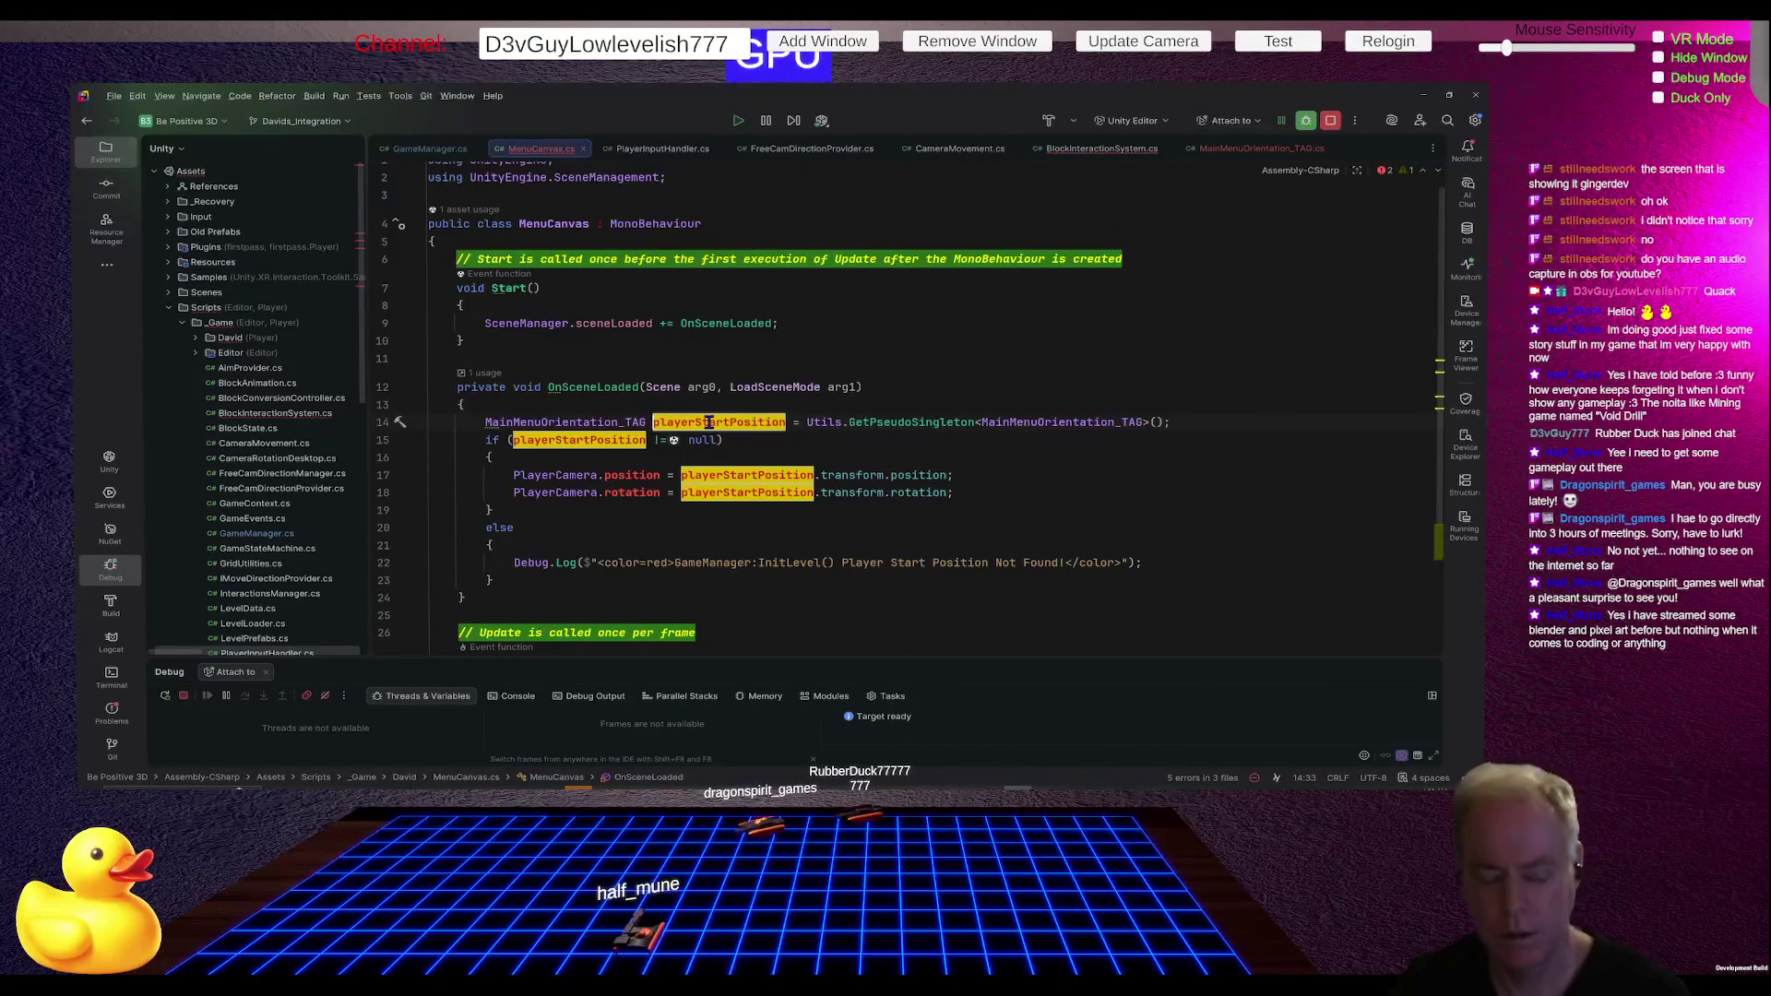
key("ctrl+r")
key("ctrl+r")
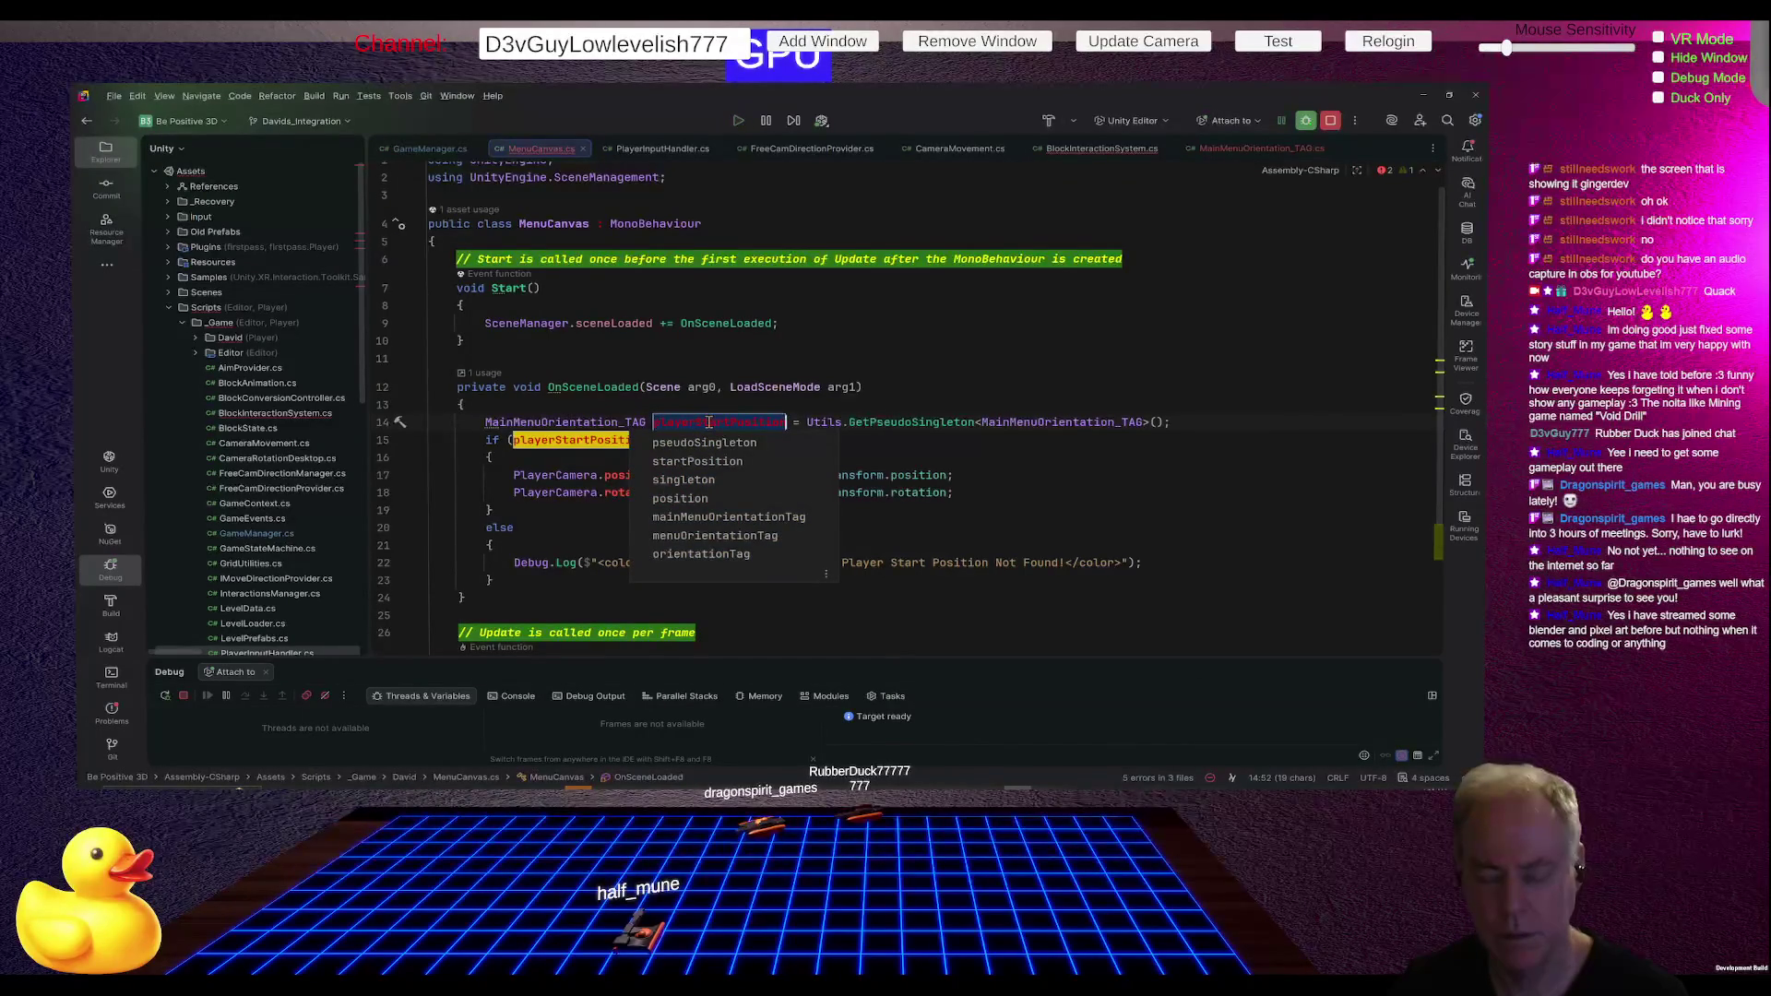
key("Escape")
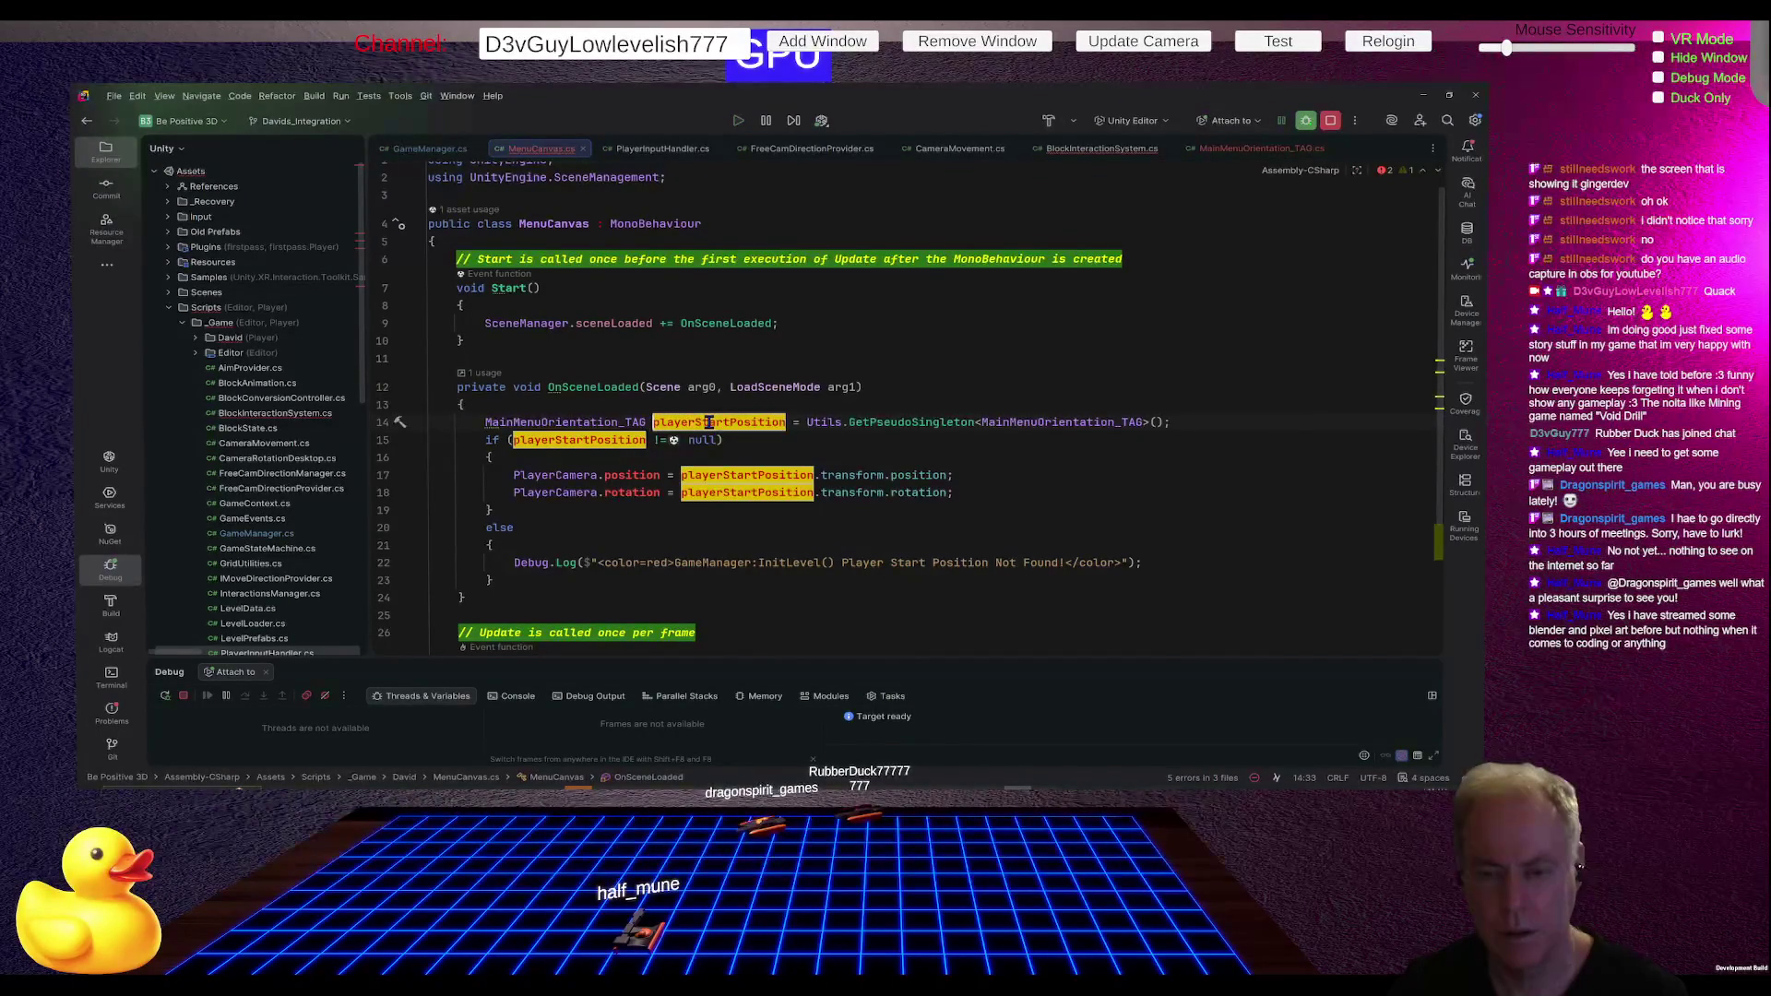
key("ctrl+r")
key("ctrl+r")
type("main")
key("Return")
type("MenuOri")
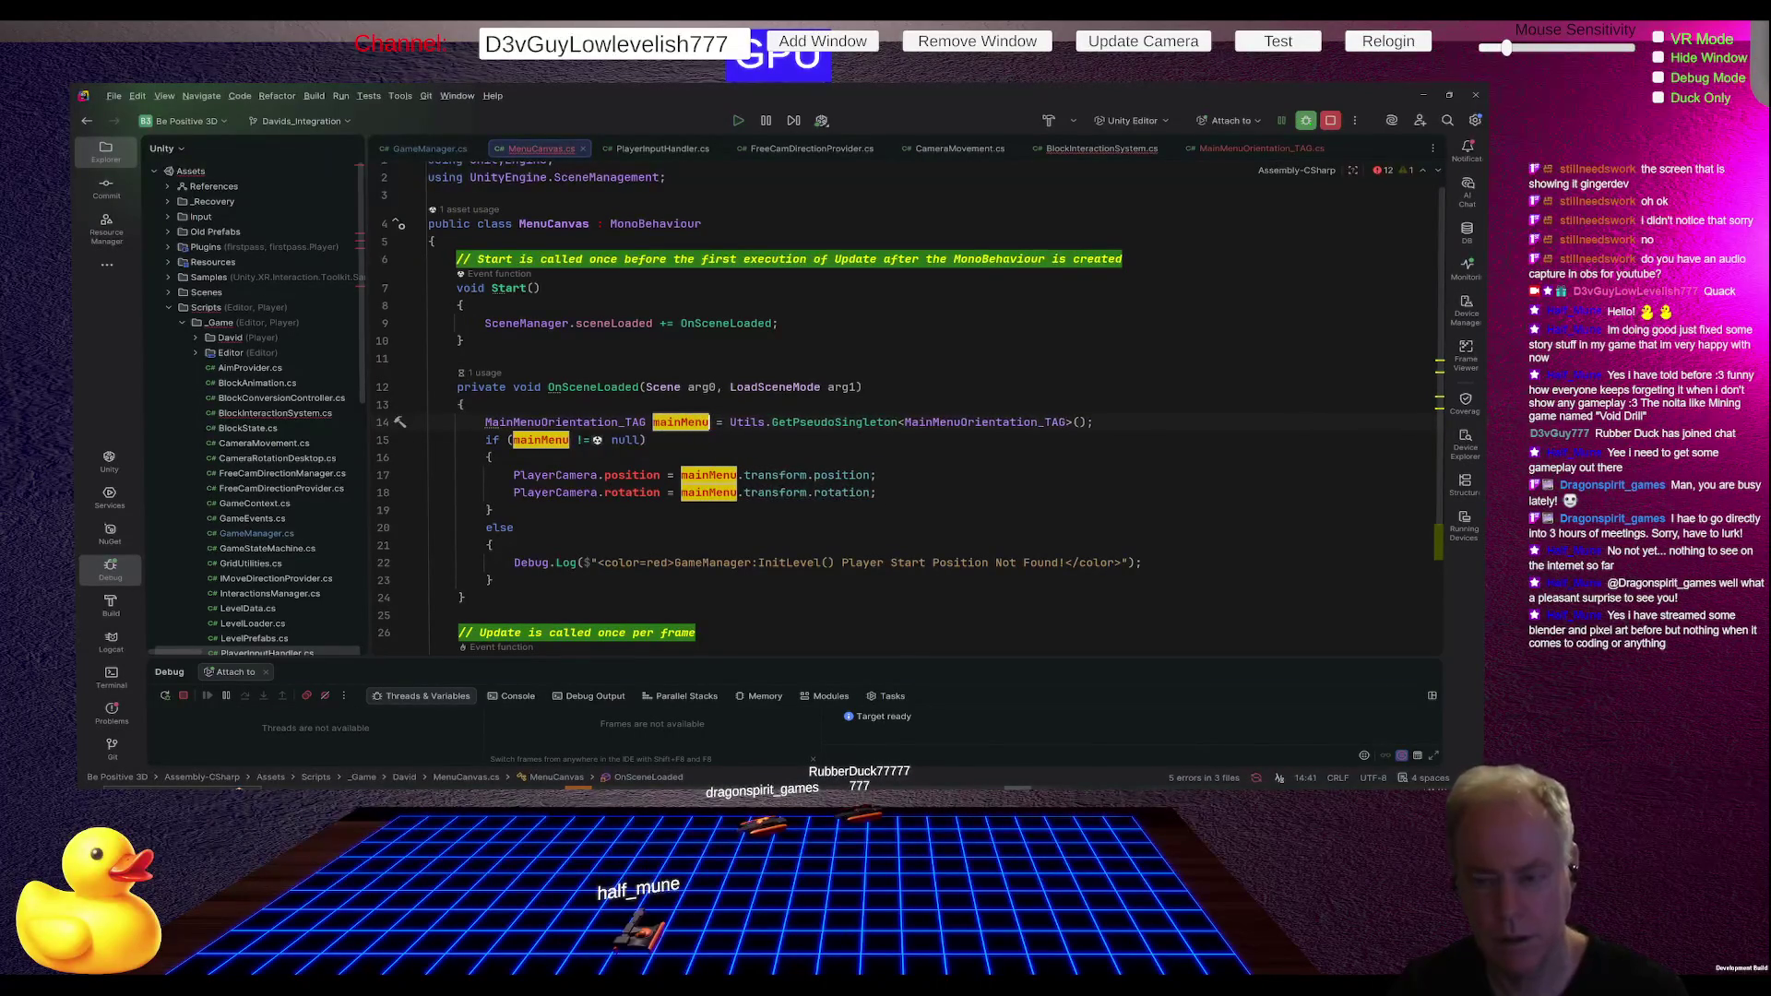
type("entation")
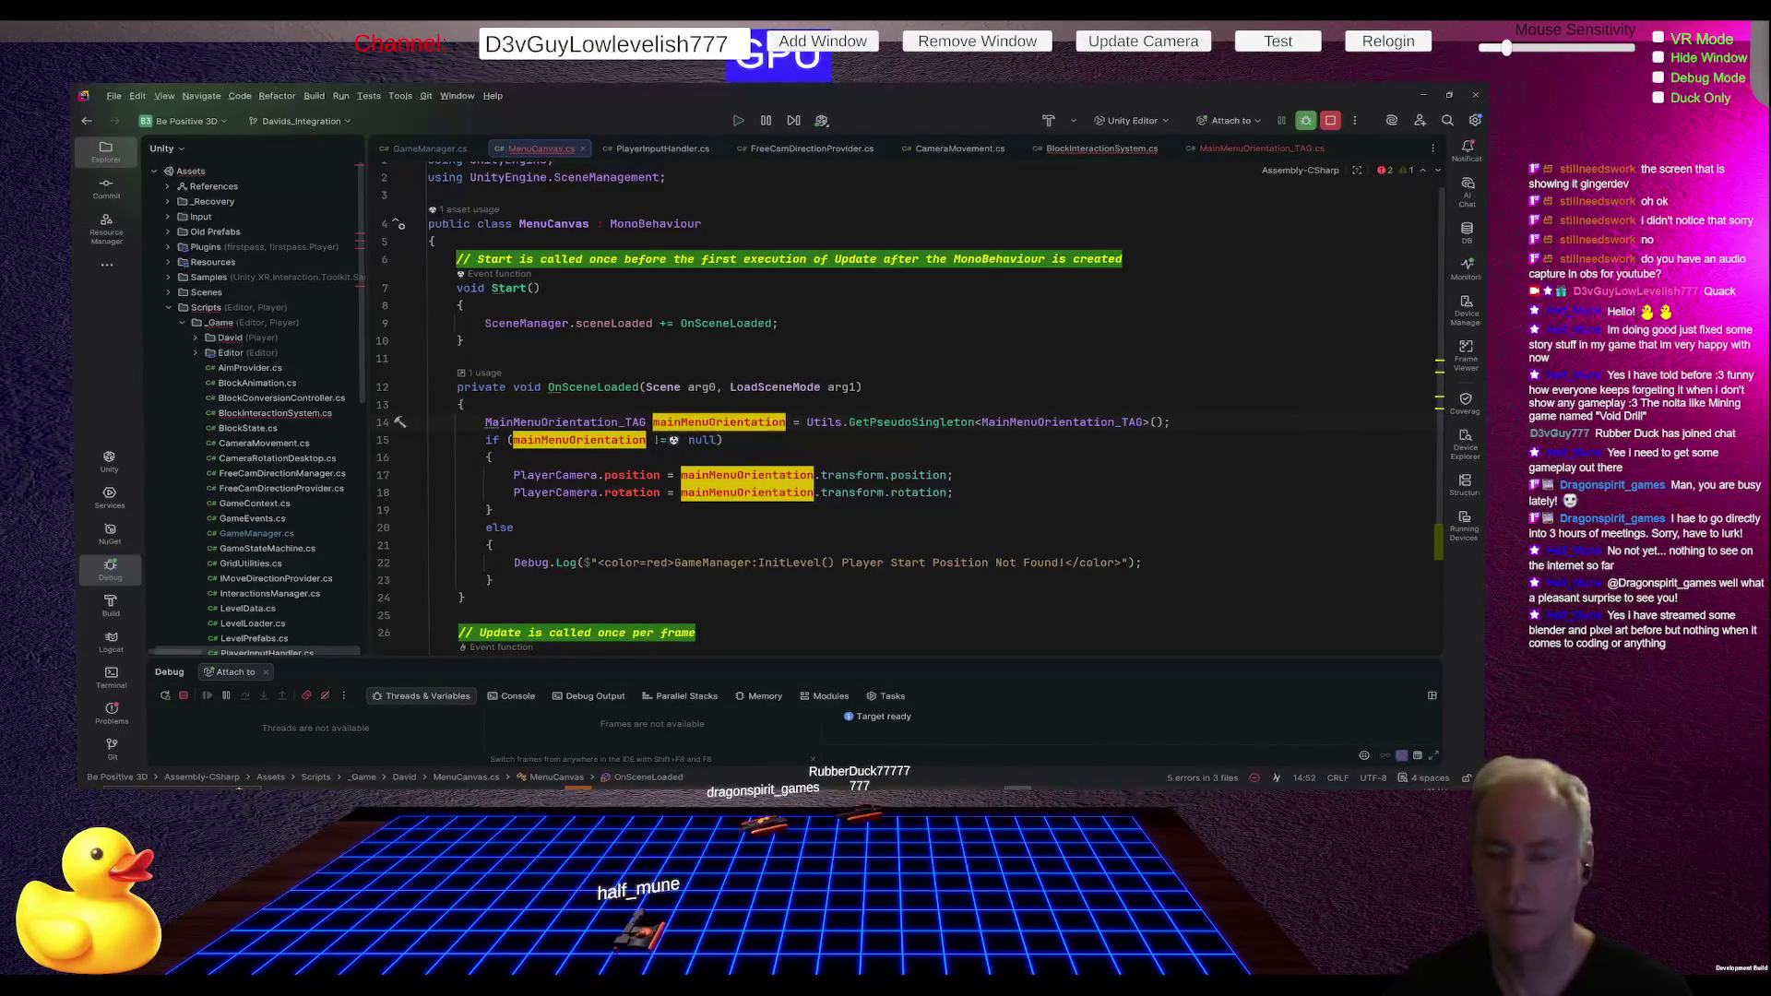
key("Down")
key("Down")
key("Down")
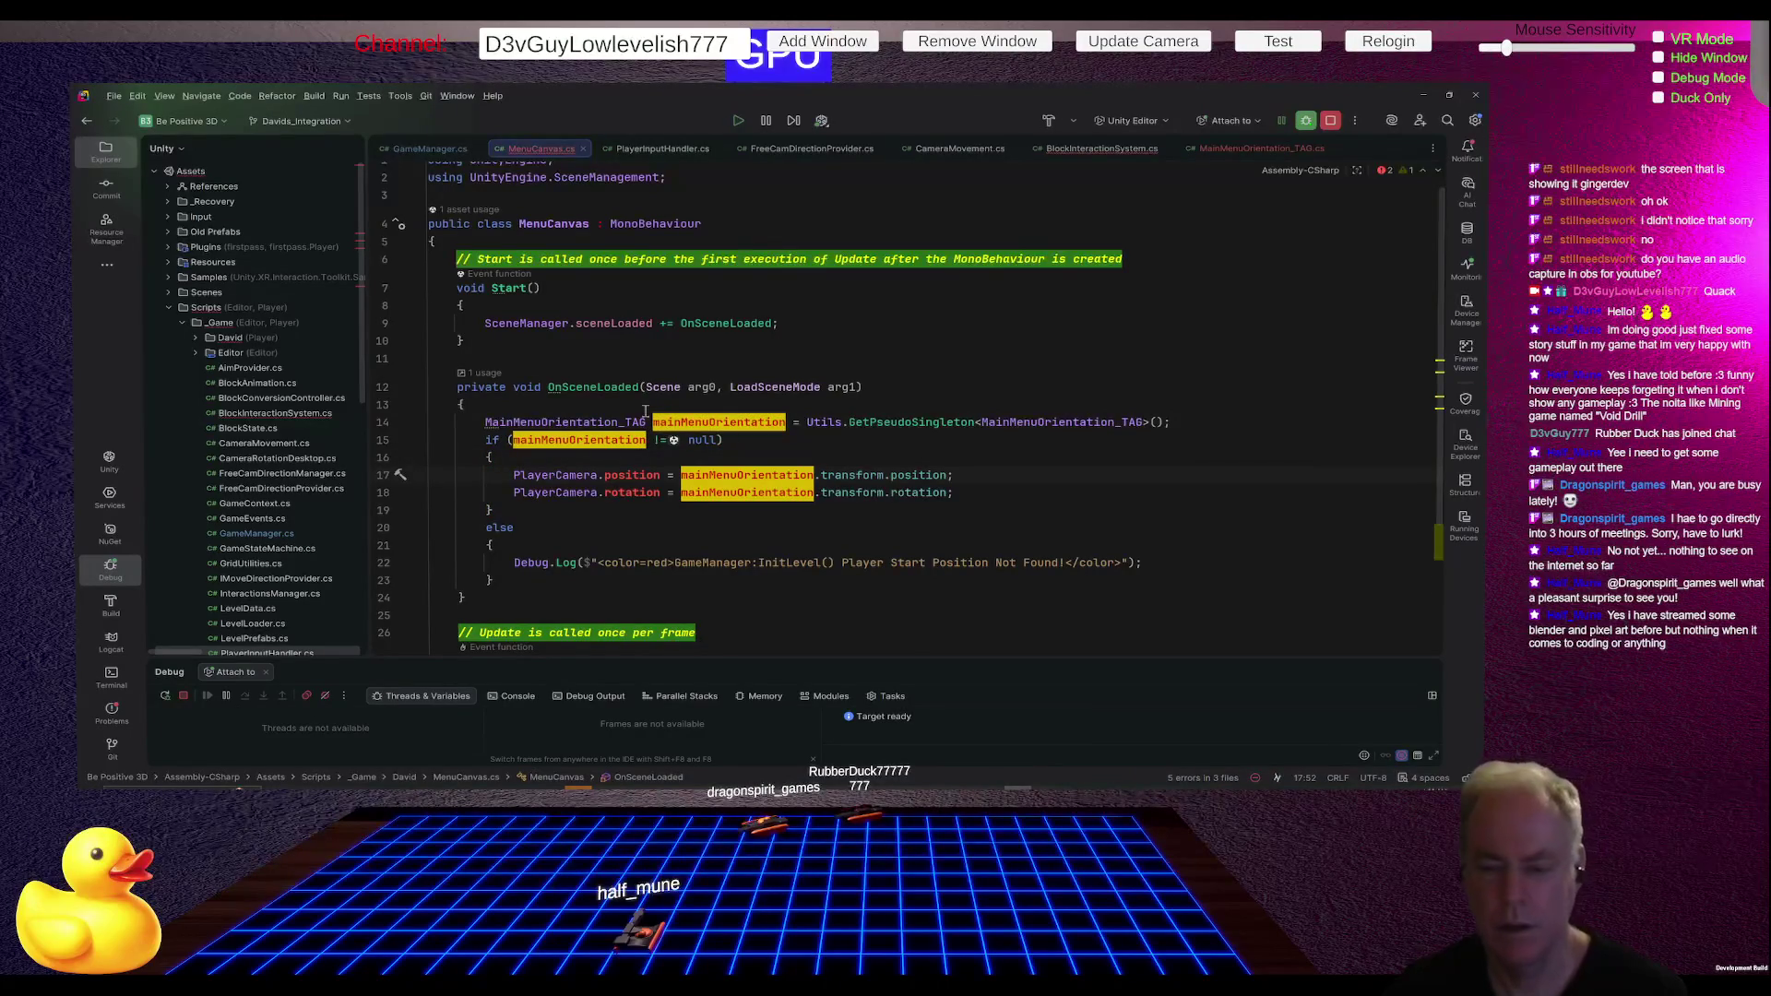
- Make the position and rotation lines set transform instead of PlayerCamera
double_click(536, 474)
type("transform")
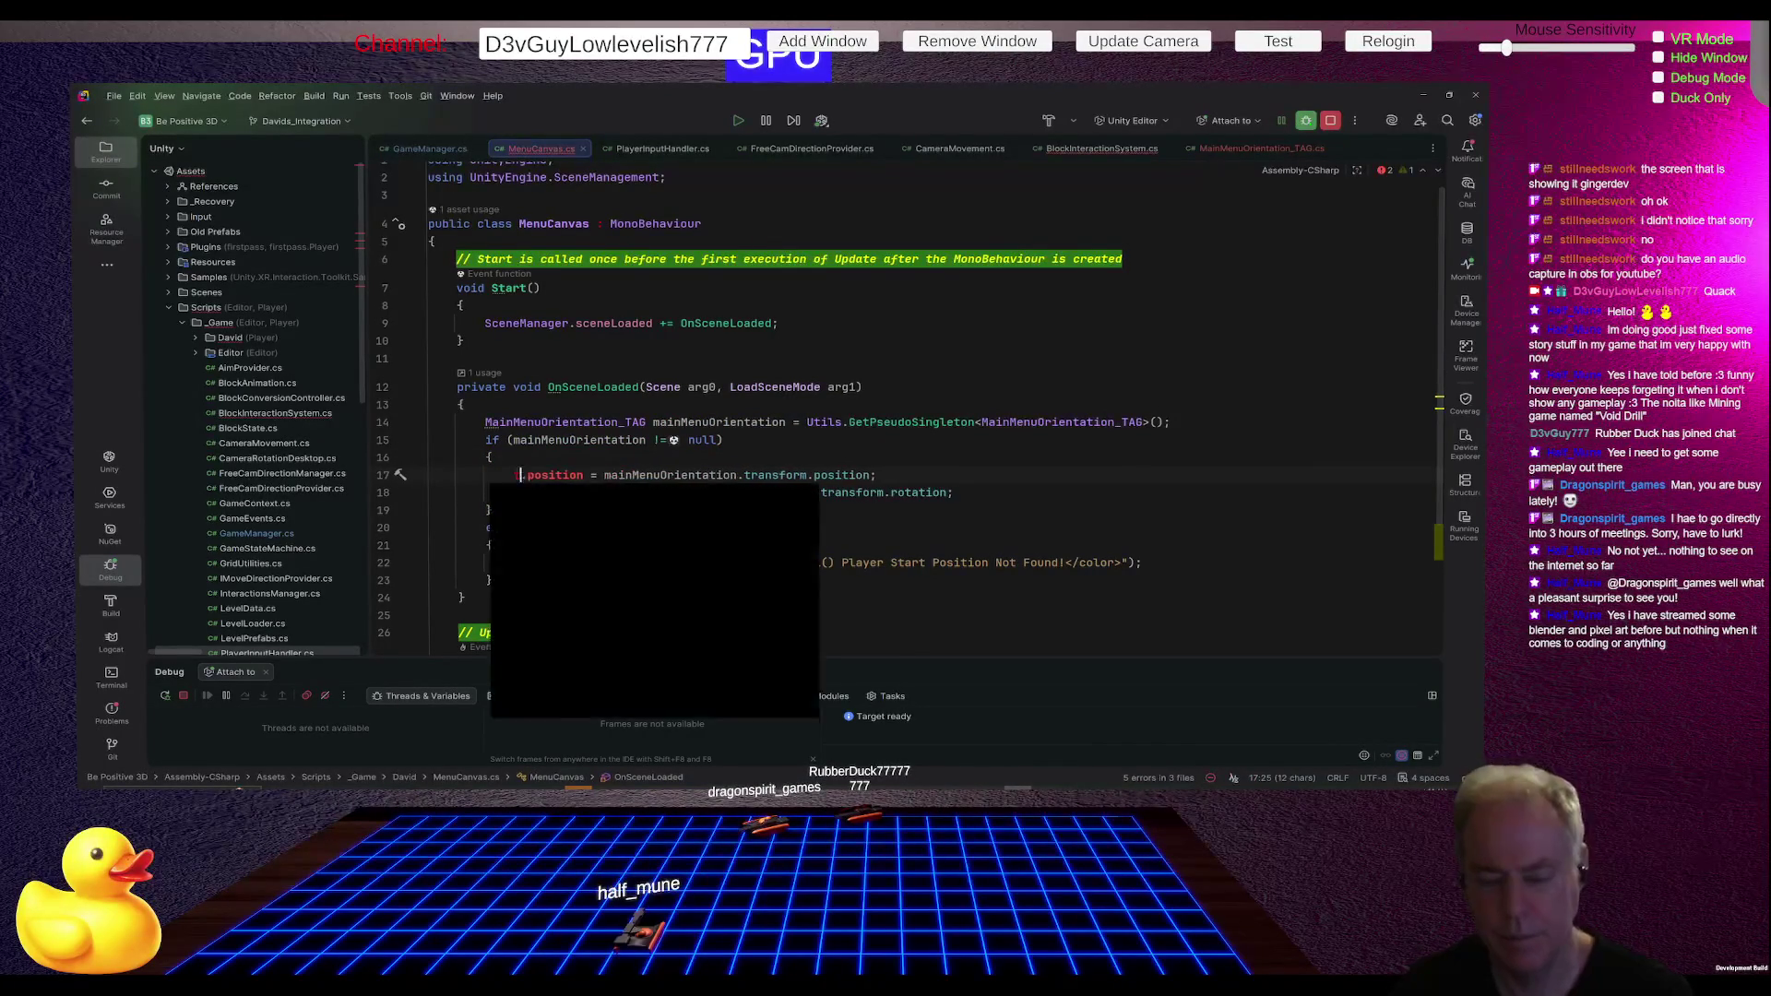
key("Return")
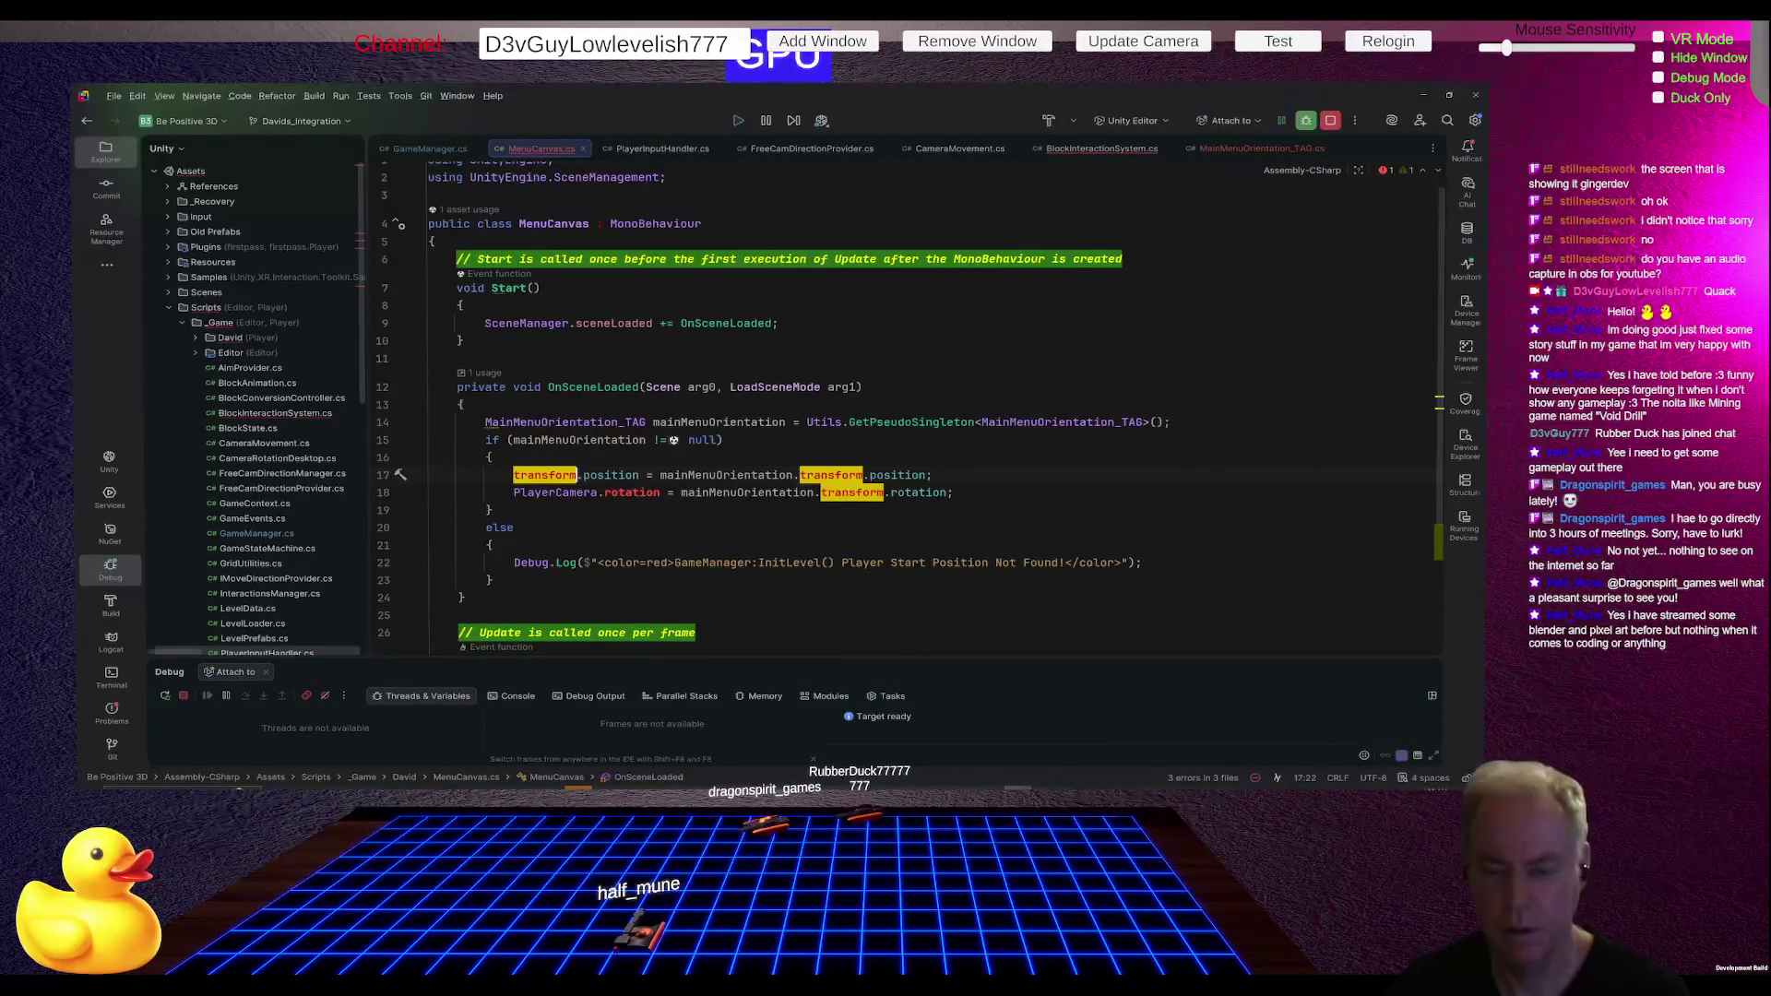
key("ctrl+shift+Left")
key("ctrl+c")
key("Down")
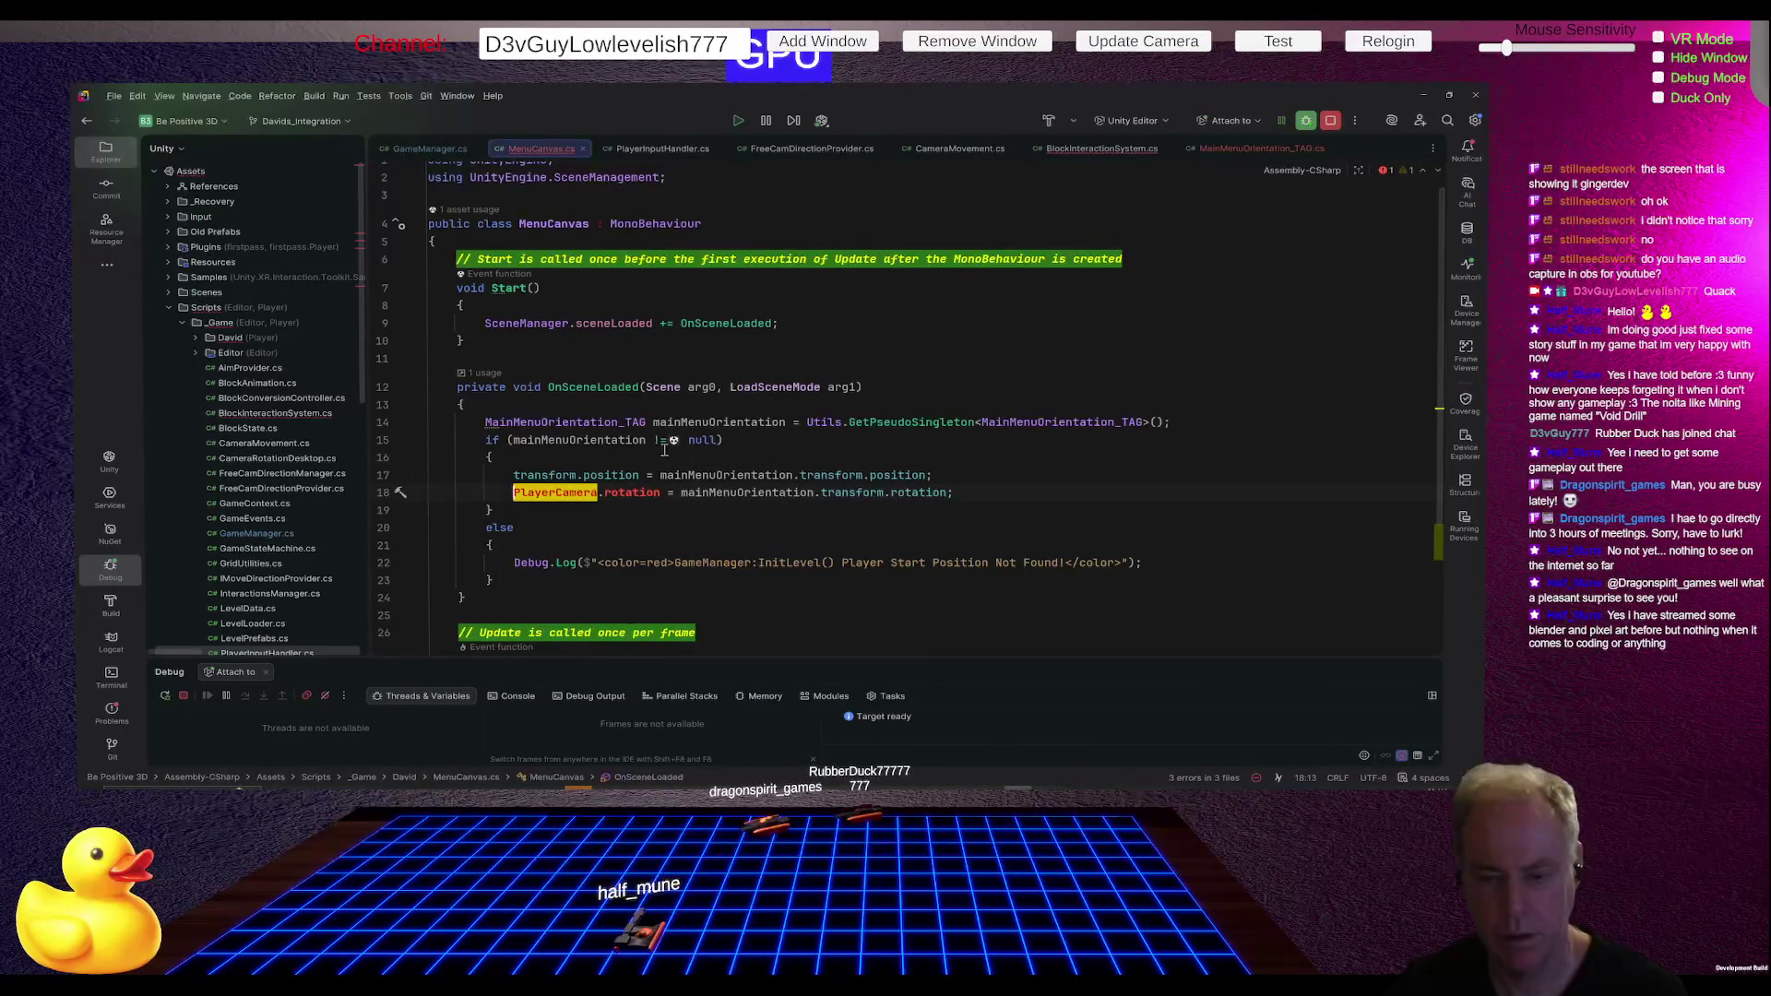
key("ctrl+w")
key("ctrl+v")
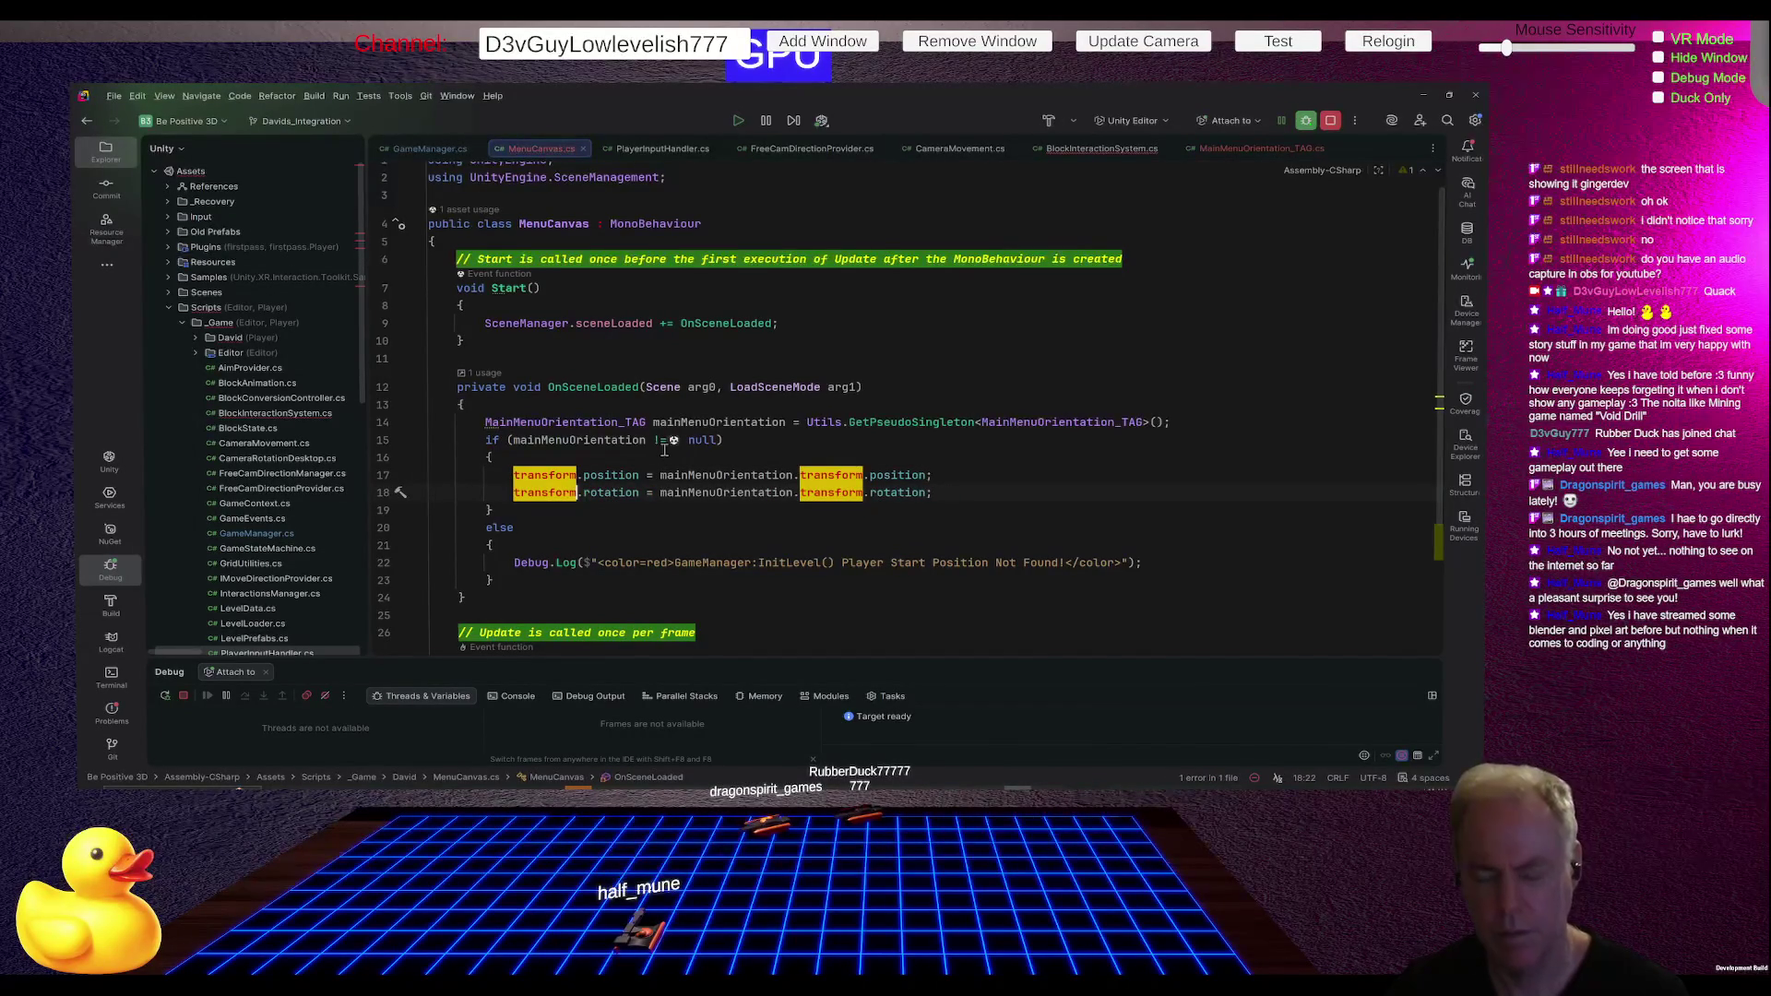
key("Down")
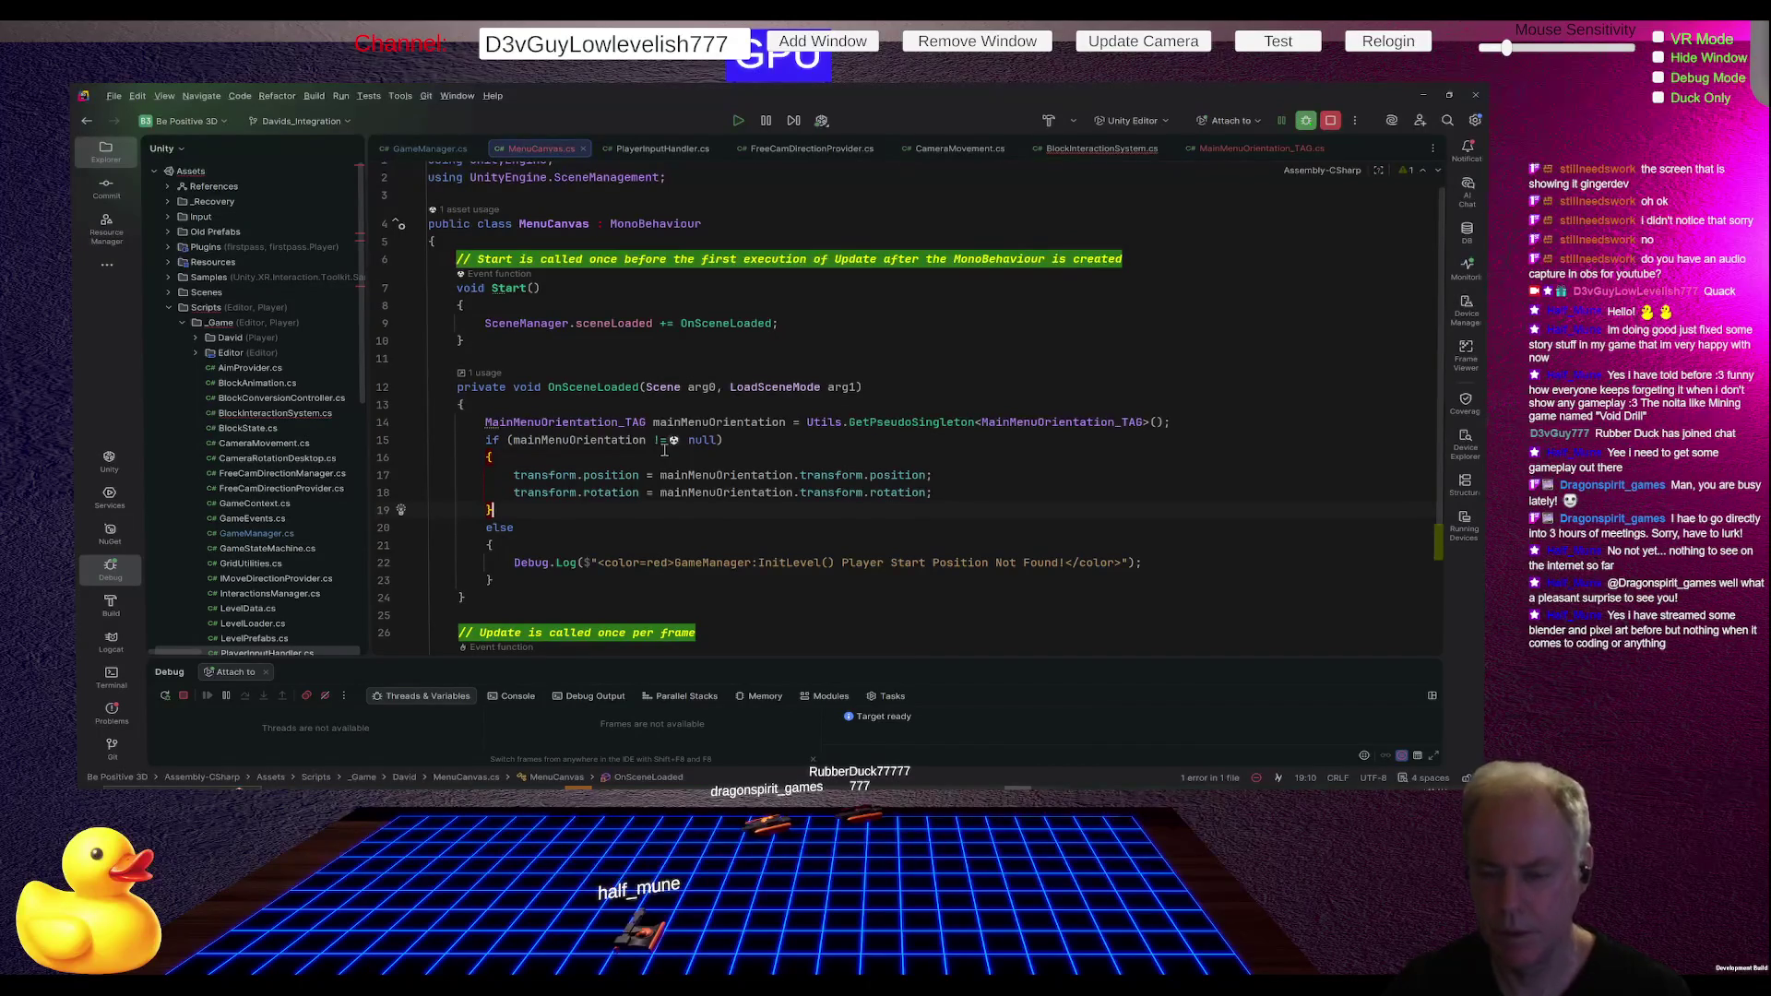
- Delete the else block from OnSceneLoaded
left_click(586, 529)
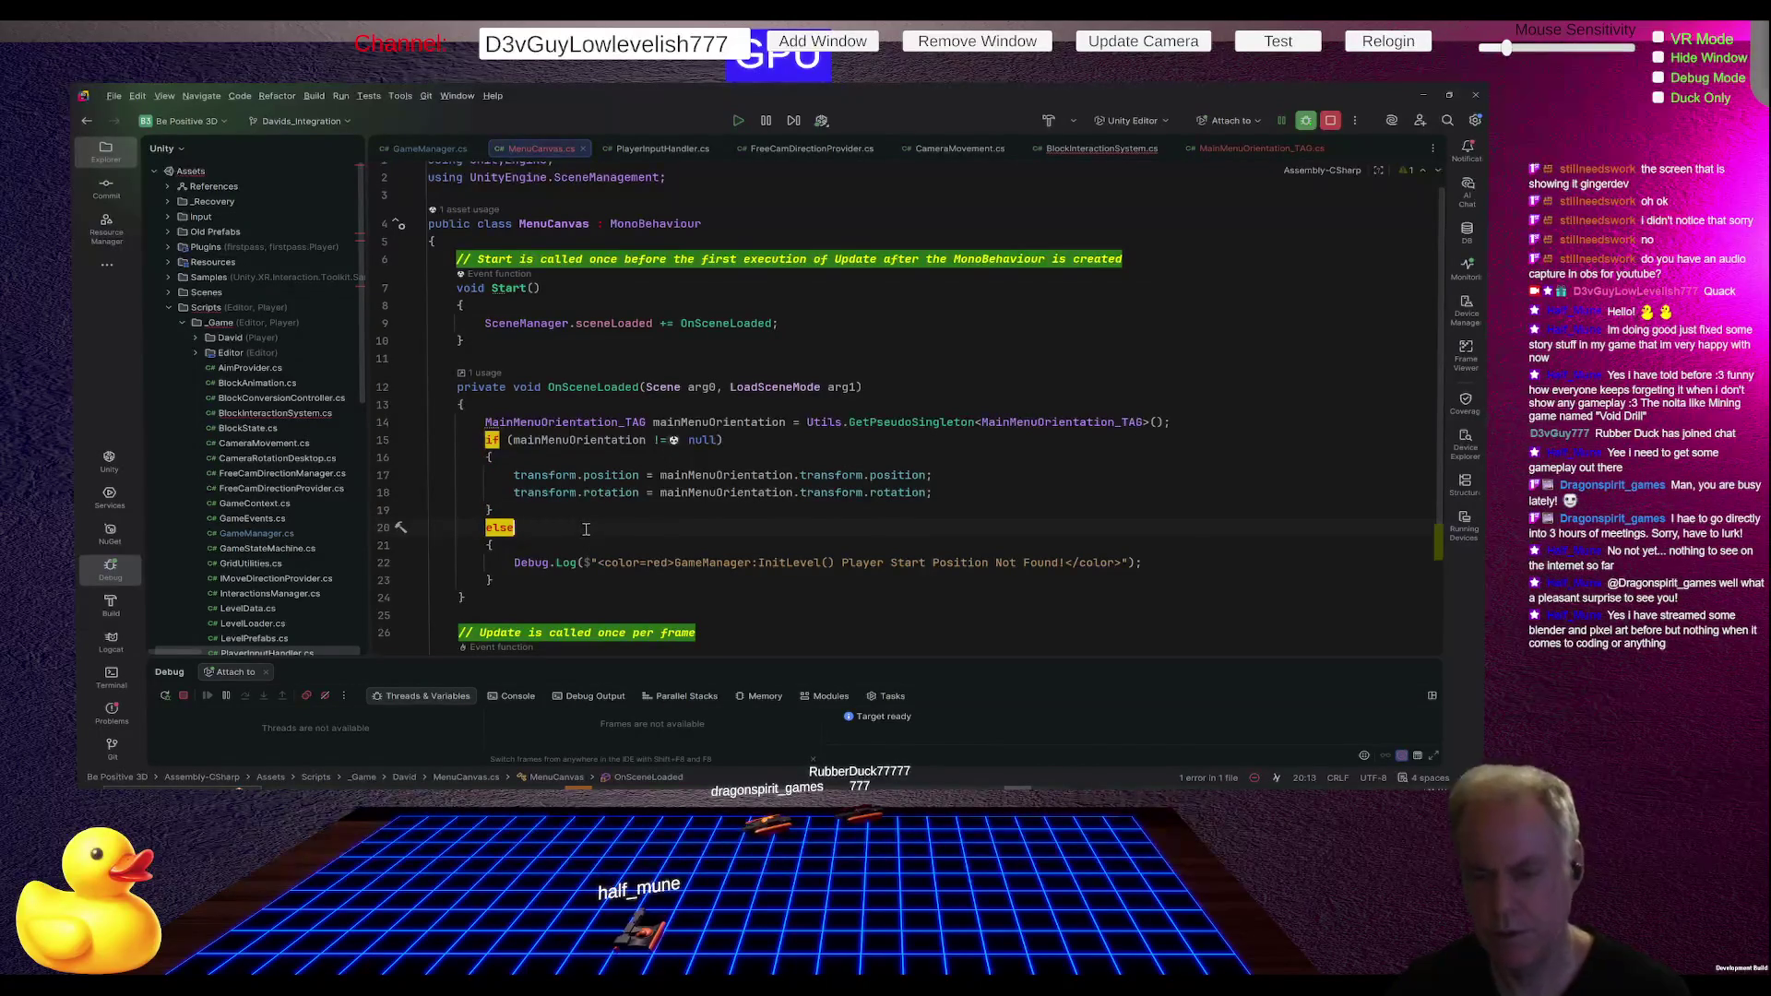
key("Home")
key("shift+Down")
key("shift+Down")
key("shift+Down")
key("shift+Down")
key("Delete")
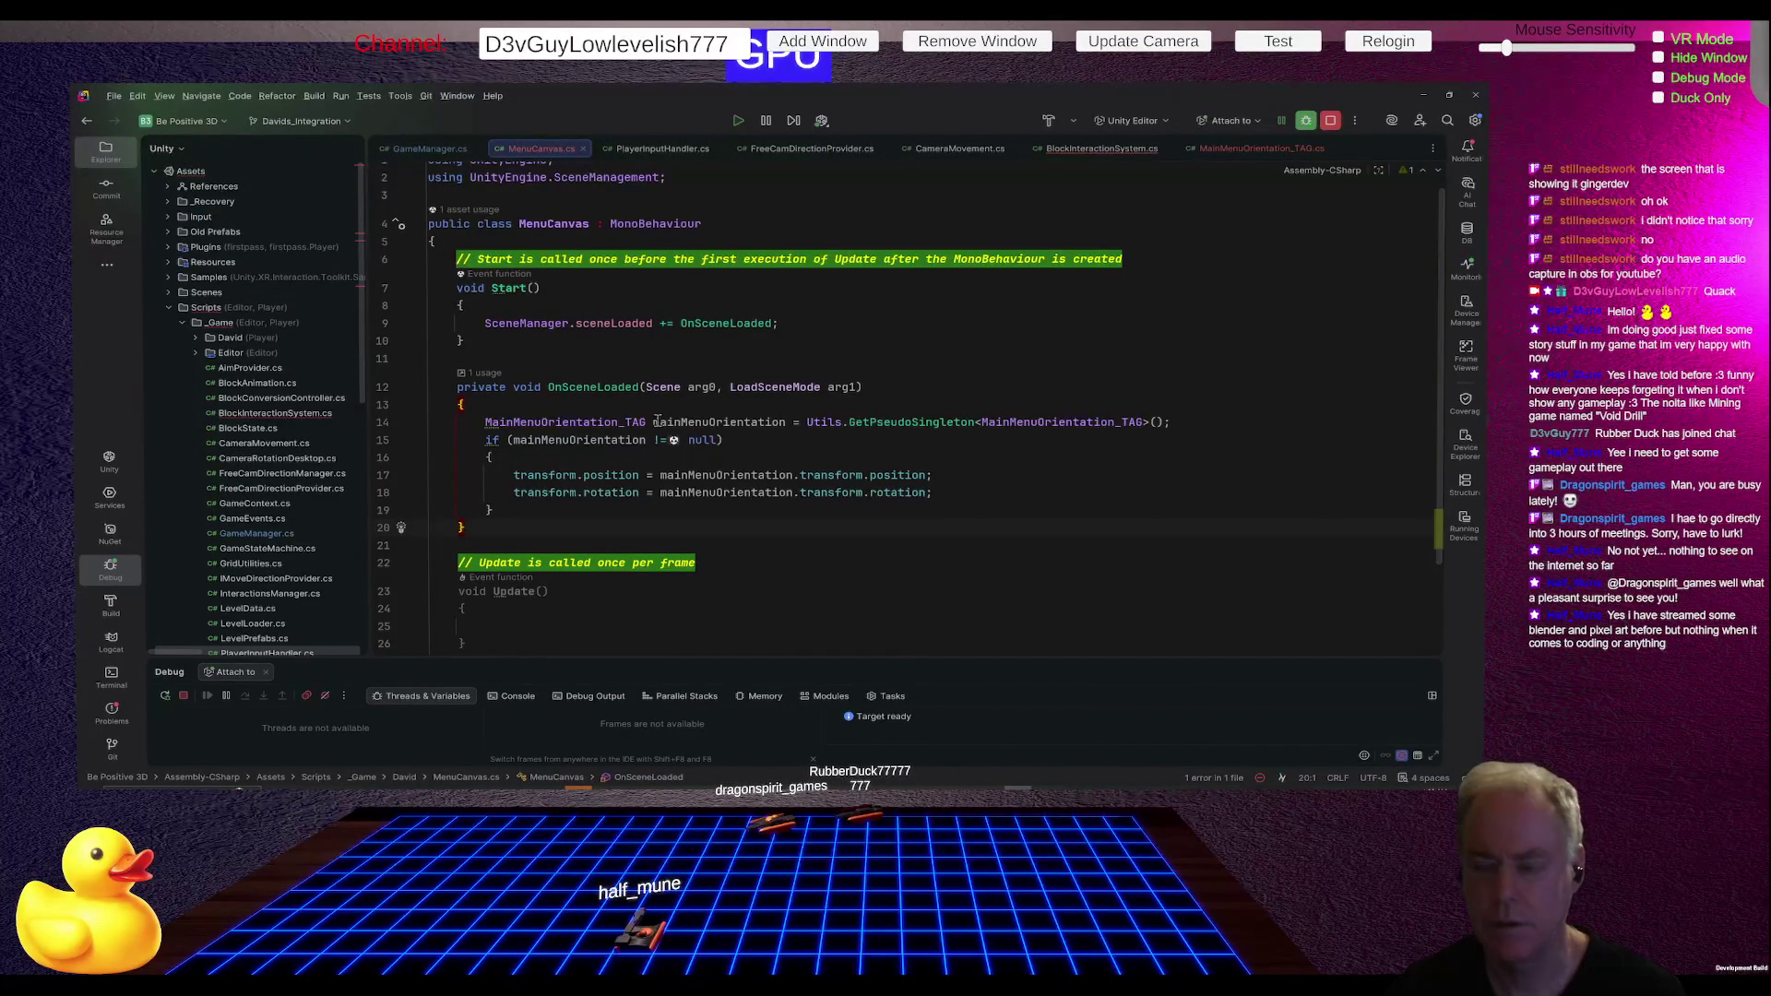
- Rename MainMenuOrientation_TAG to MenuOrientation_TAG, including related mainMenuOrientation variables, then return to Unity
left_click(564, 422)
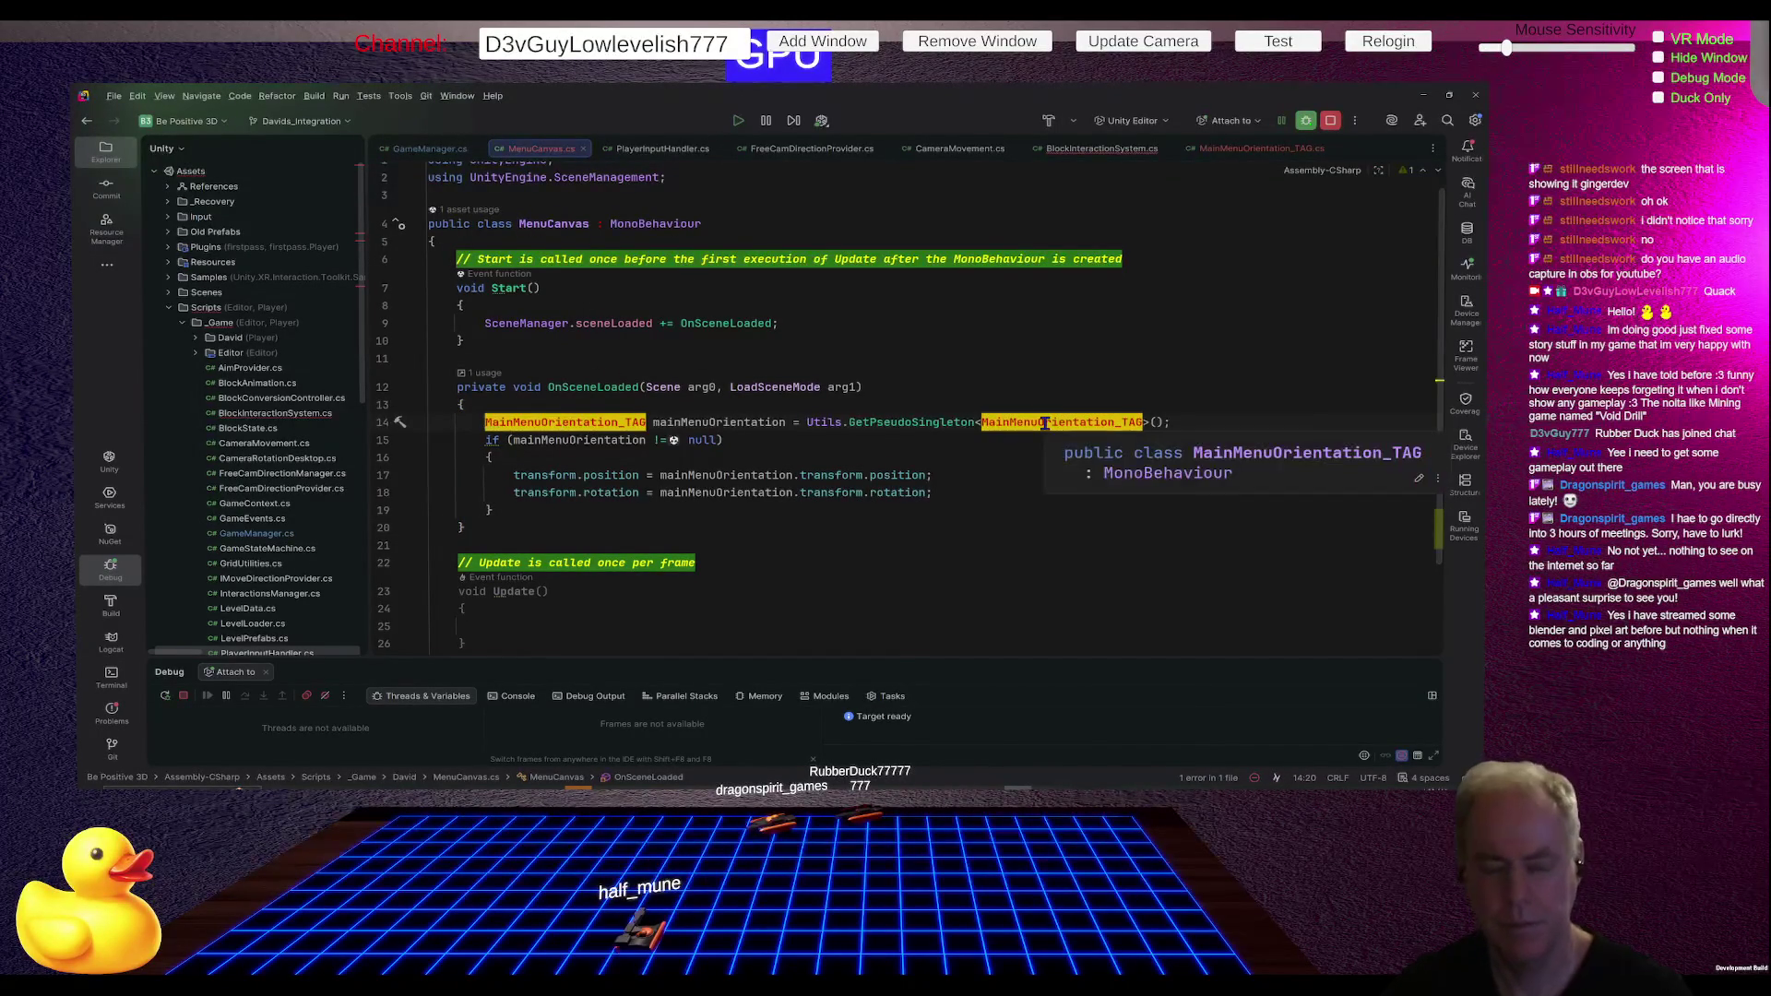
key("ctrl+r")
key("ctrl+r")
key("ctrl+space")
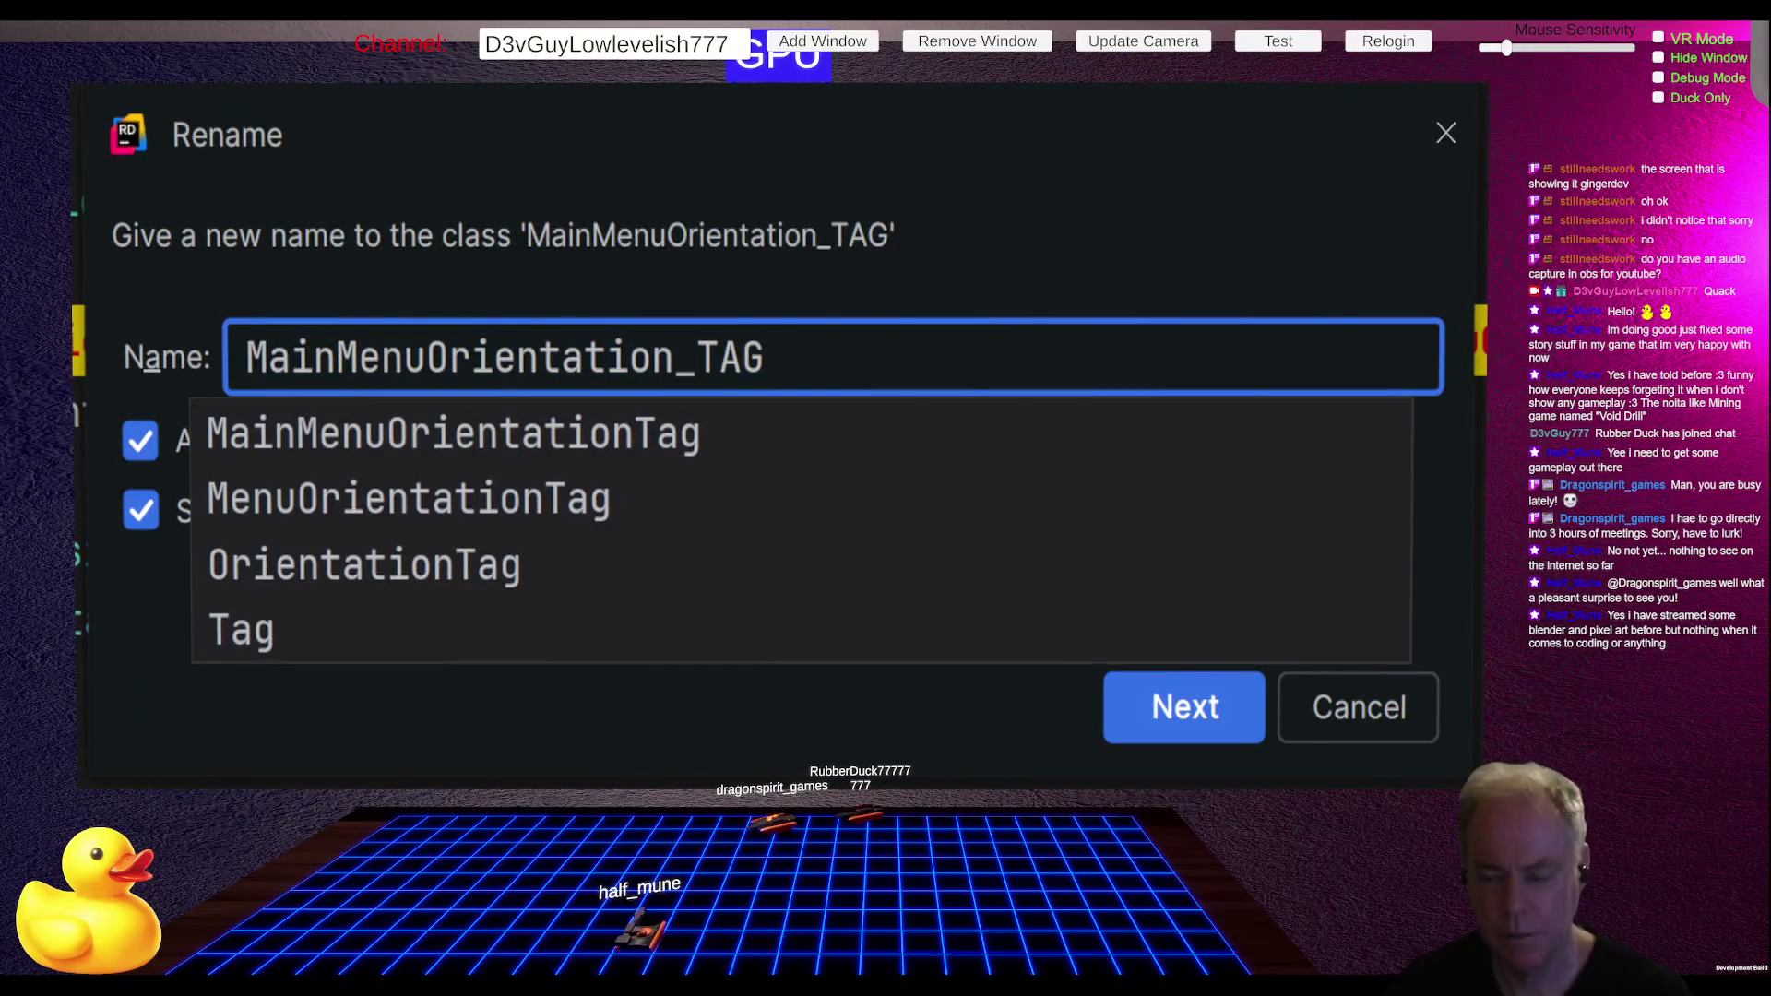
key("ctrl+space")
key("Home")
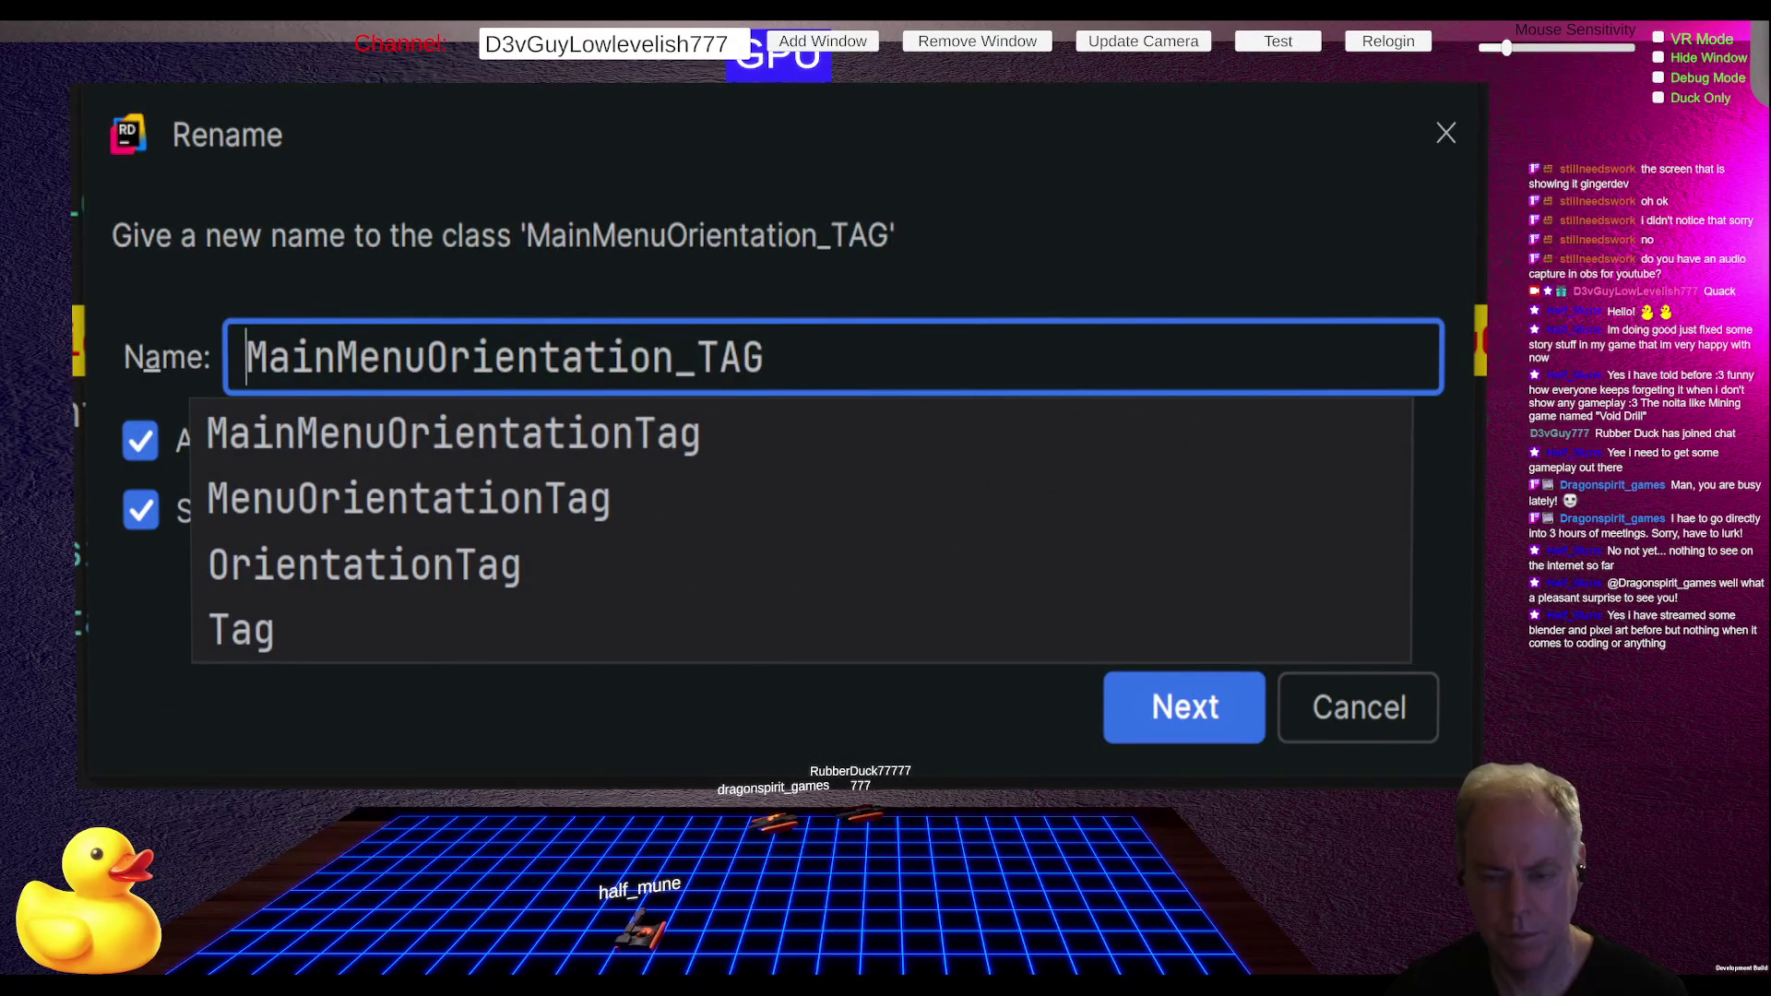
key("End")
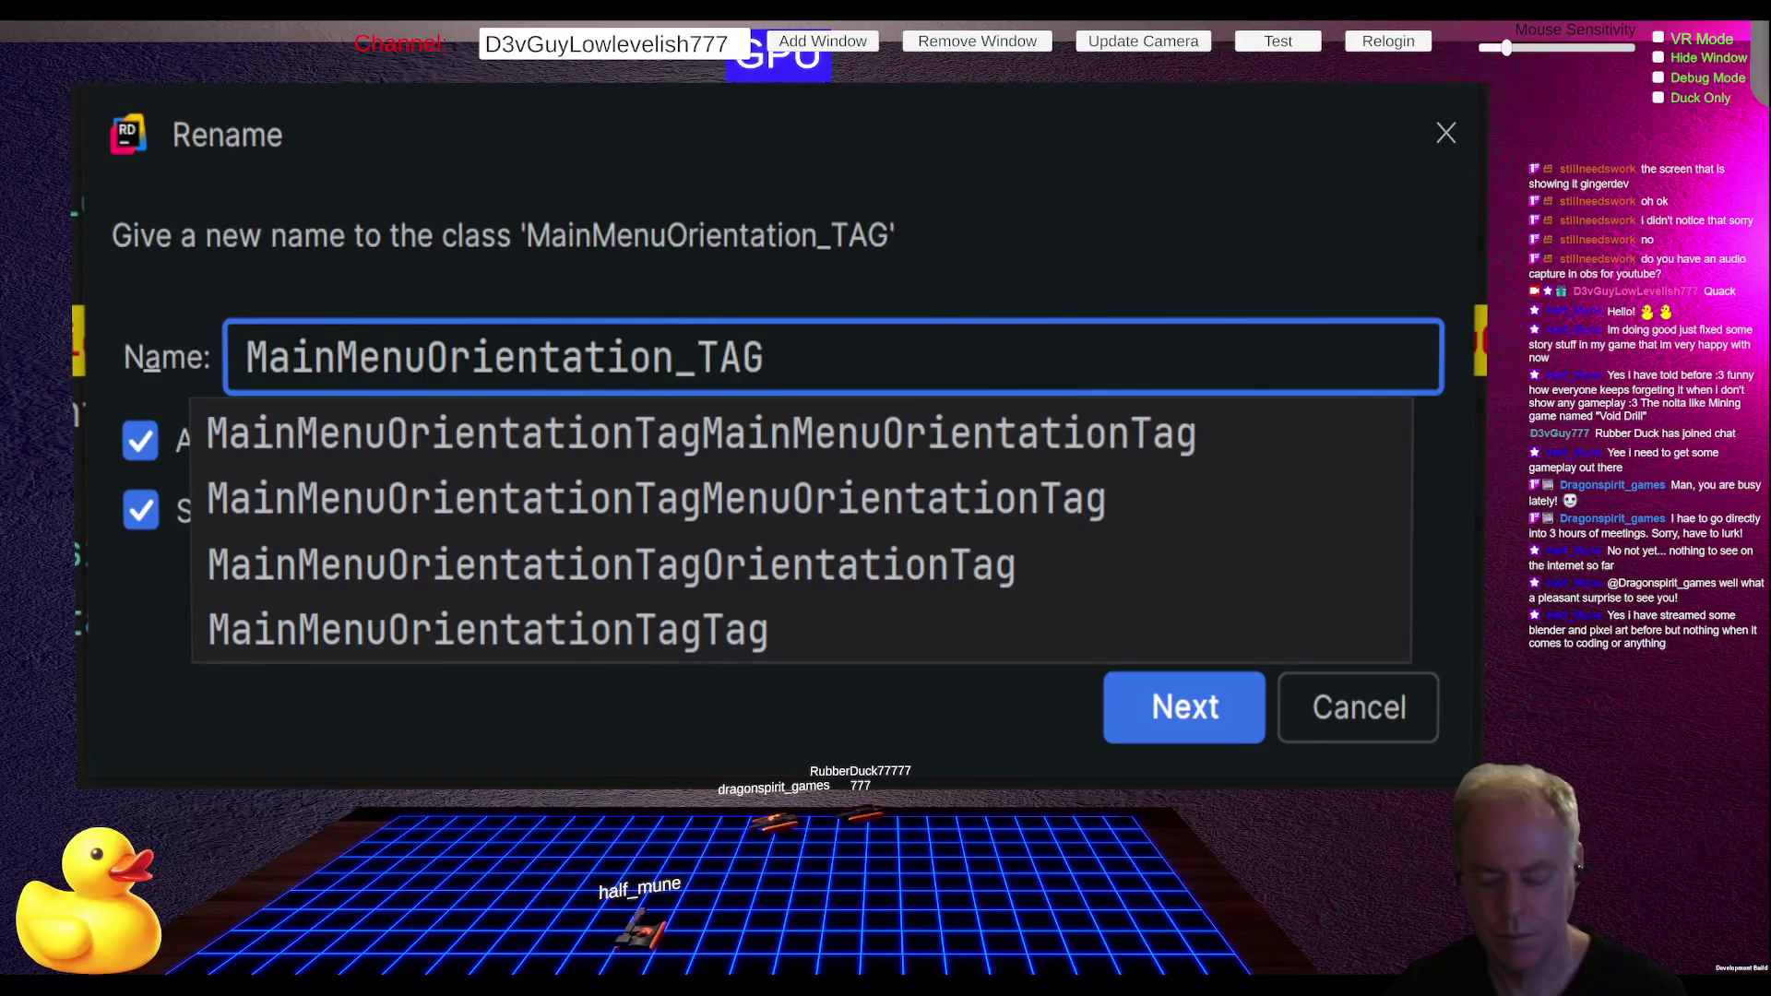
key("Home")
key("shift+Right")
key("shift+Right")
key("shift+Right")
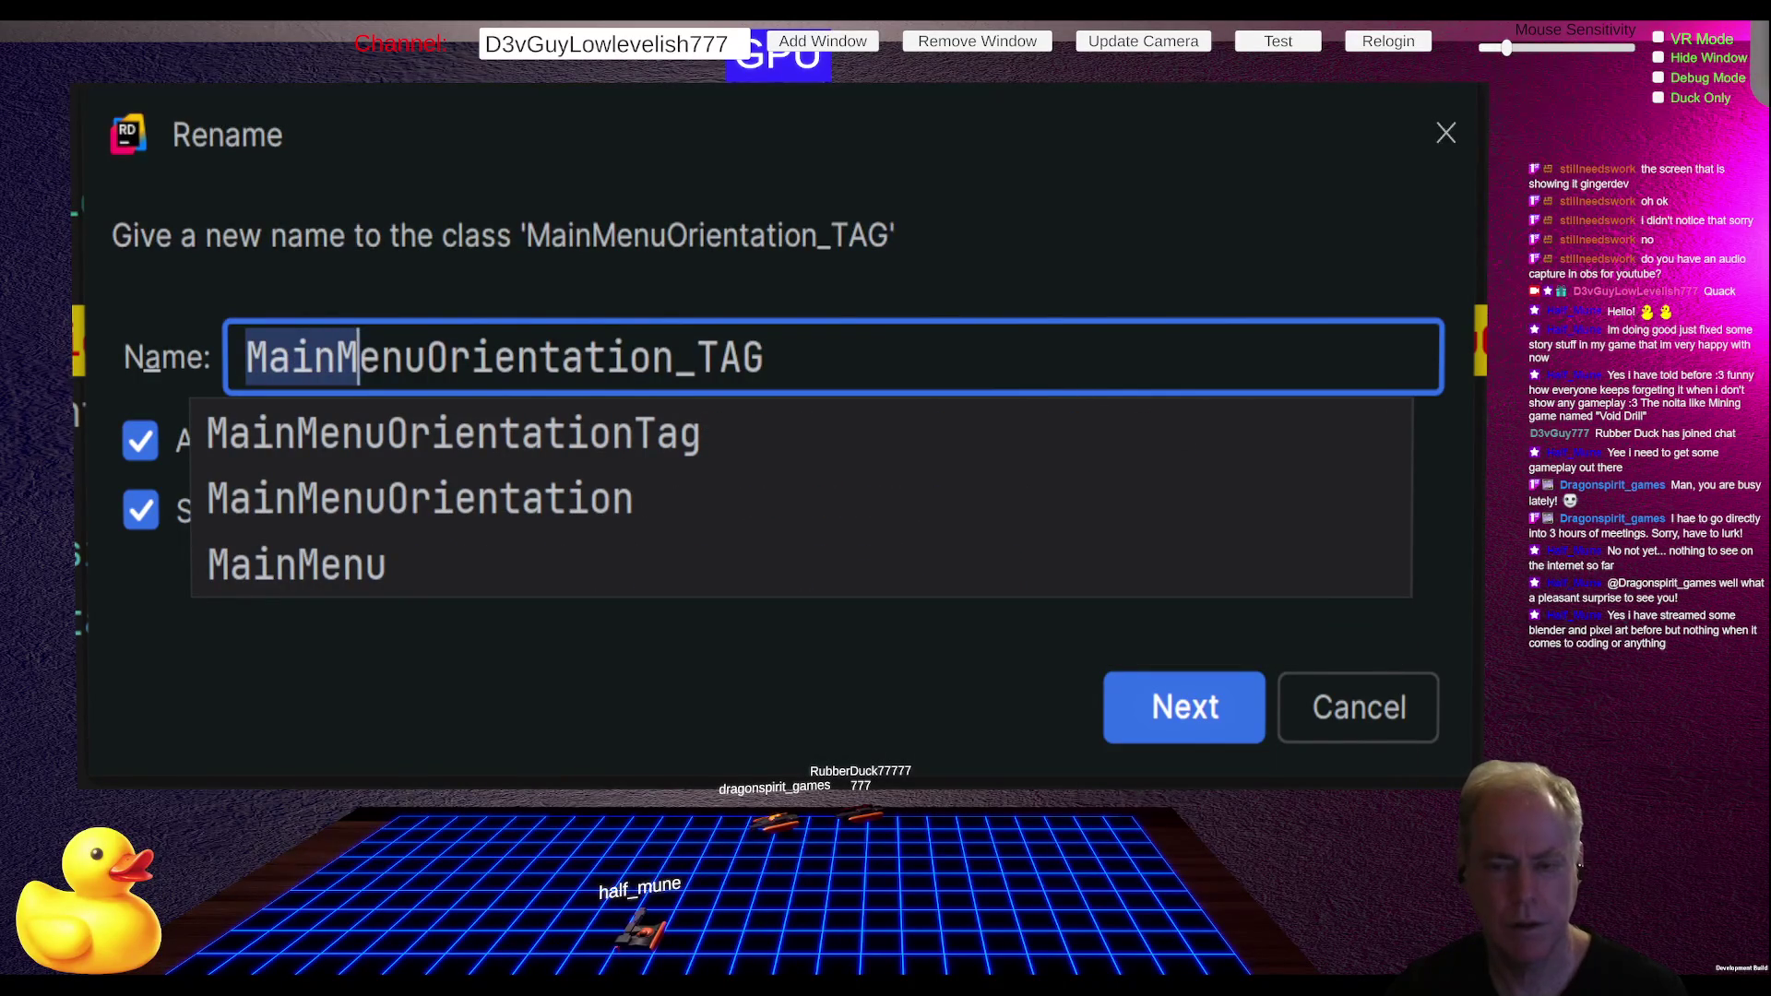
key("shift+Left")
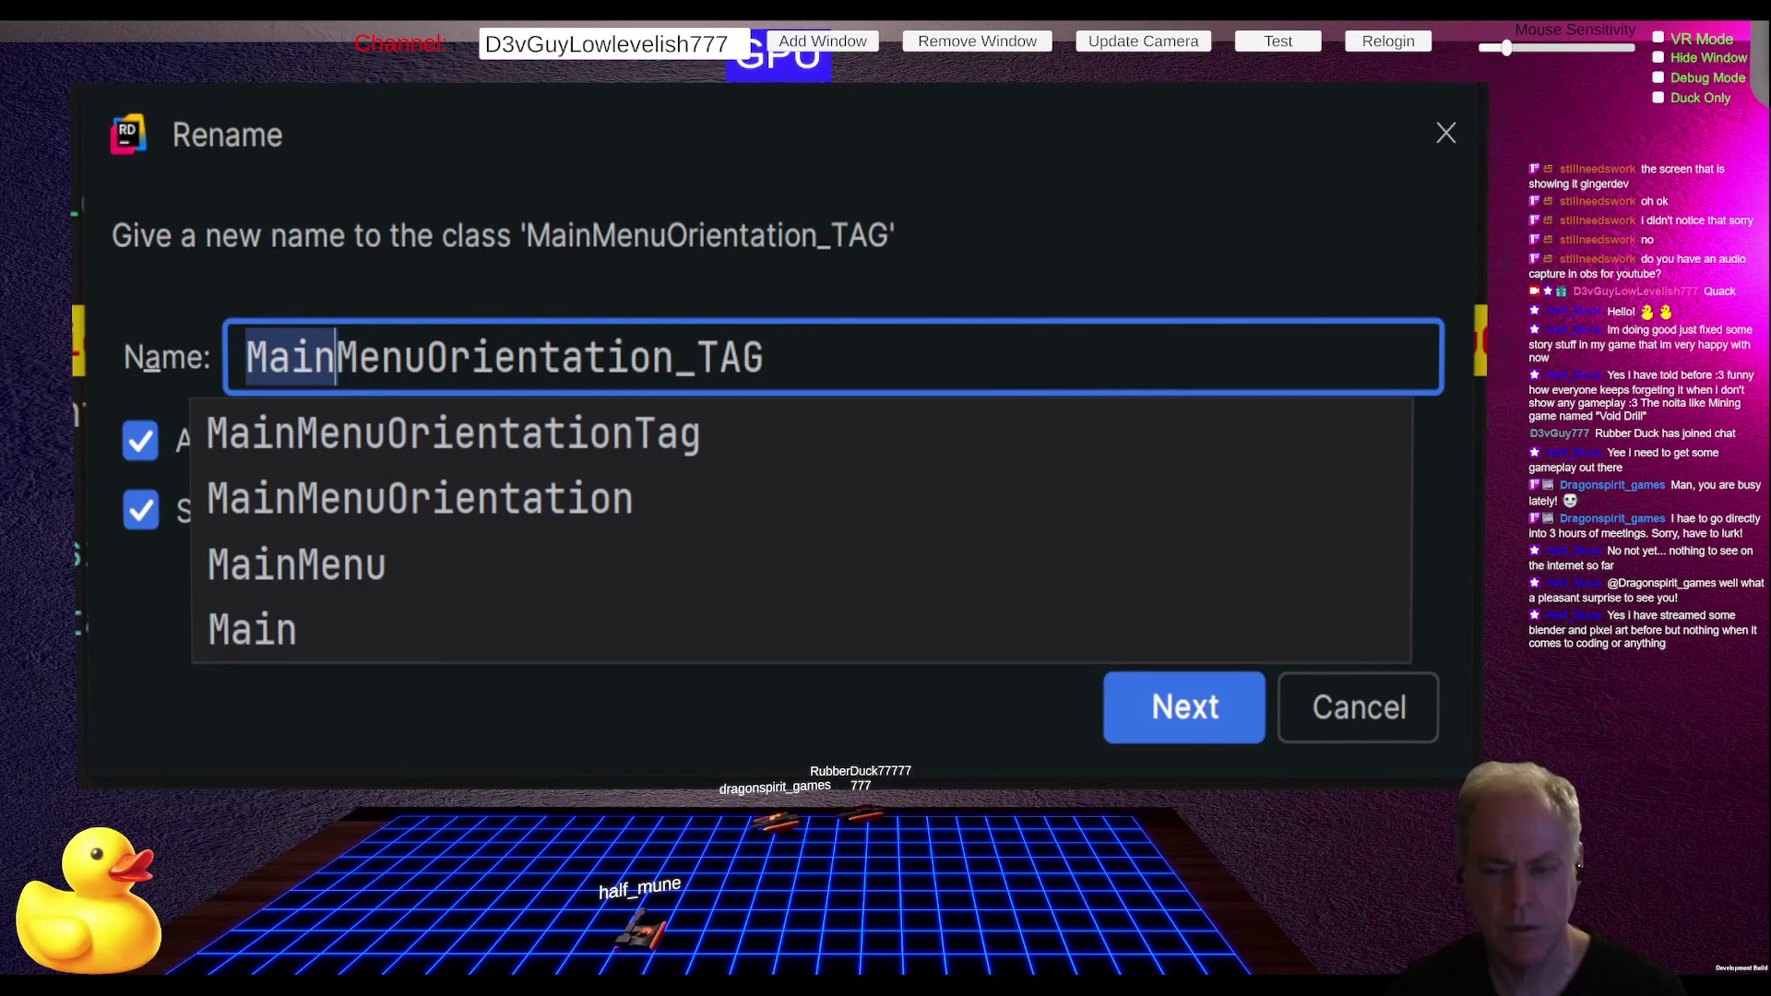
key("Delete")
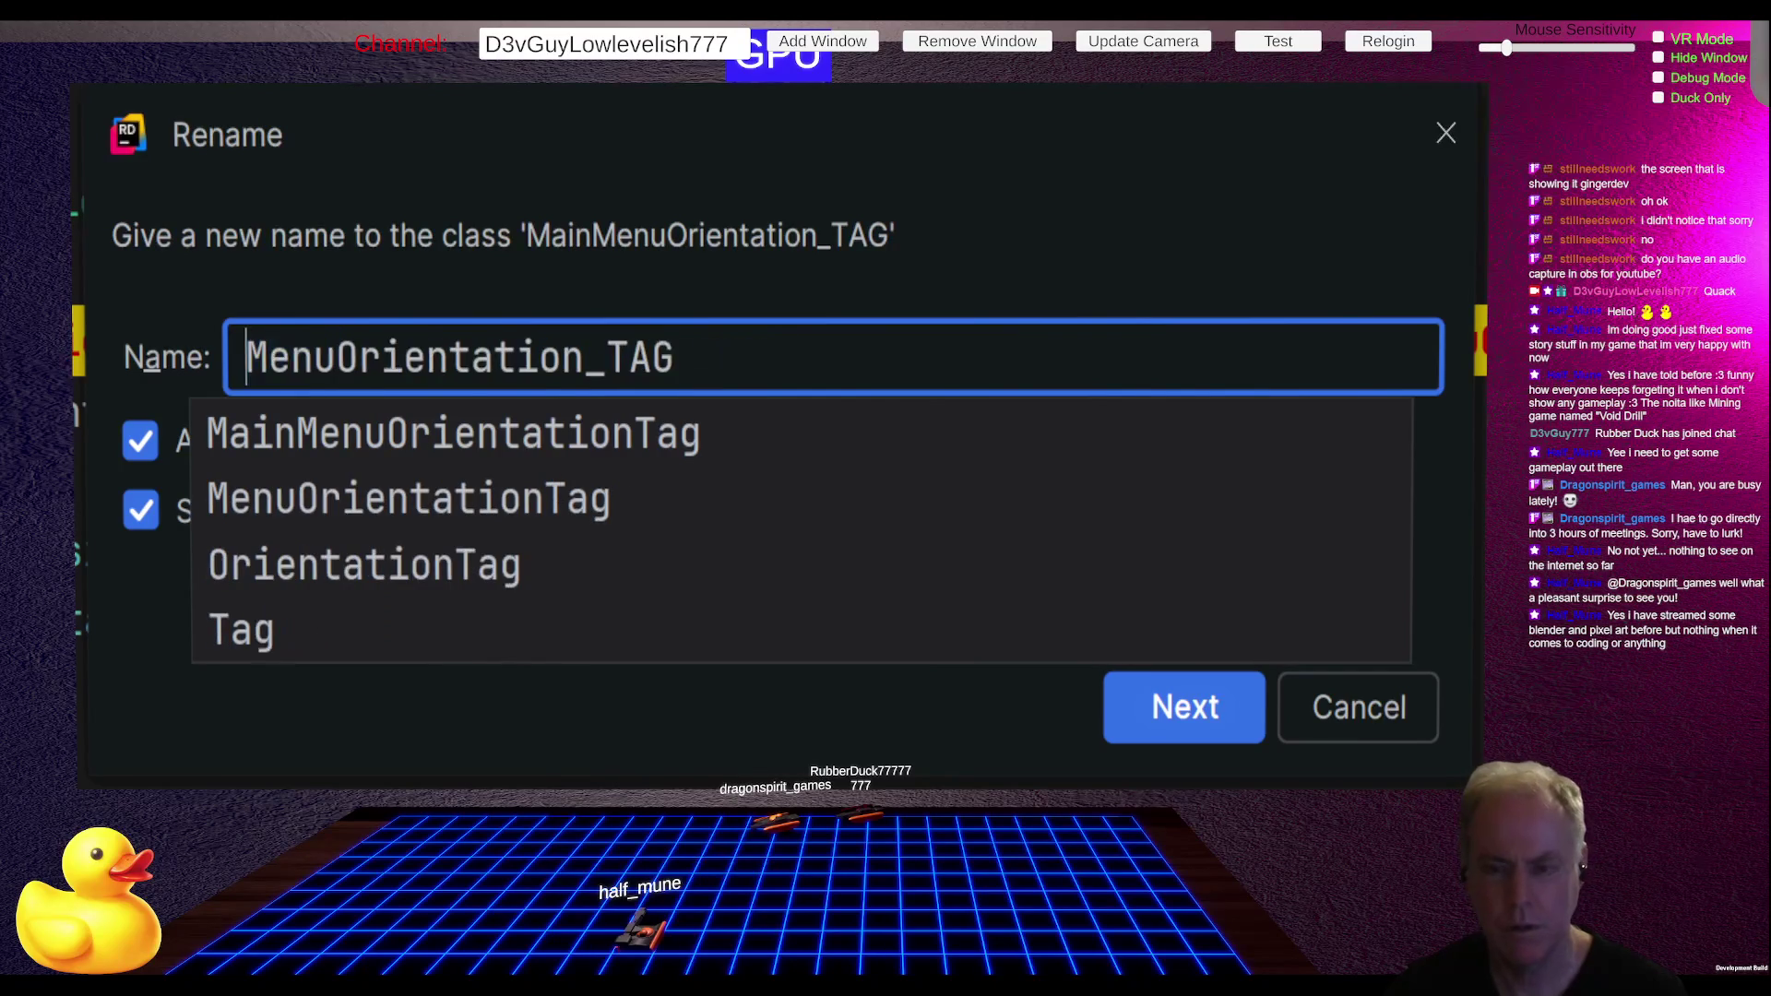
key("Return")
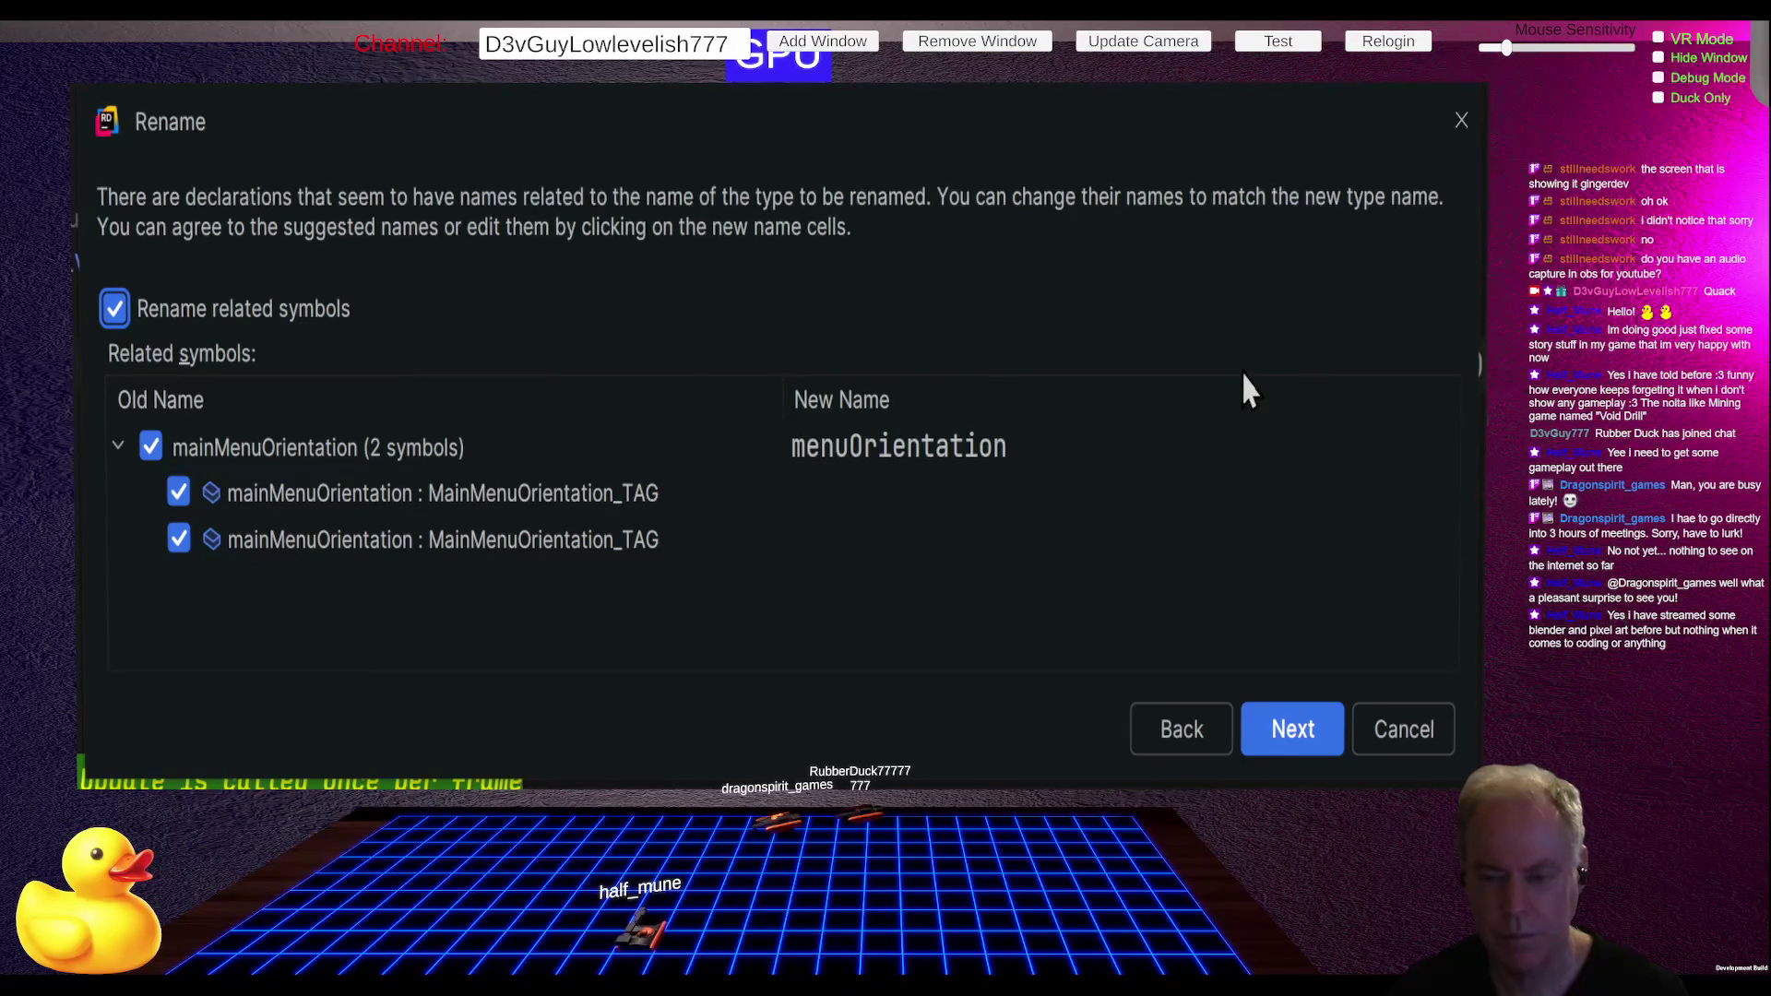
key("Return")
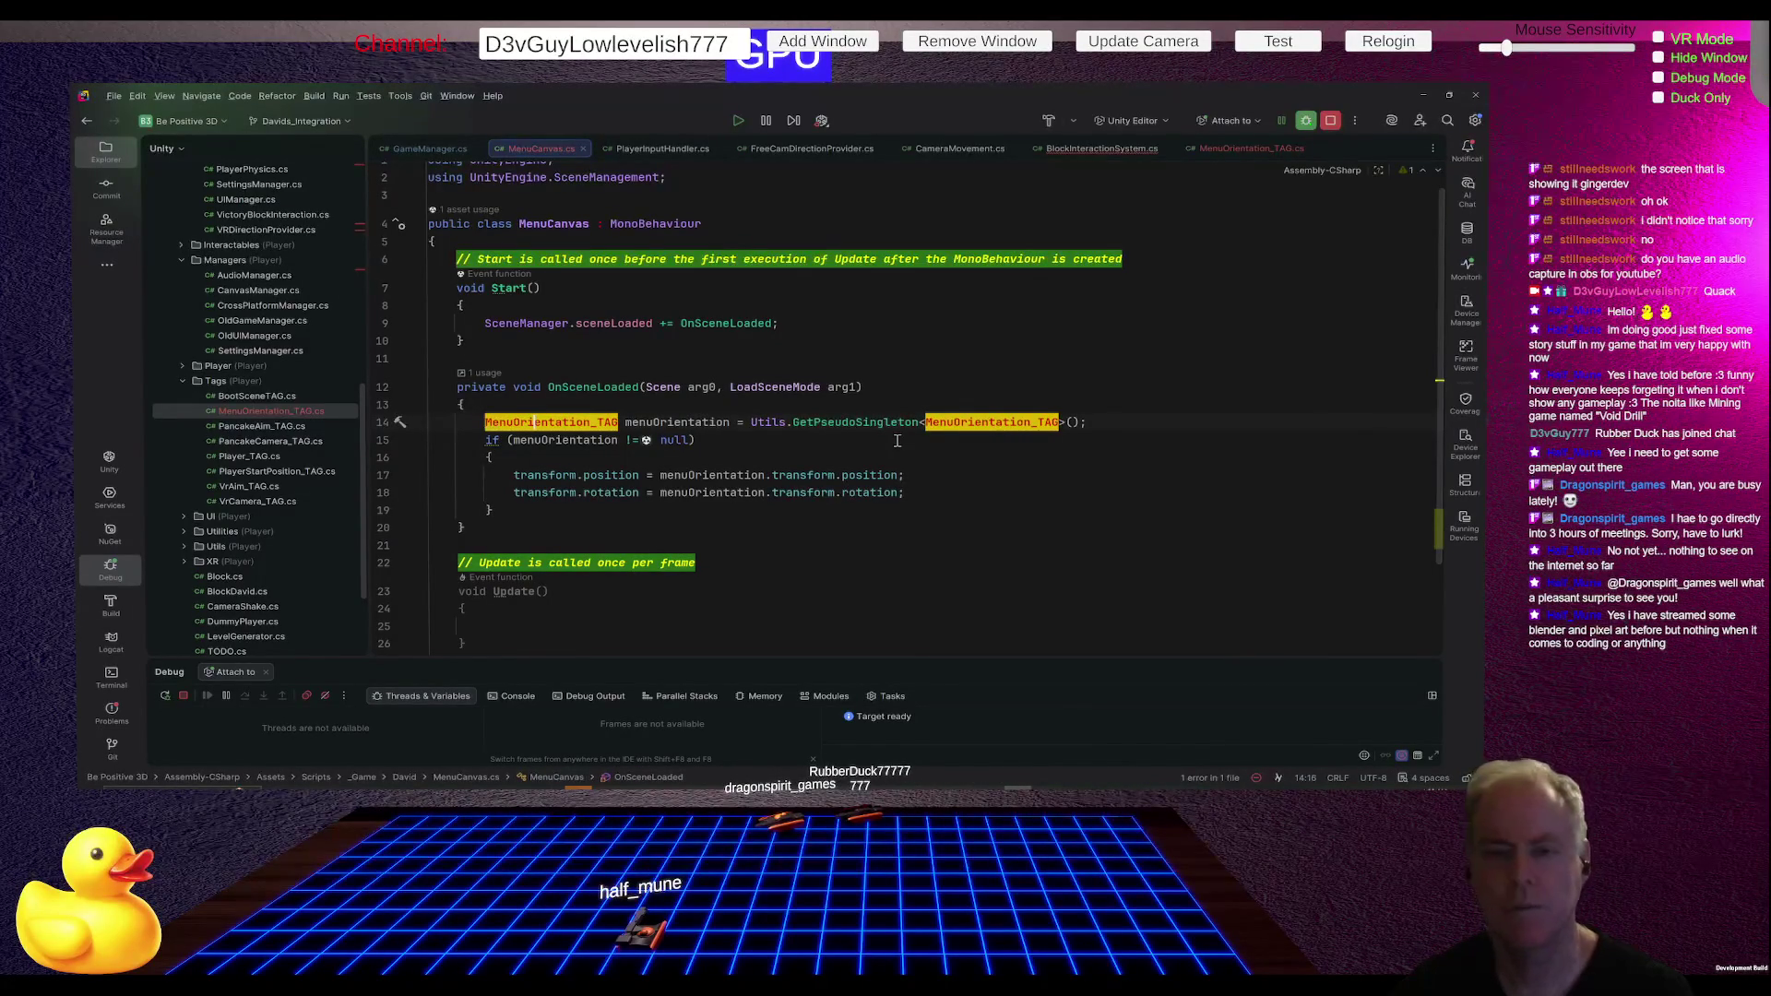
key("alt+Tab")
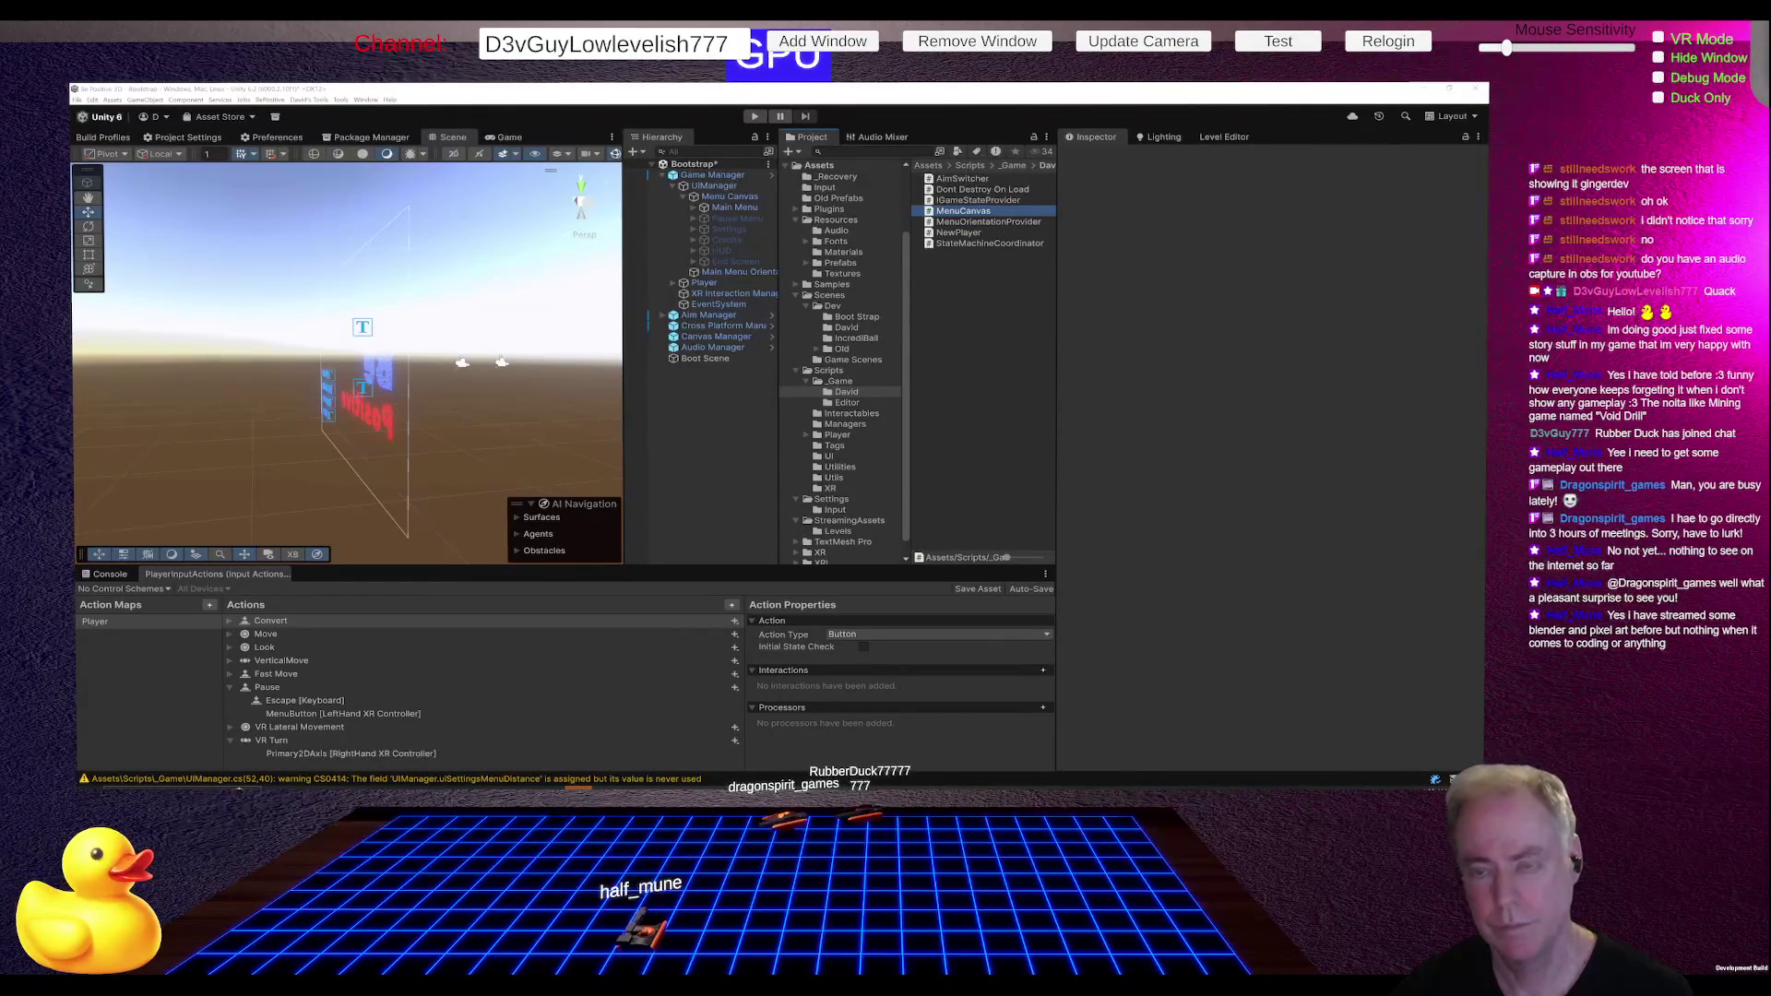
- Save the scene, then play-test: start a level, pause, continue, pause, quit home, stop
key("ctrl+s")
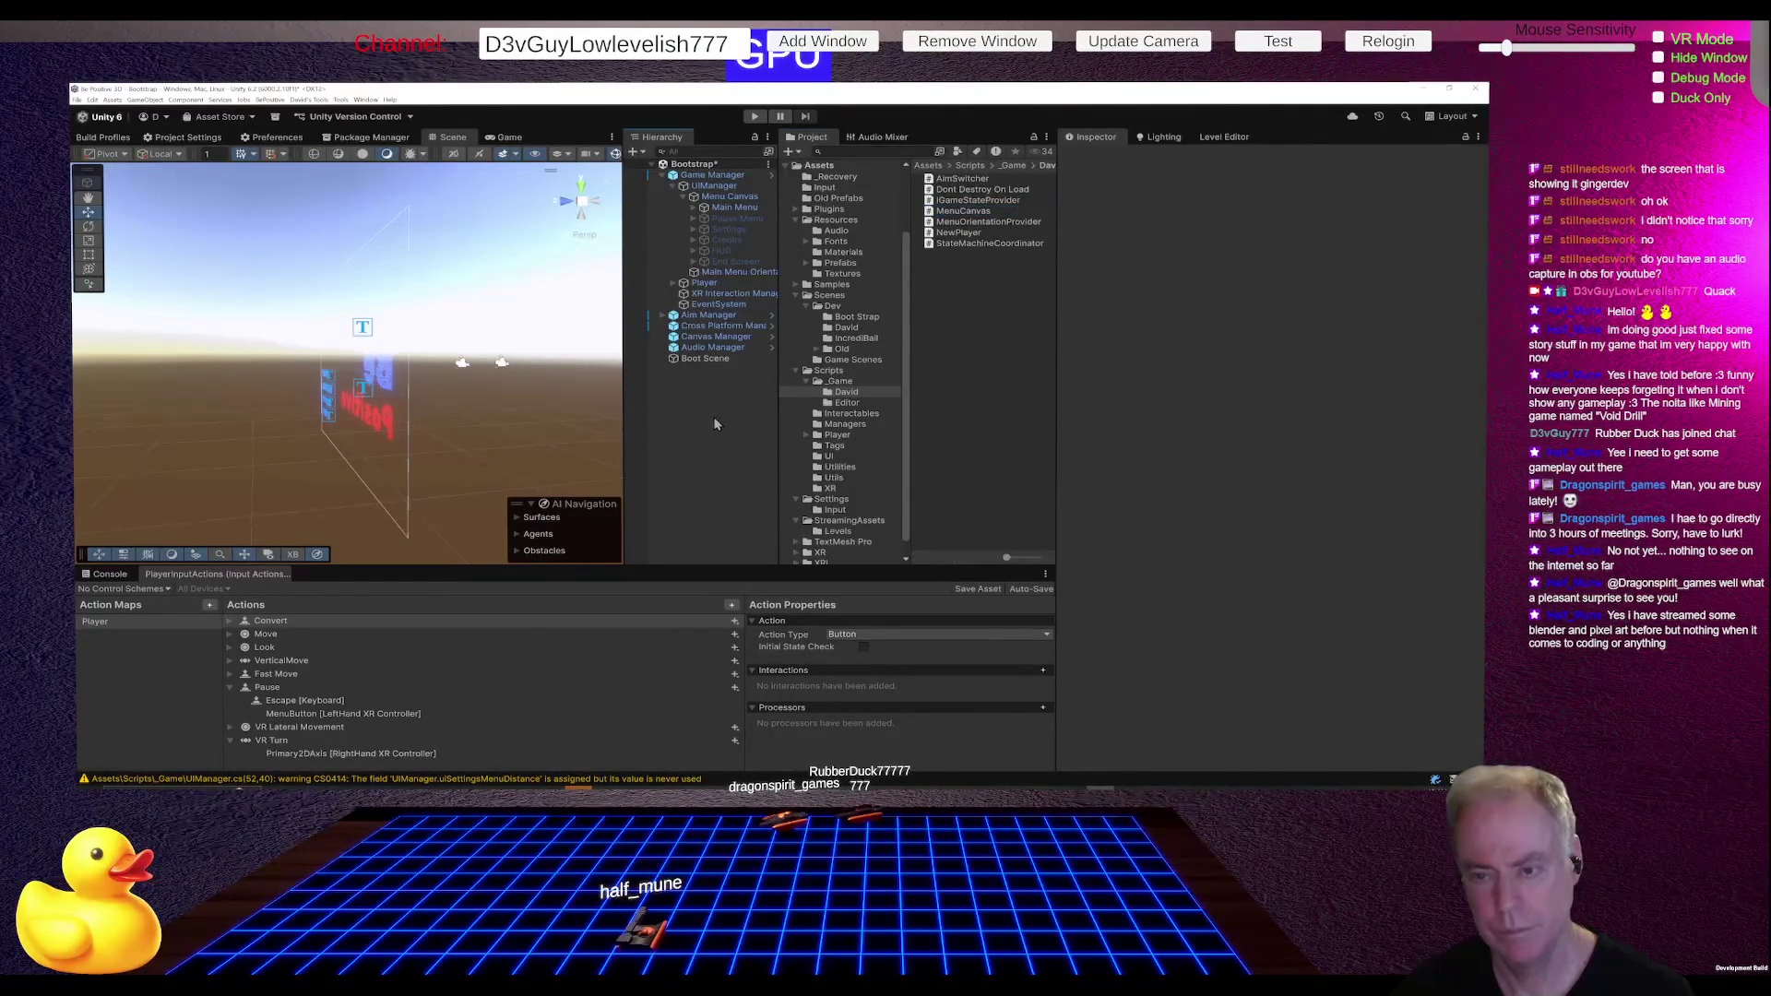
left_click(754, 118)
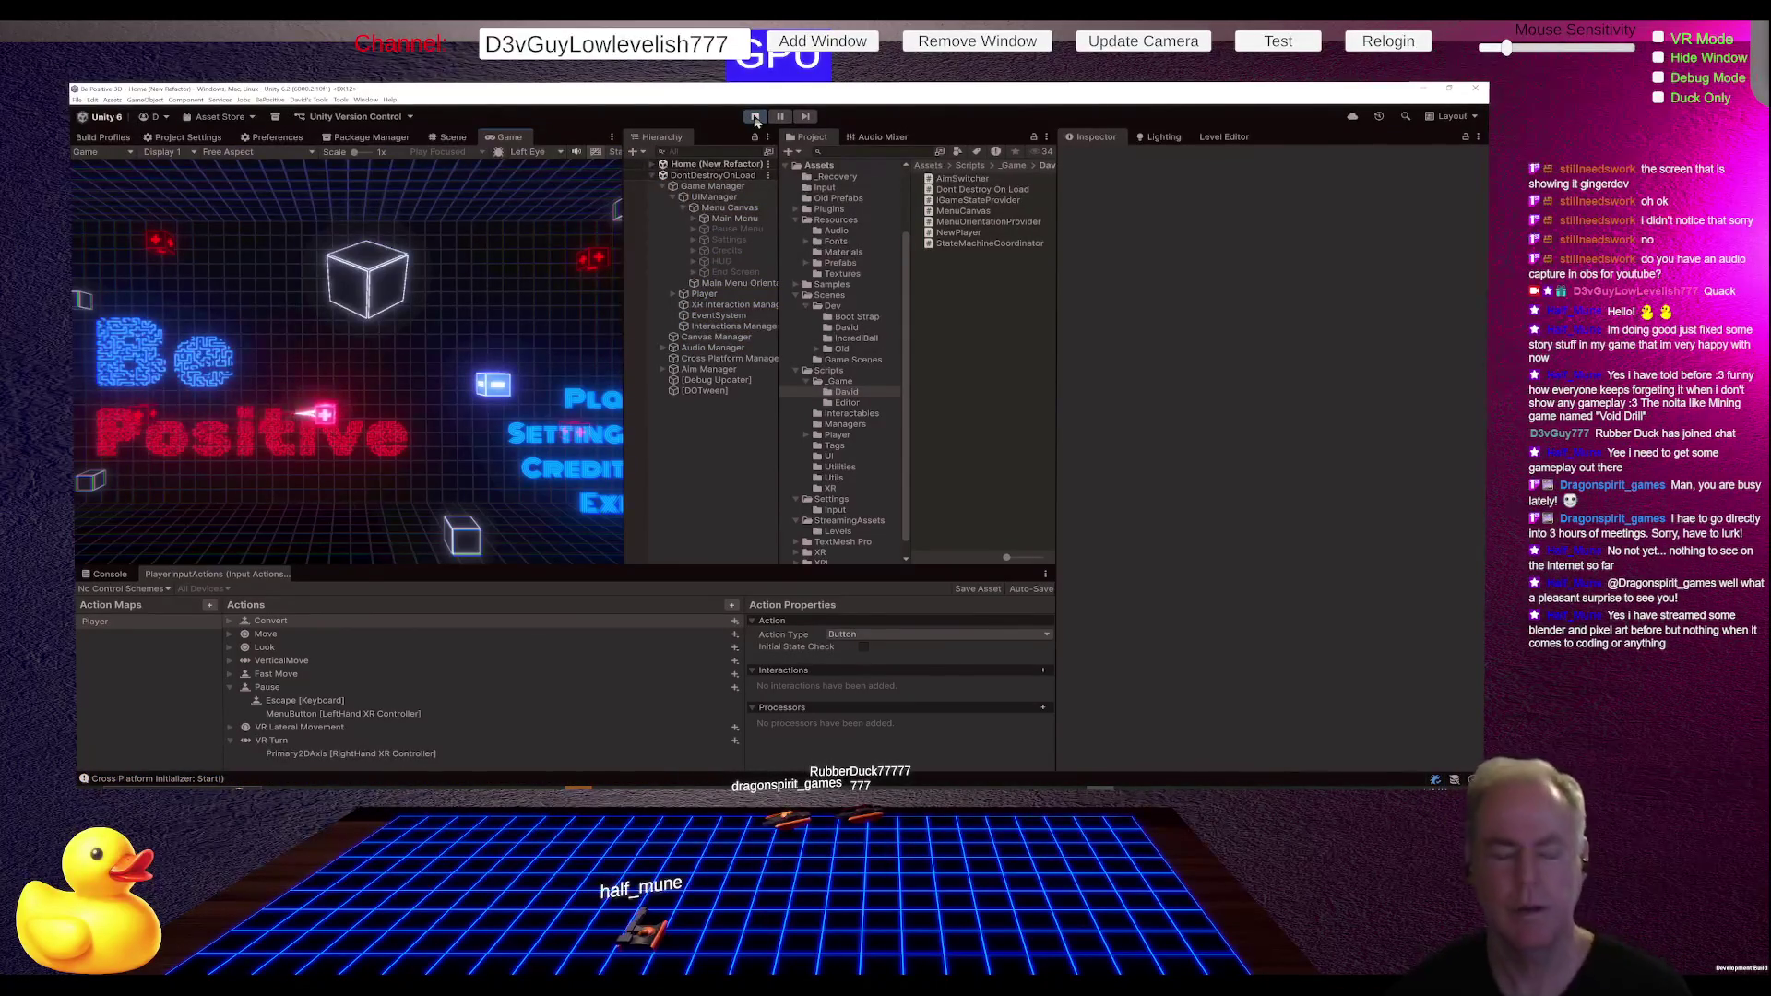
left_click(604, 407)
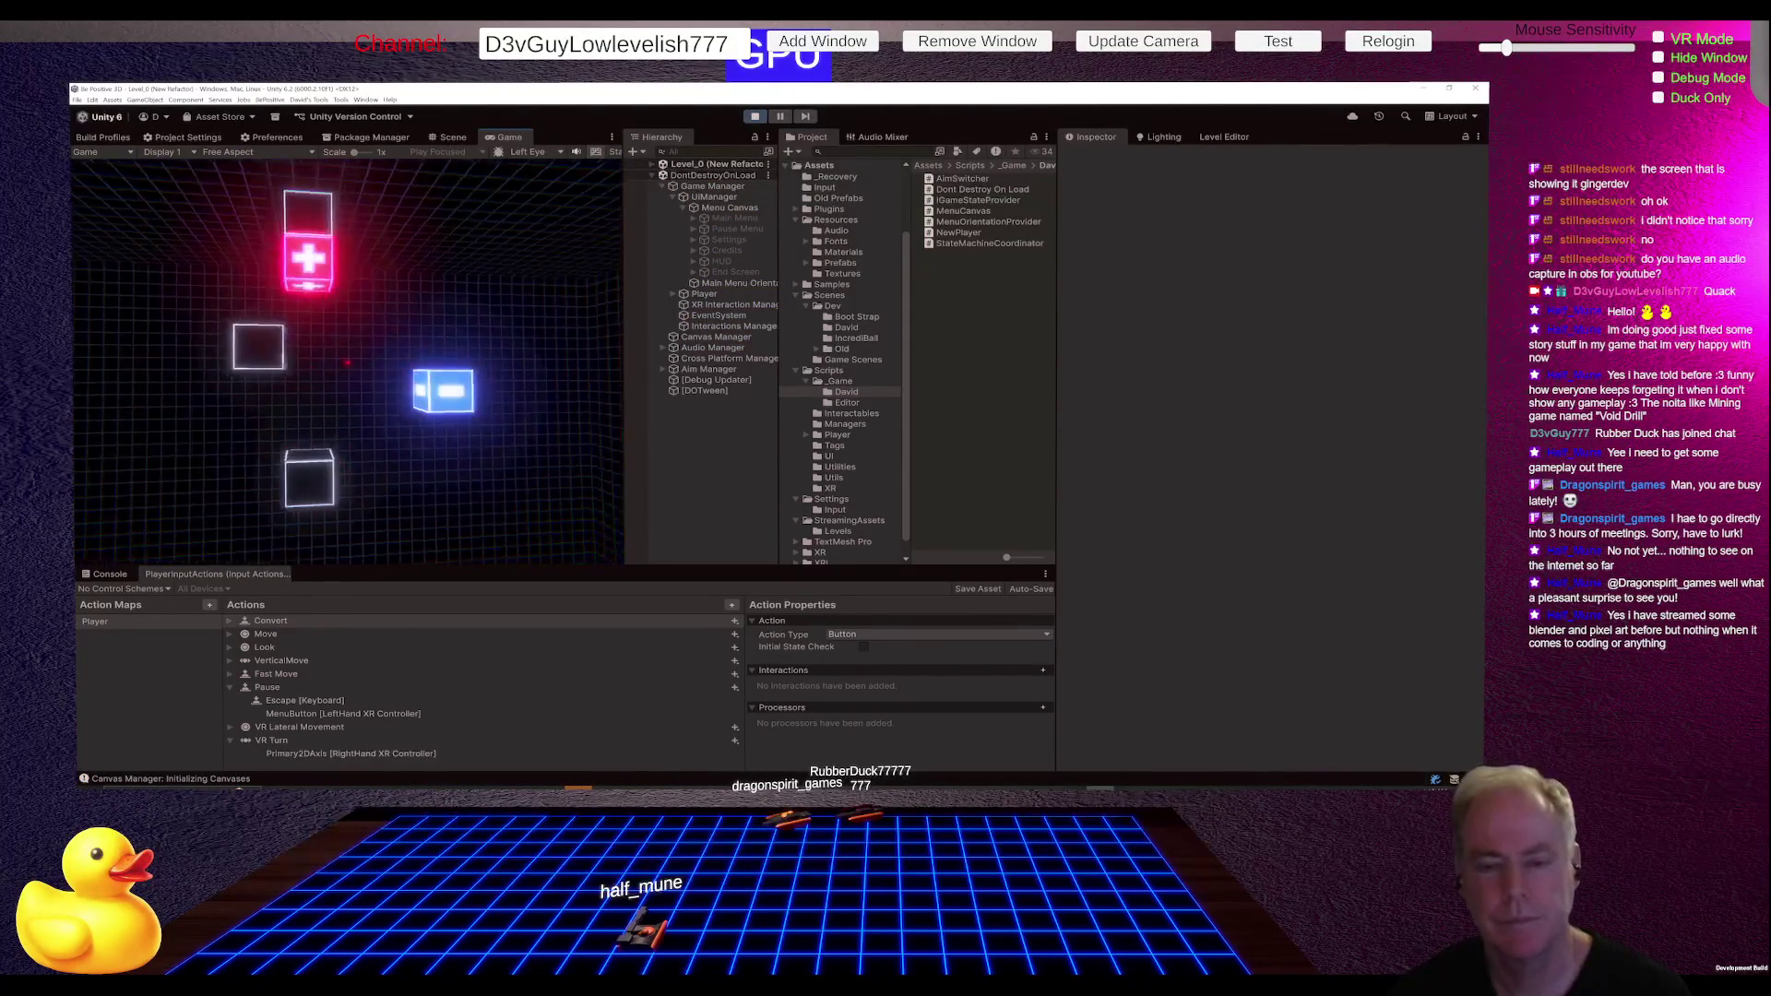
key("Escape")
left_click(347, 361)
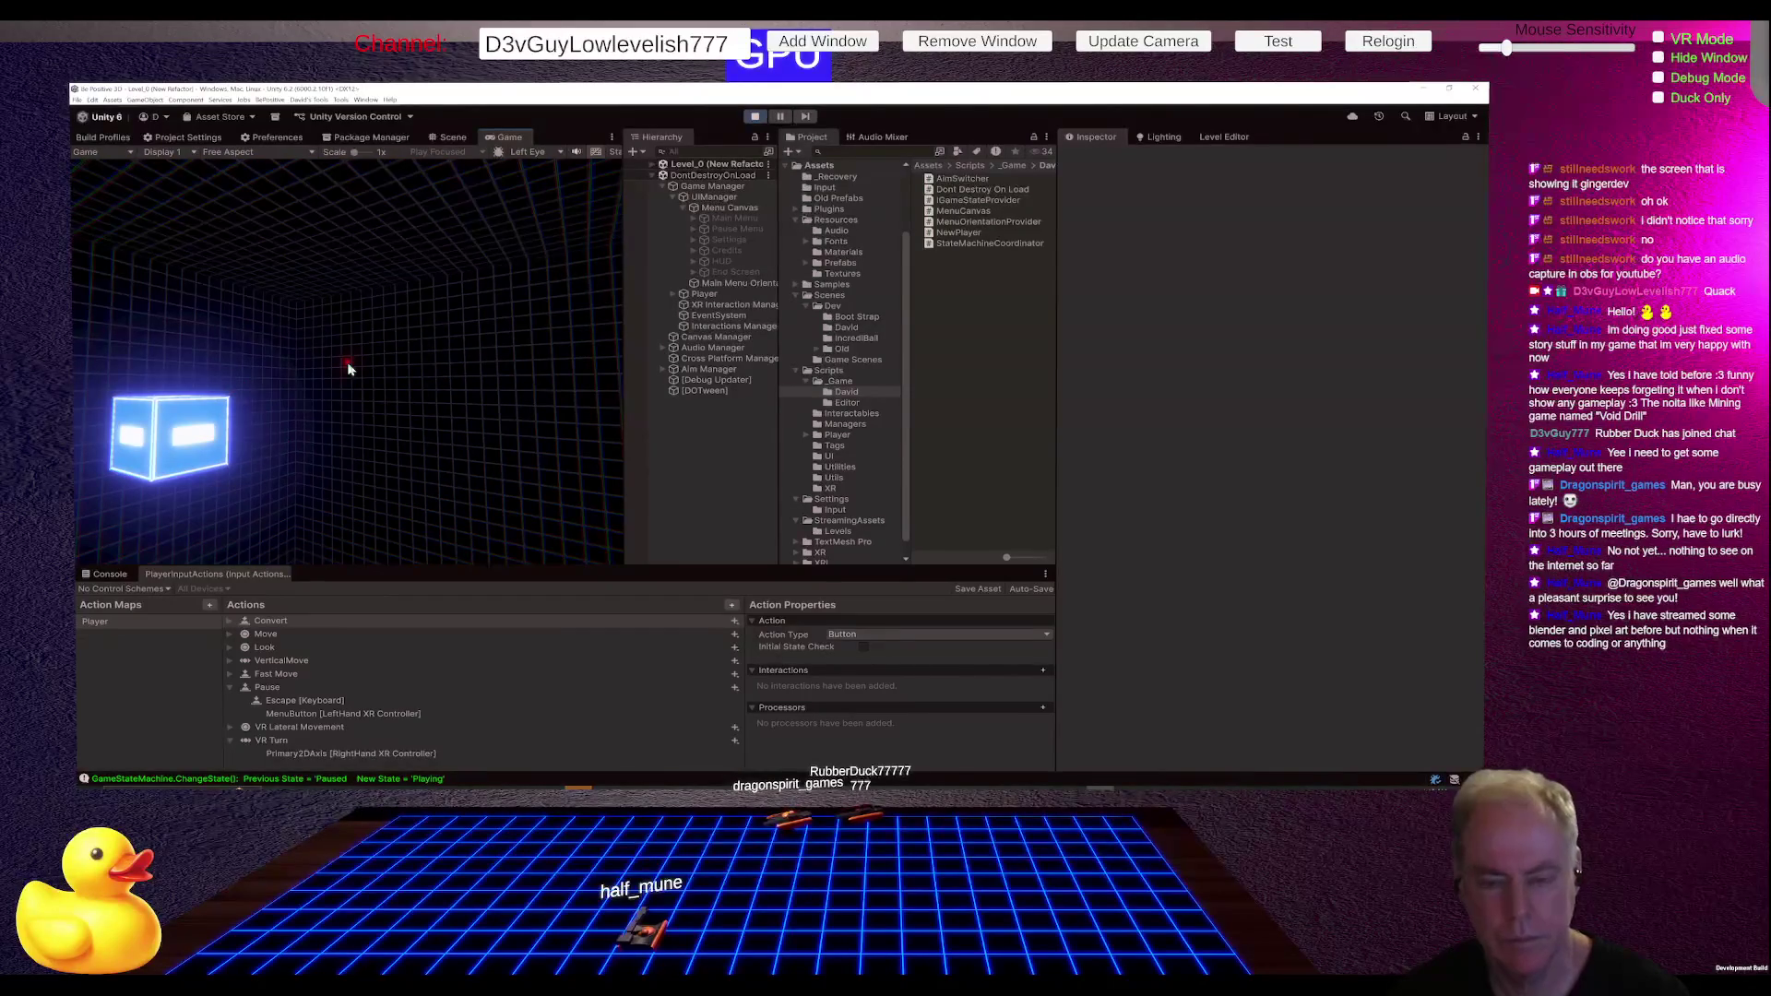
key("Escape")
left_click(363, 539)
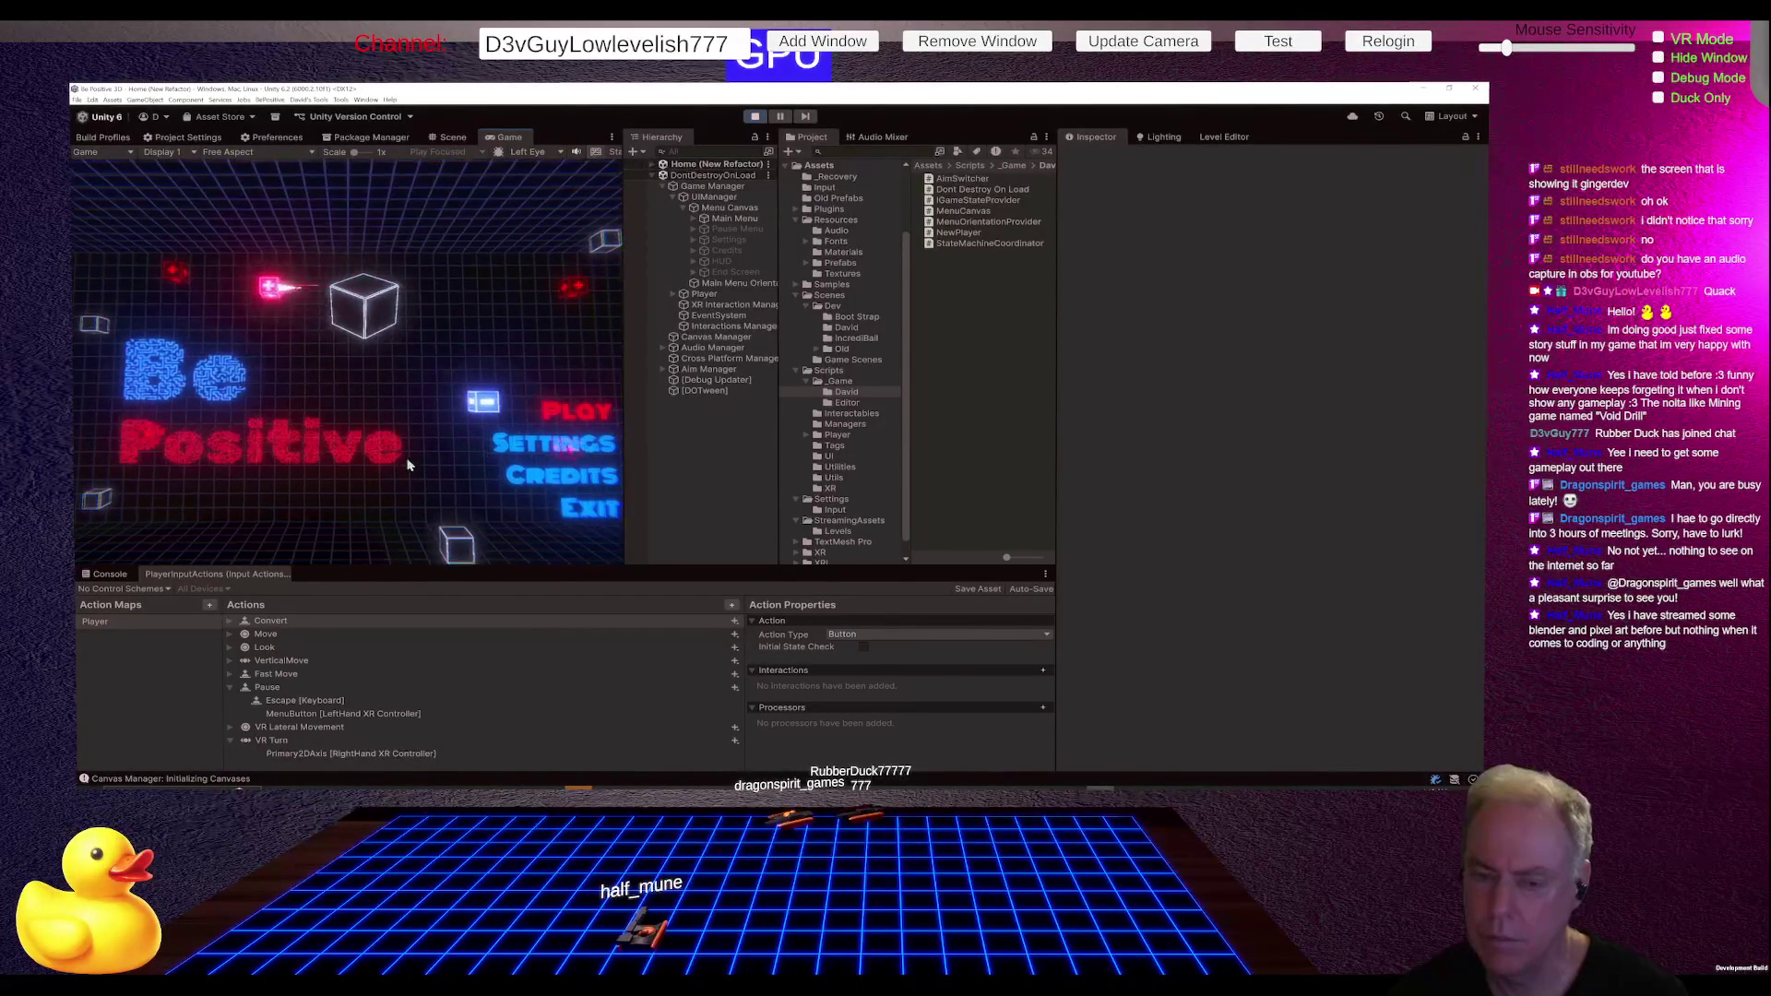
left_click(755, 118)
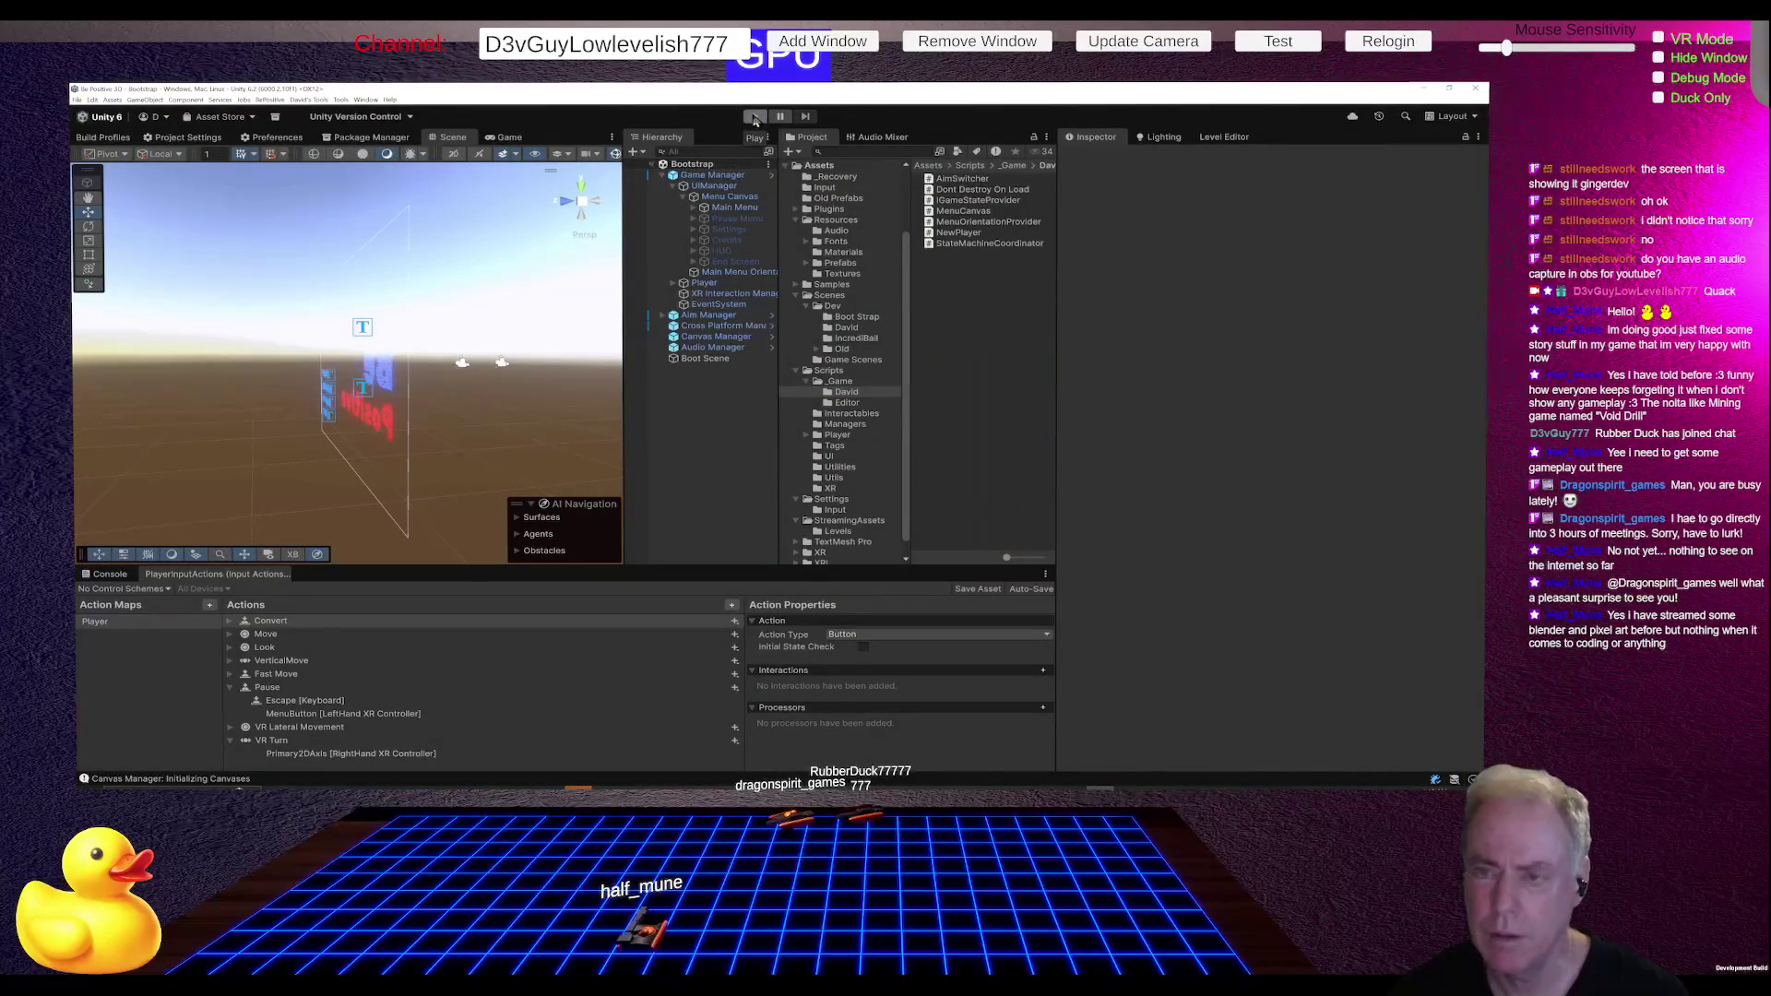
- Play-test in VR: enlarge the bottom panel, start Level_0 and toggle the pause menu repeatedly
left_click(756, 120)
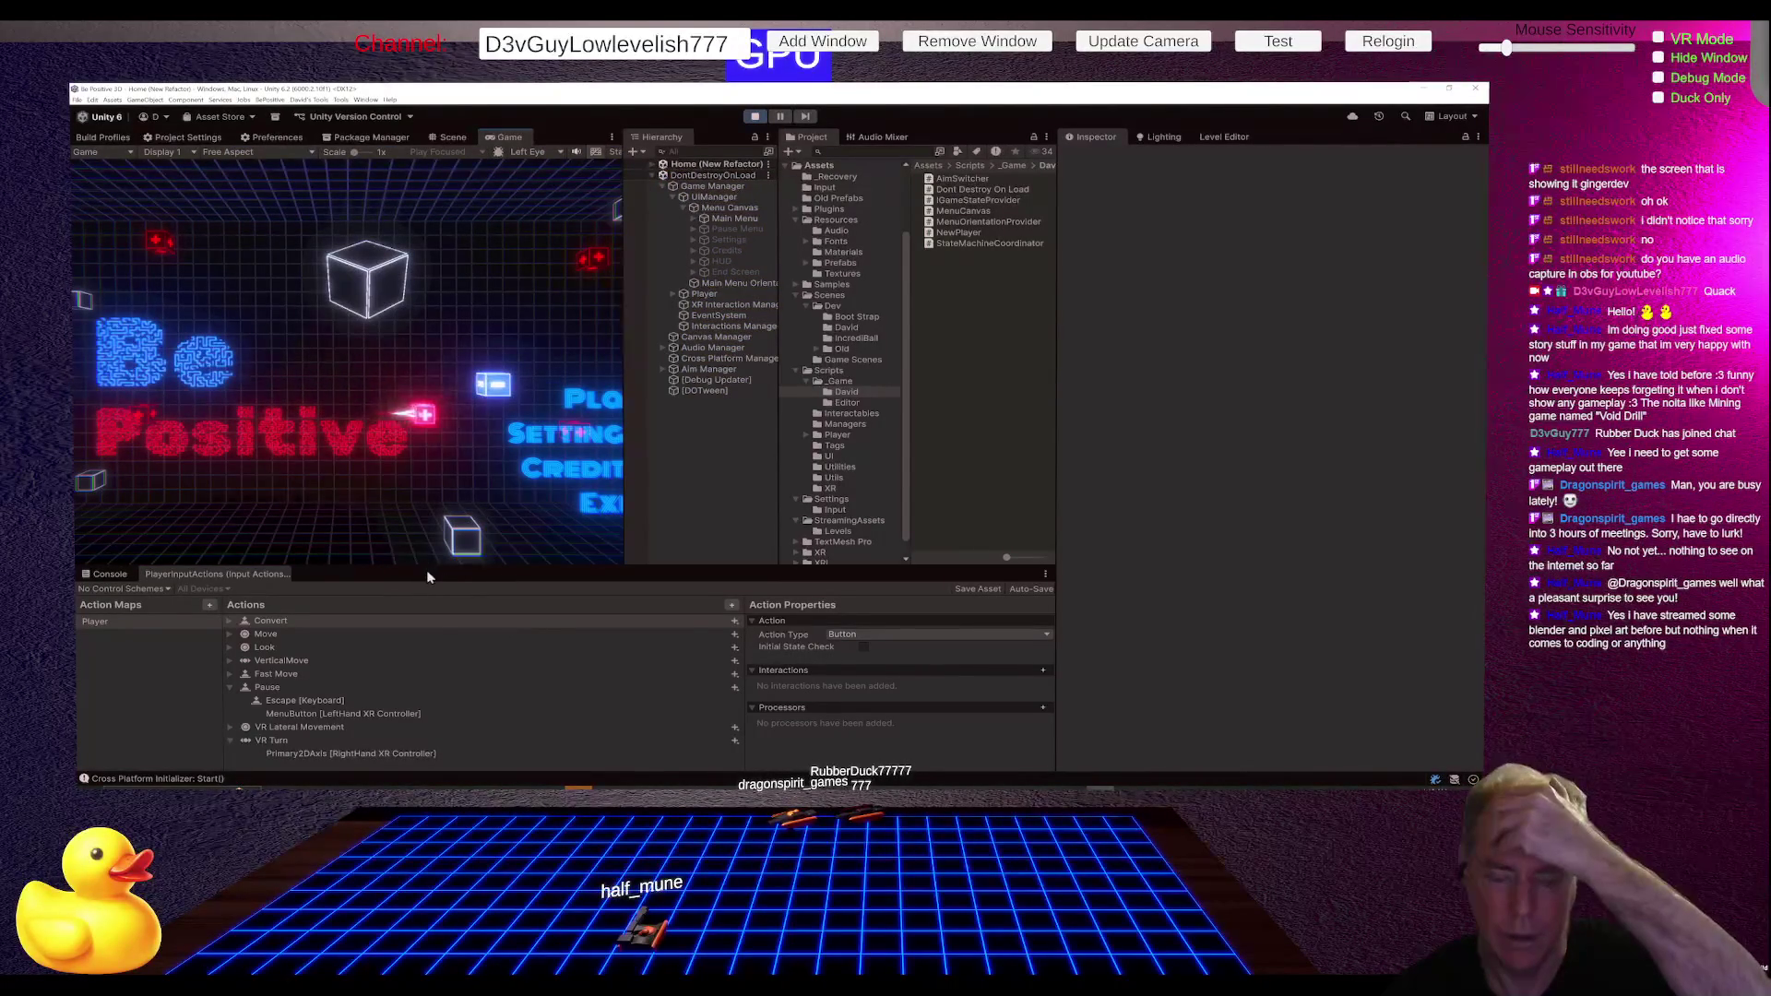
left_click_drag(429, 567, 456, 483)
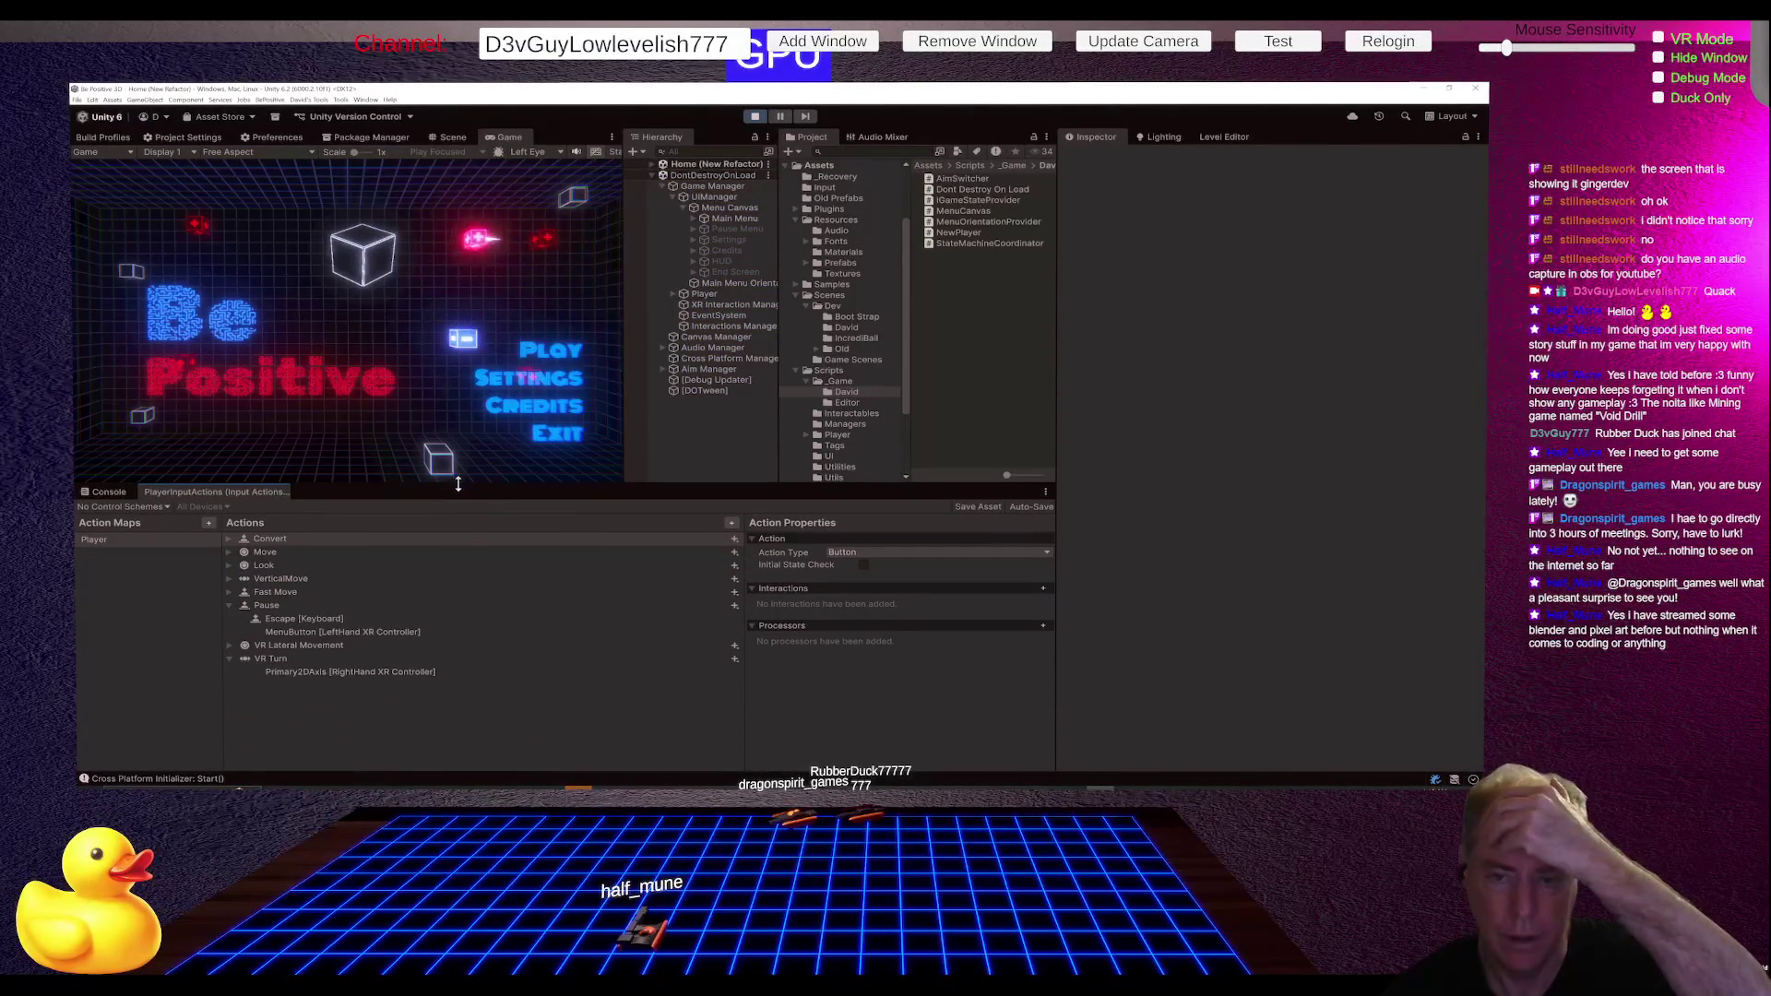
left_click(514, 352)
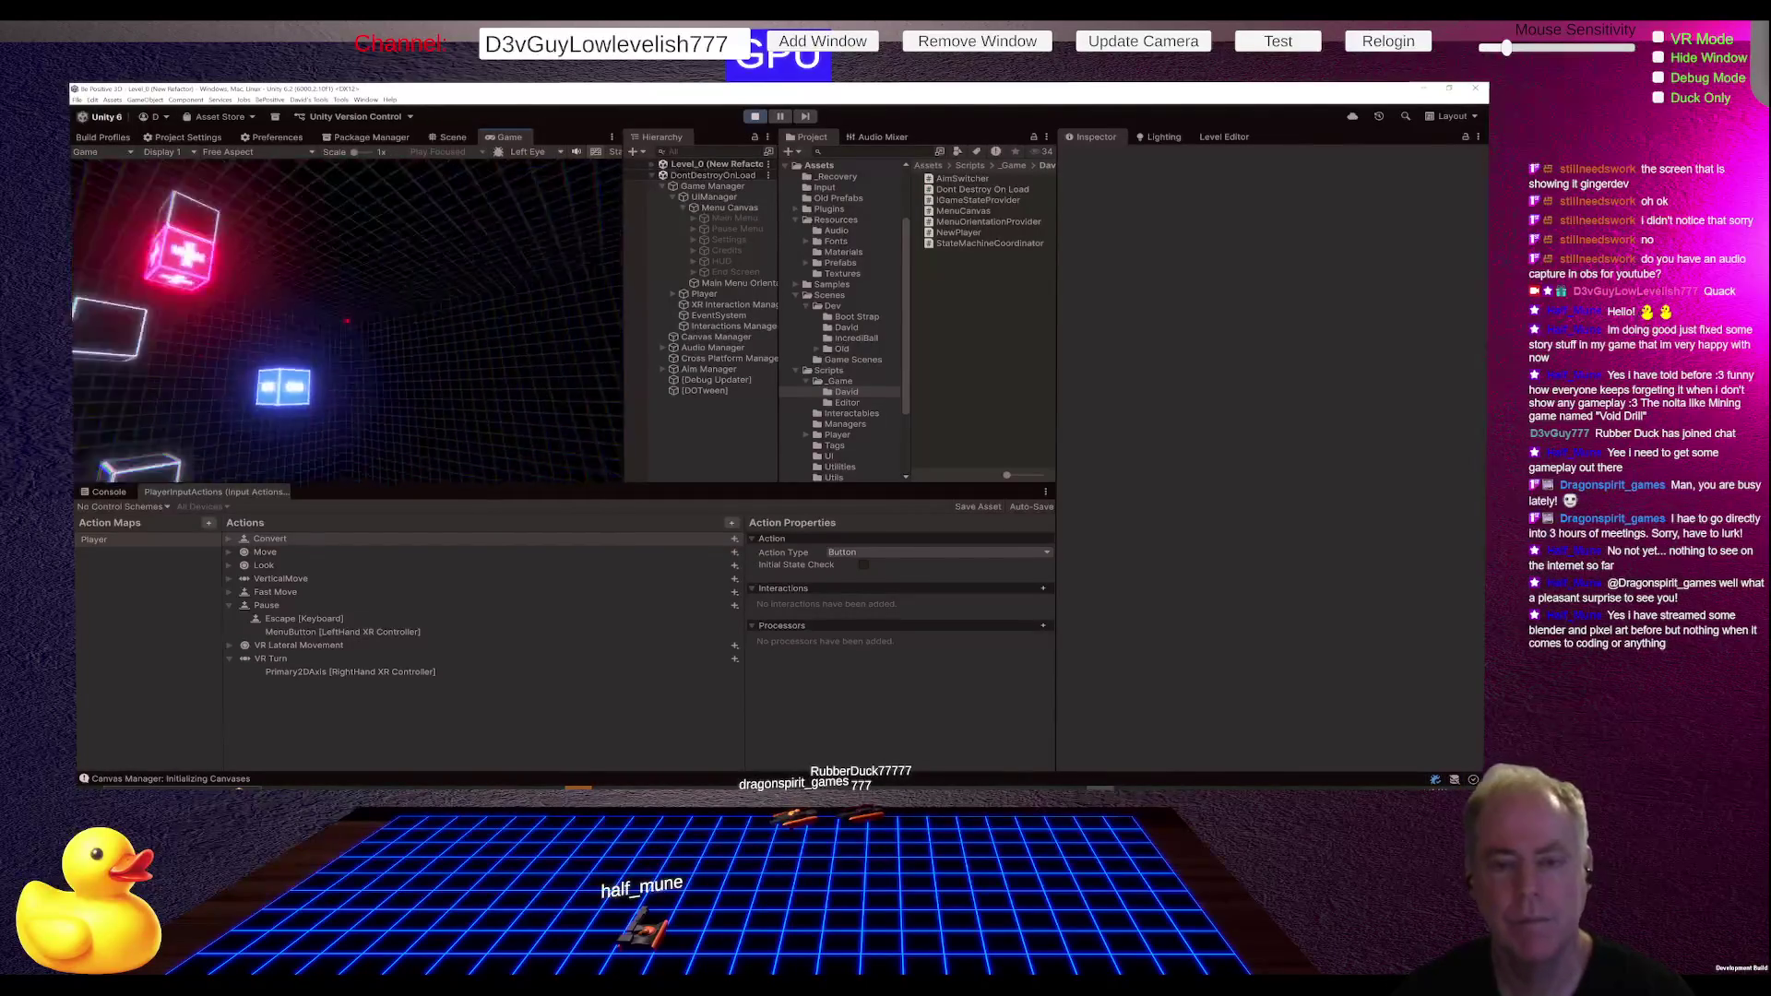
key("Escape")
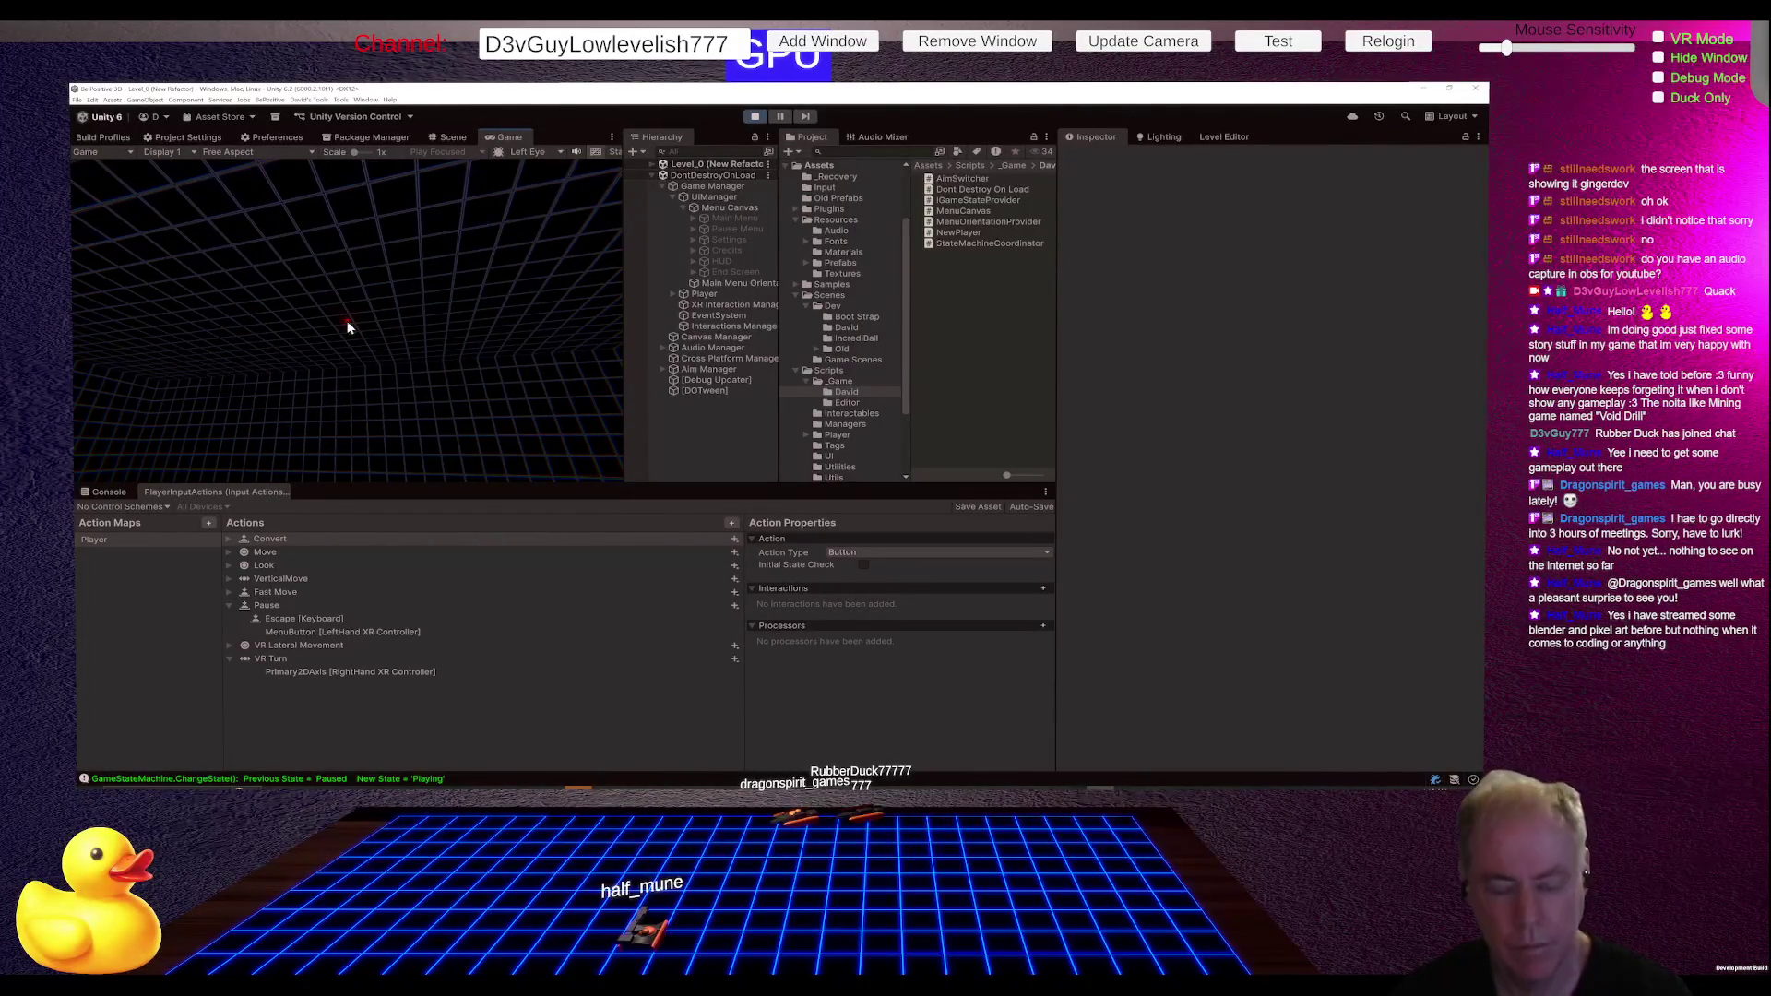
key("Escape")
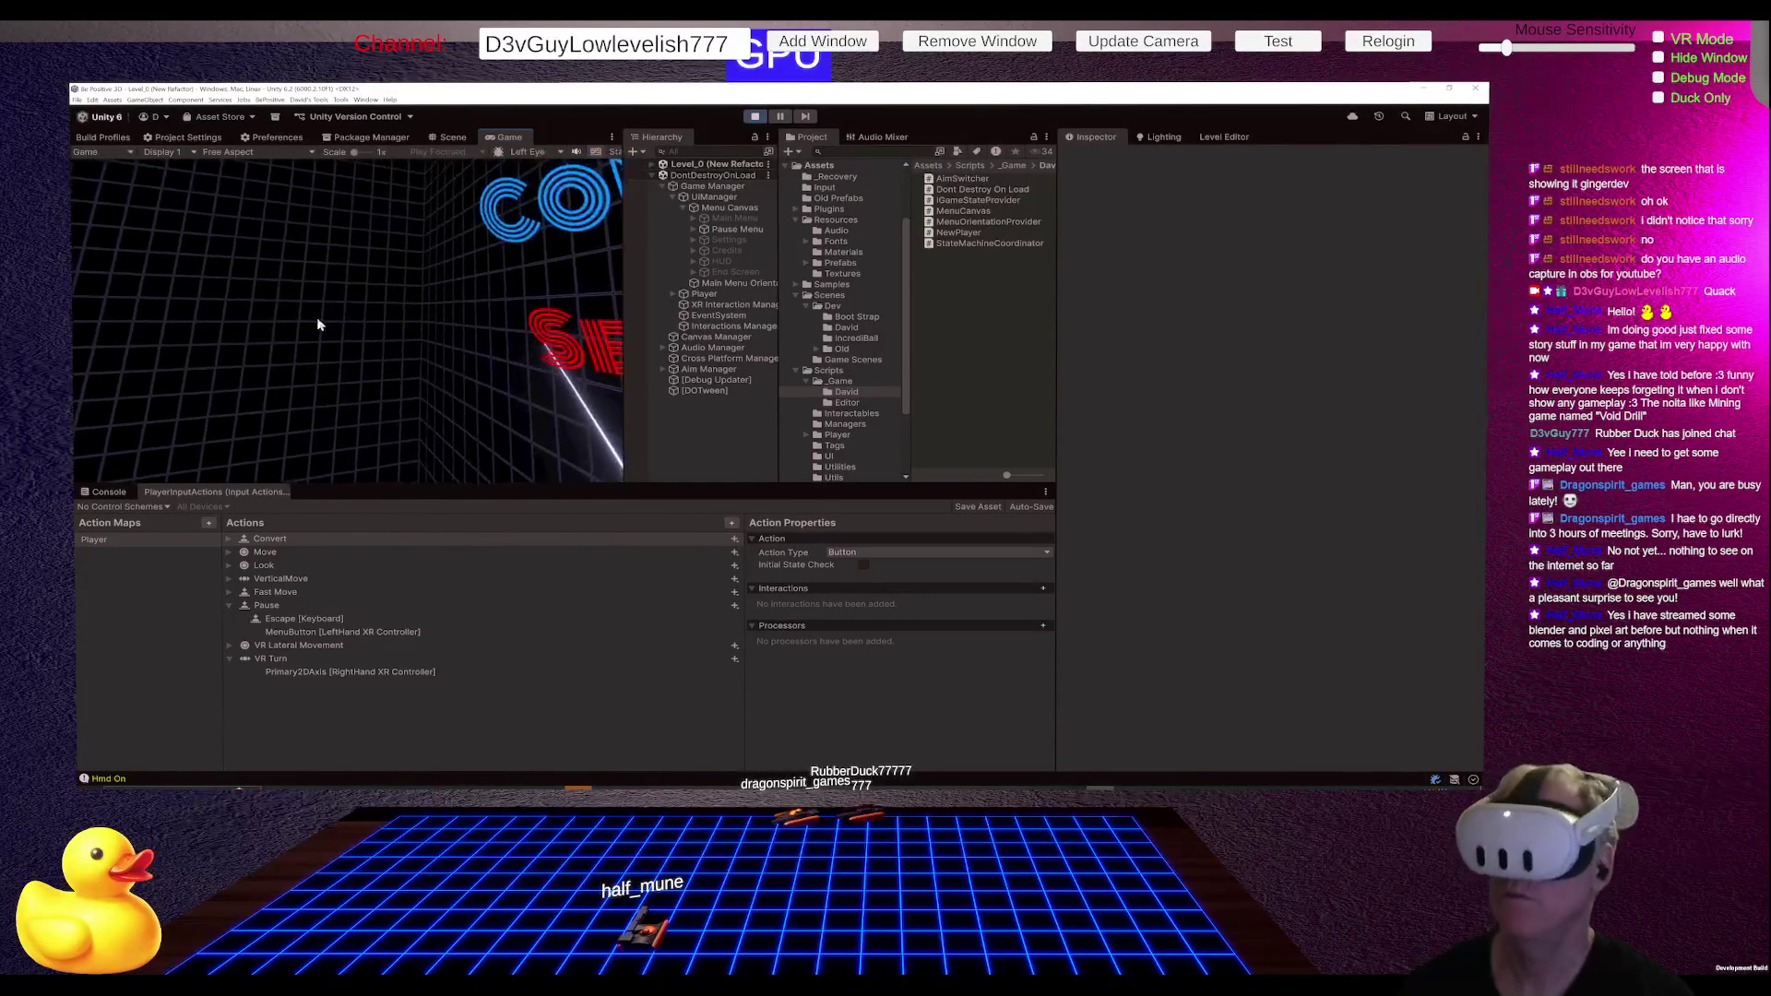
key("Escape")
key("Escape")
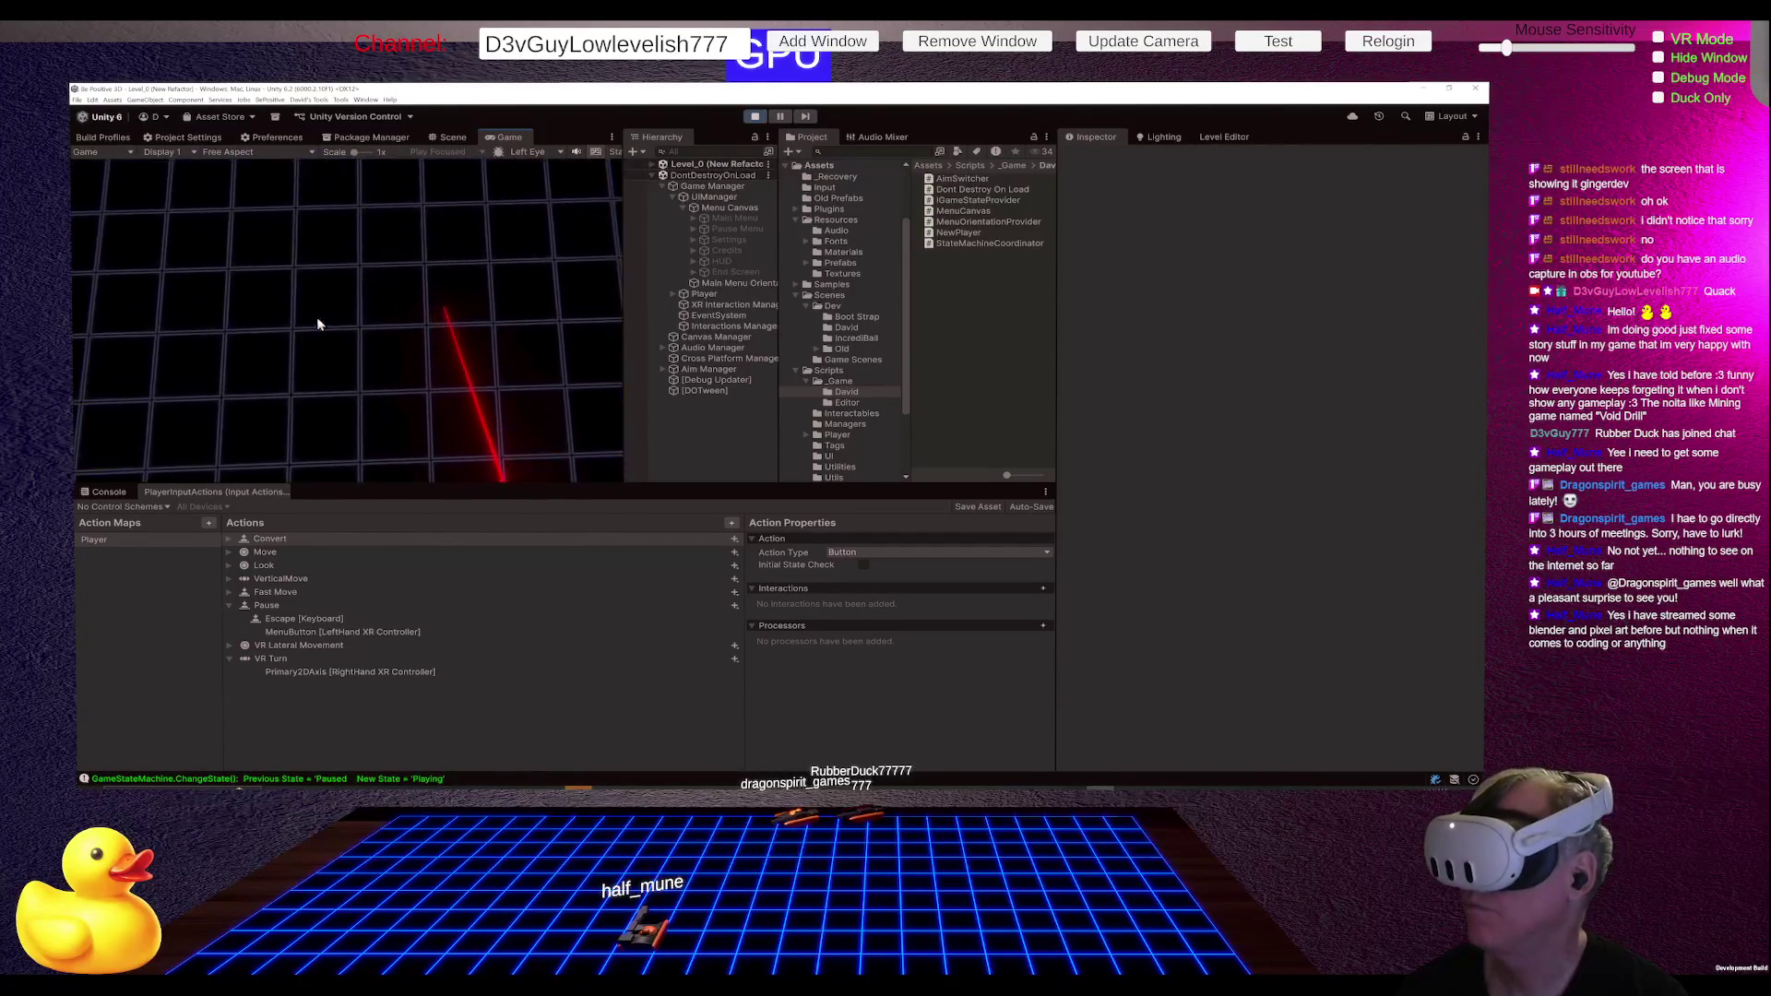
key("Escape")
key("Escape")
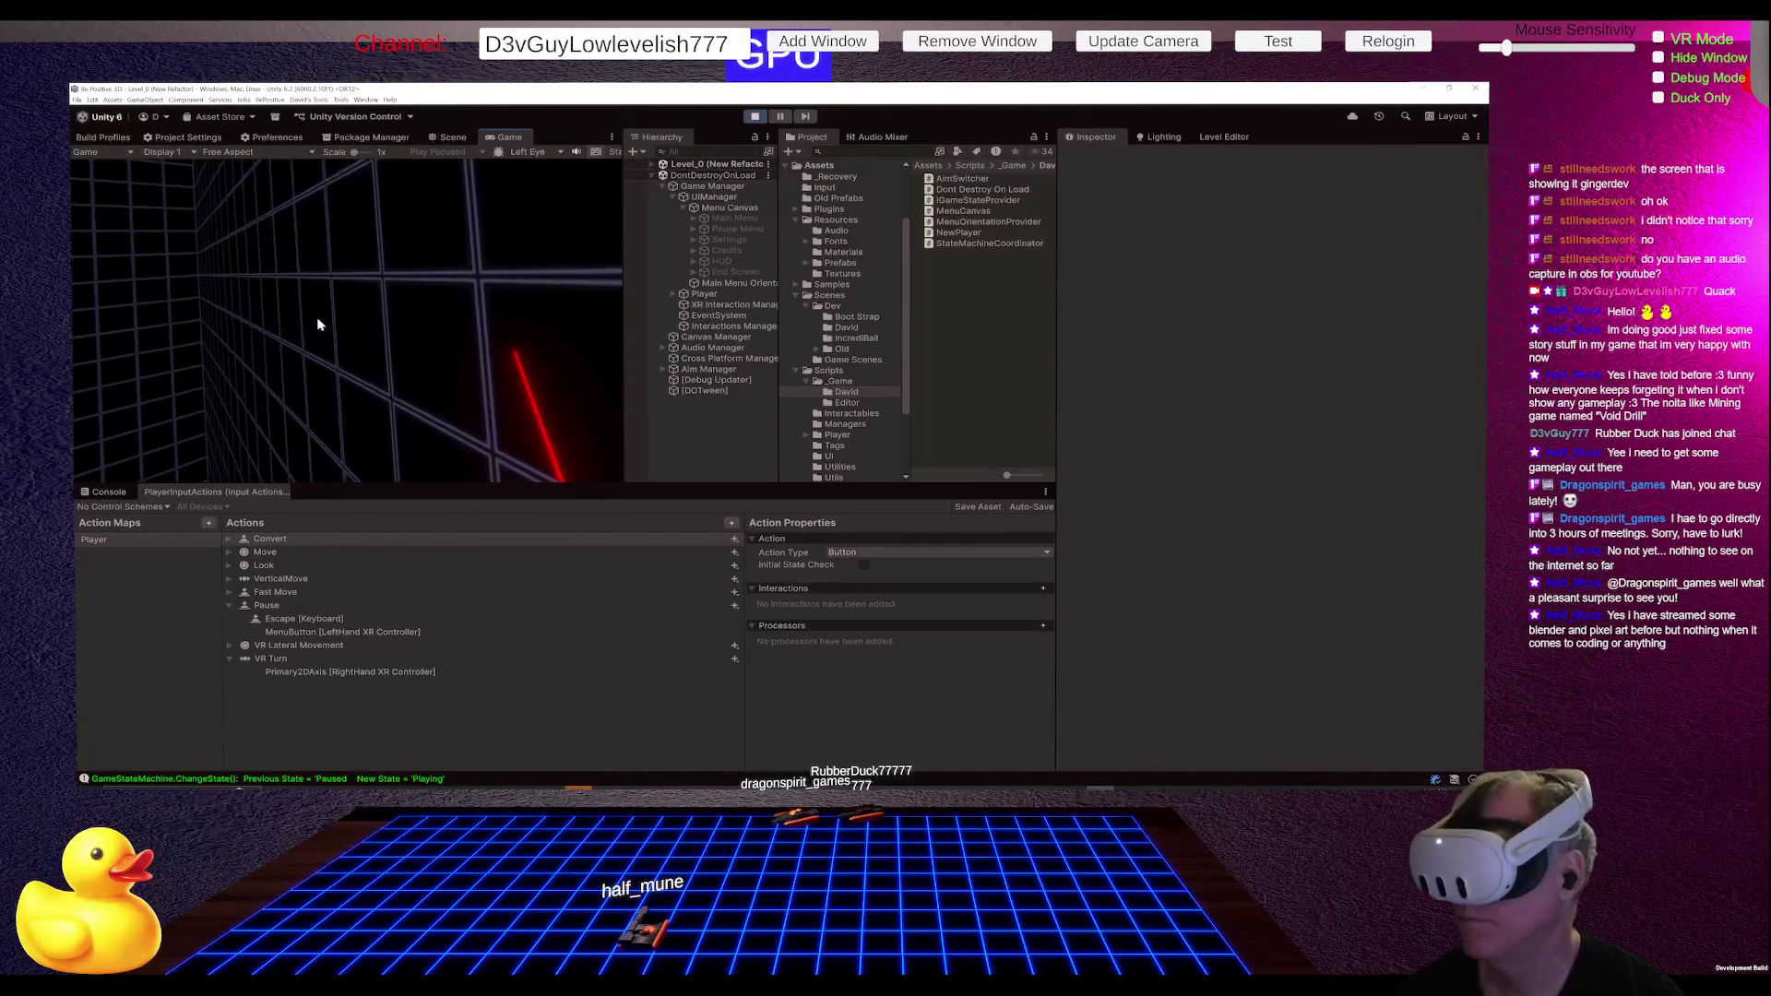
key("Escape")
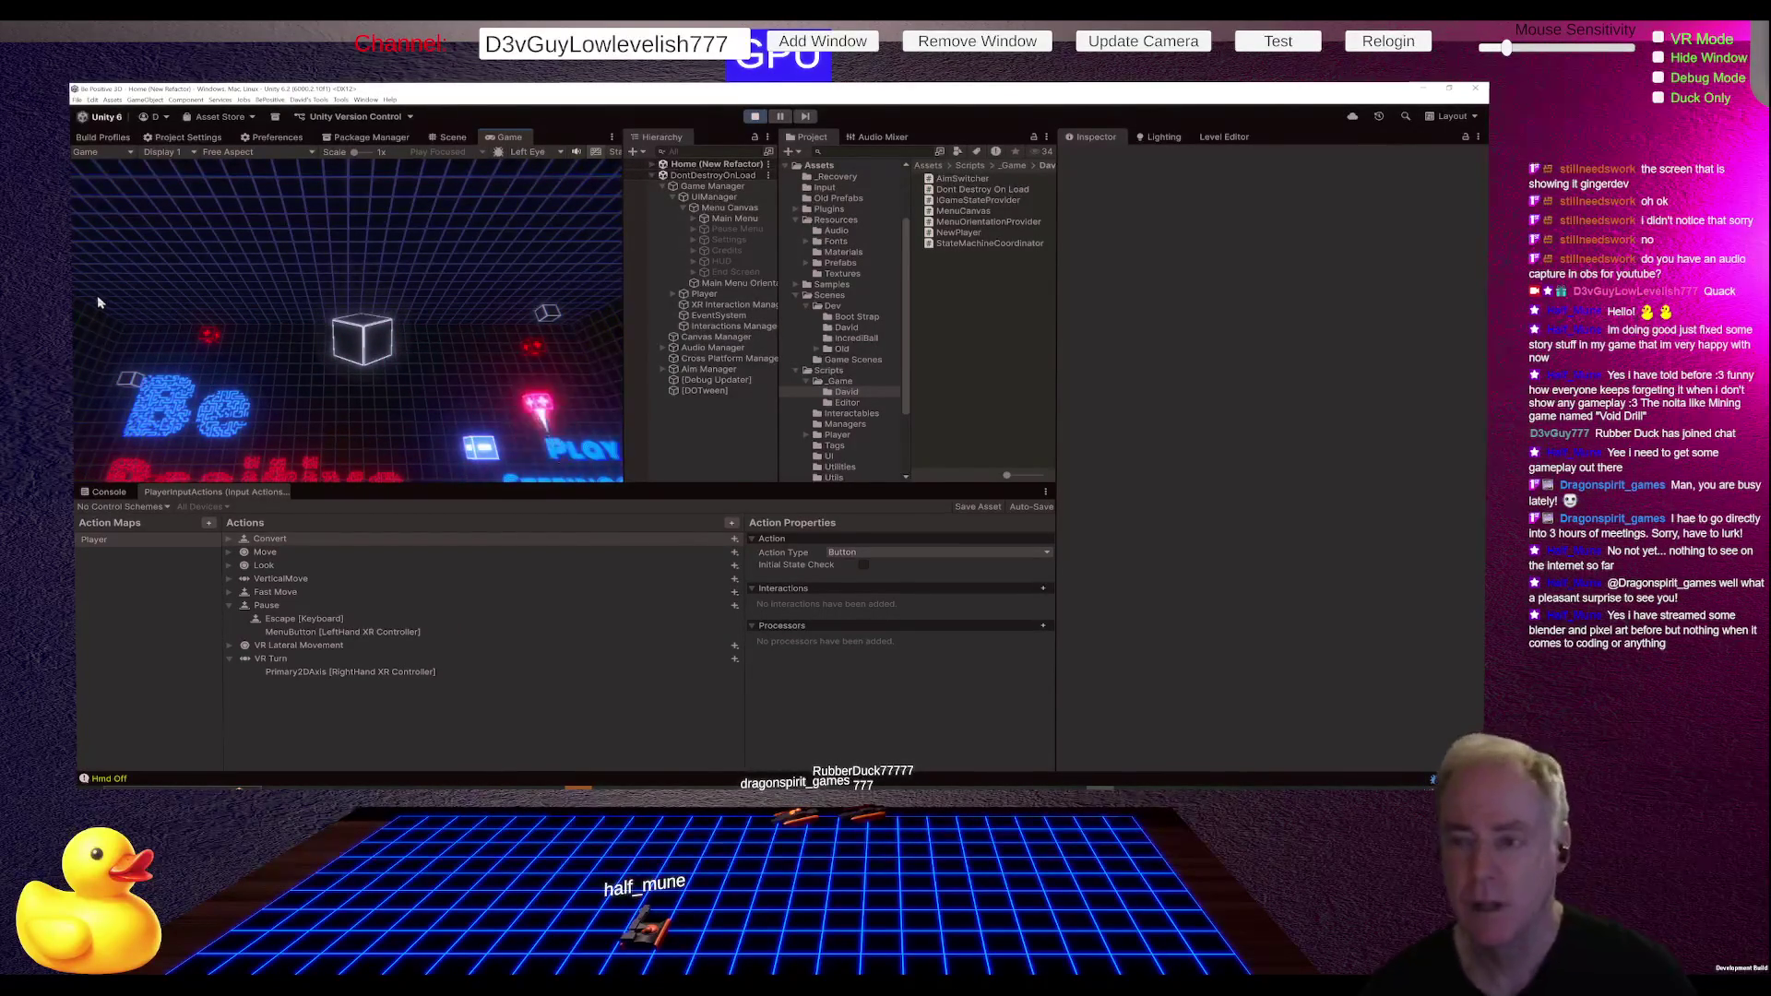
- Stop play mode and select UI Camera under Player > Aim Manager > Pancake Camera
left_click(755, 117)
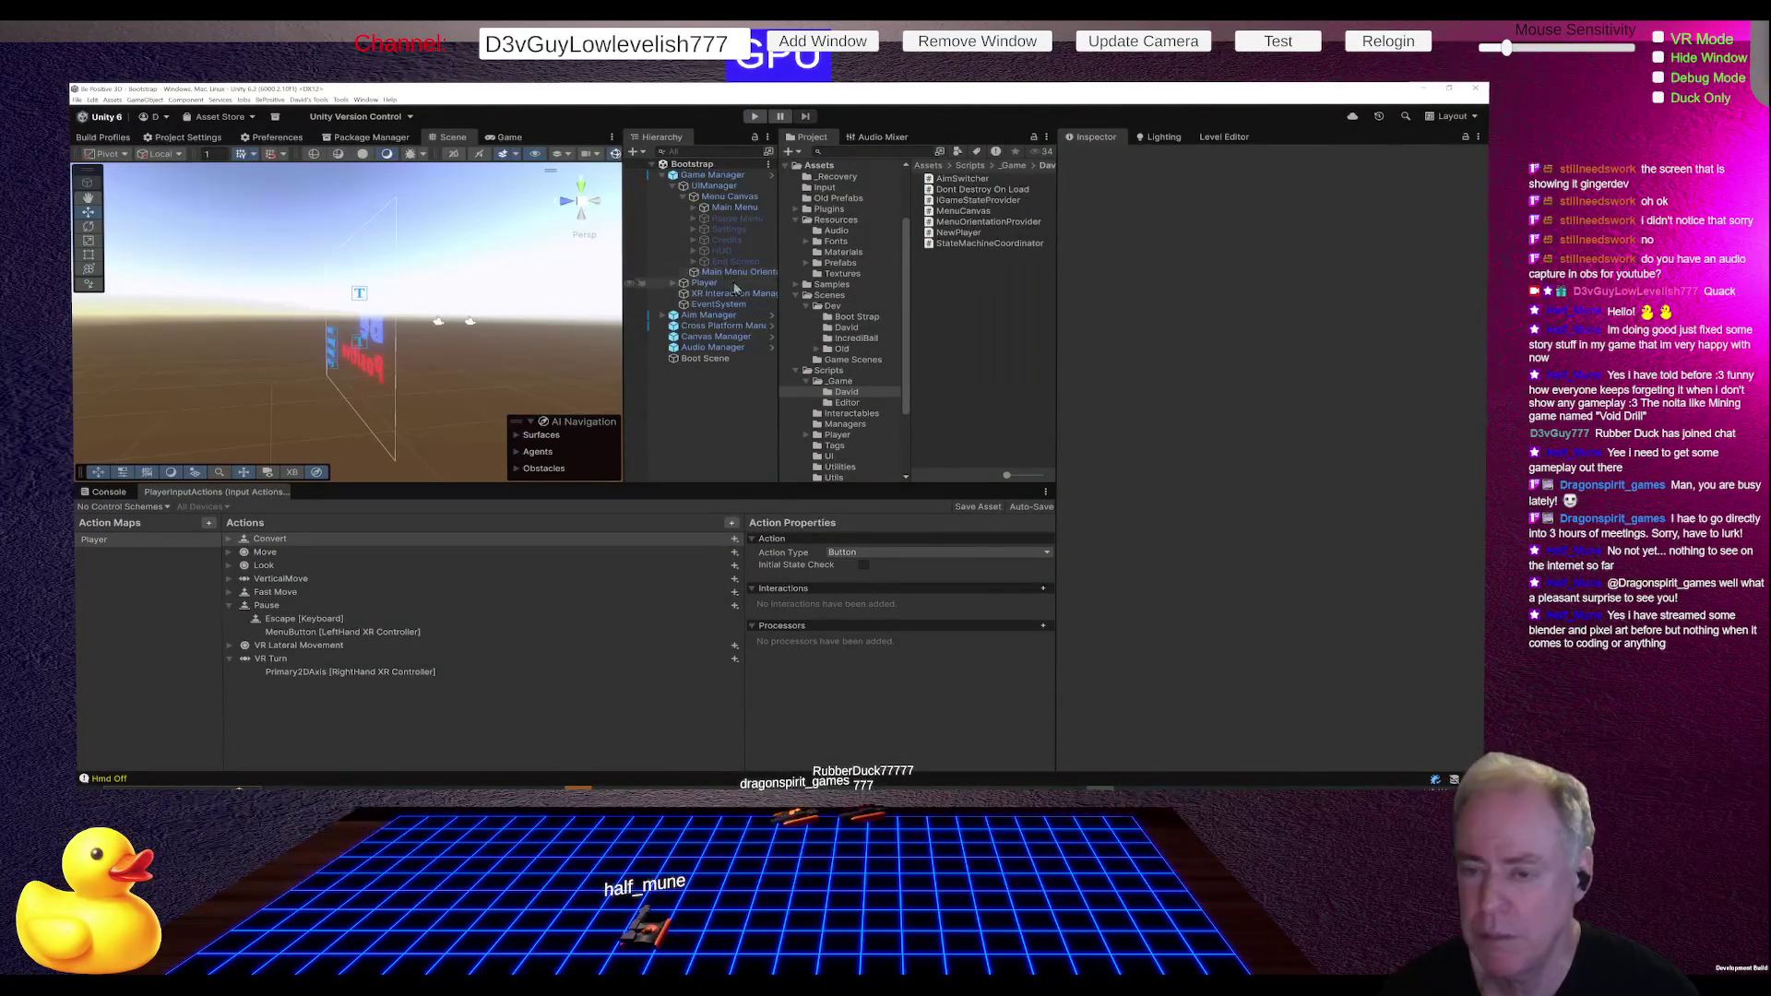
left_click(705, 283)
left_click(674, 286)
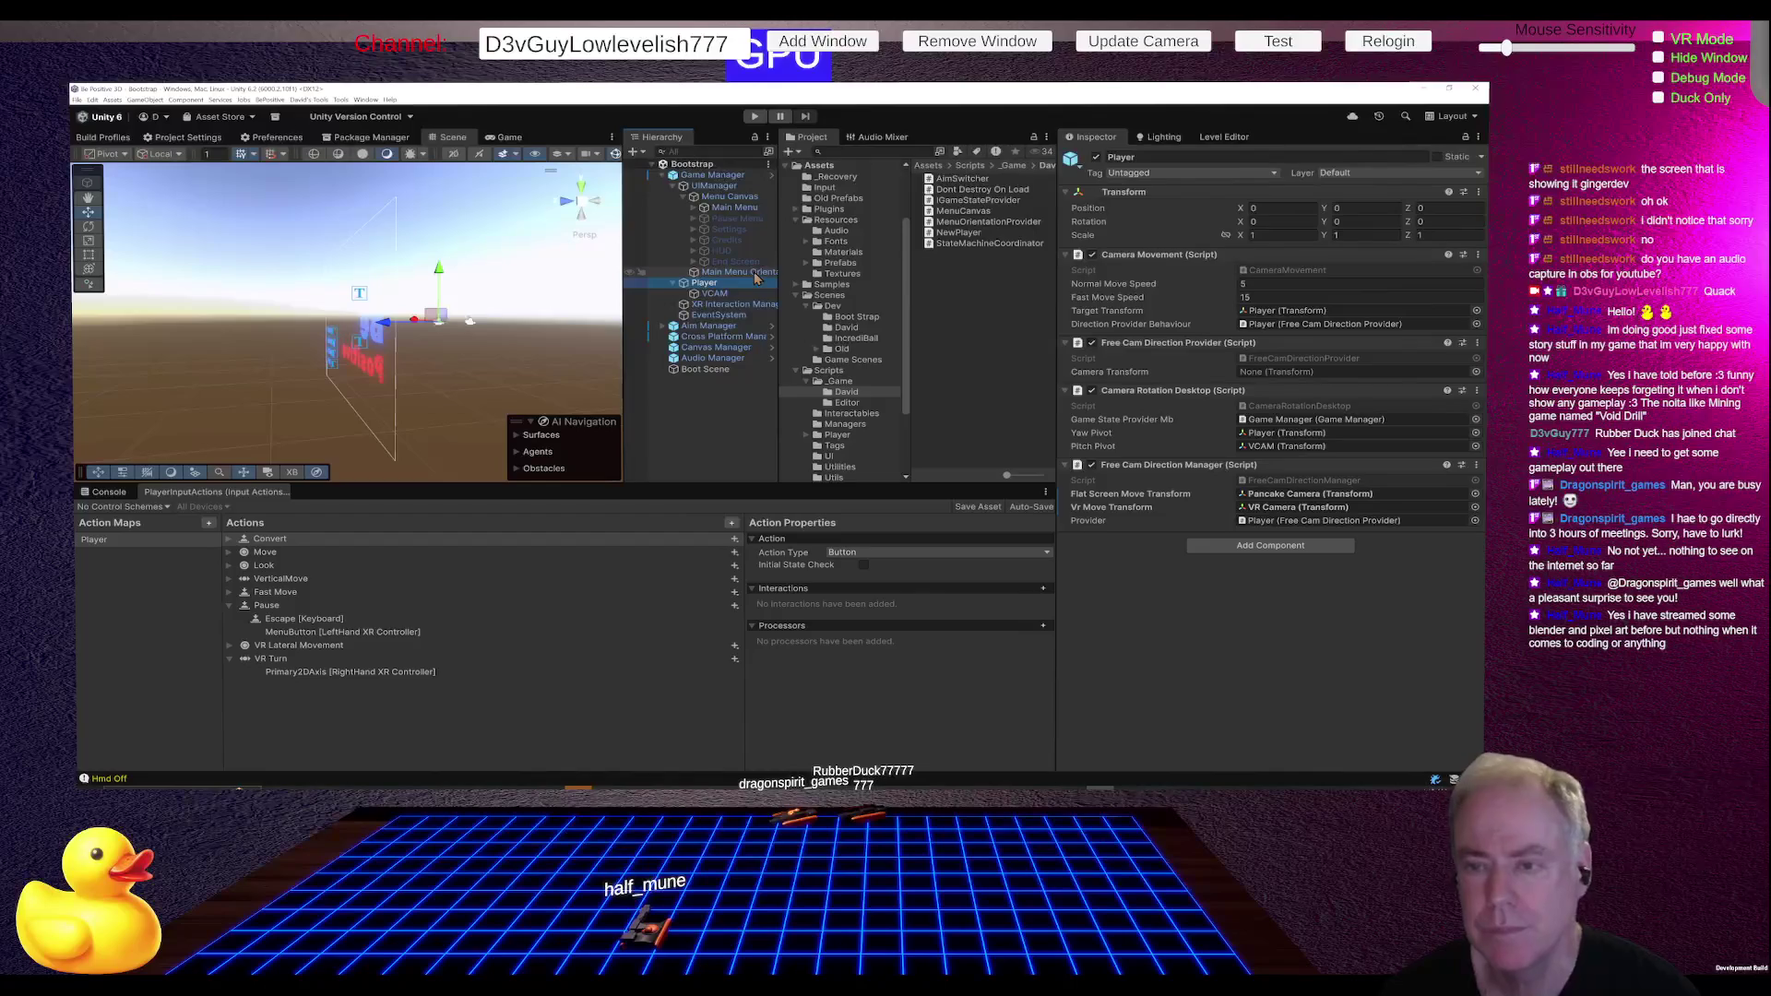
left_click(662, 330)
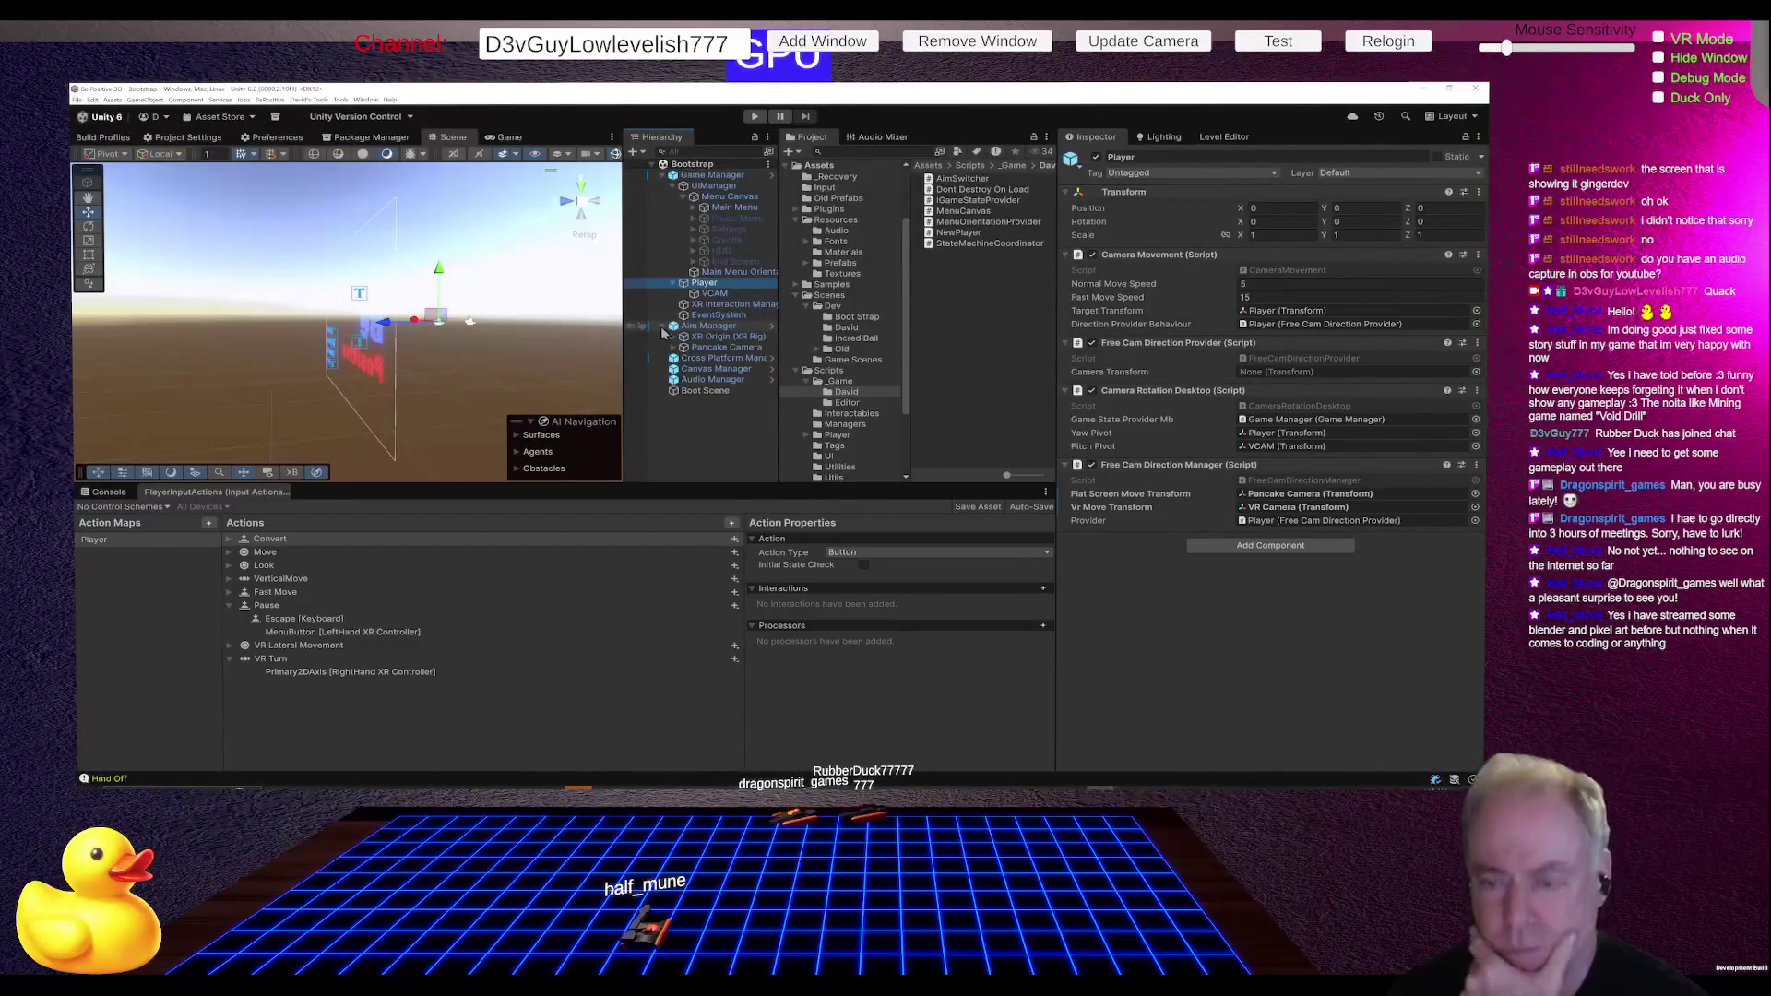
left_click(672, 349)
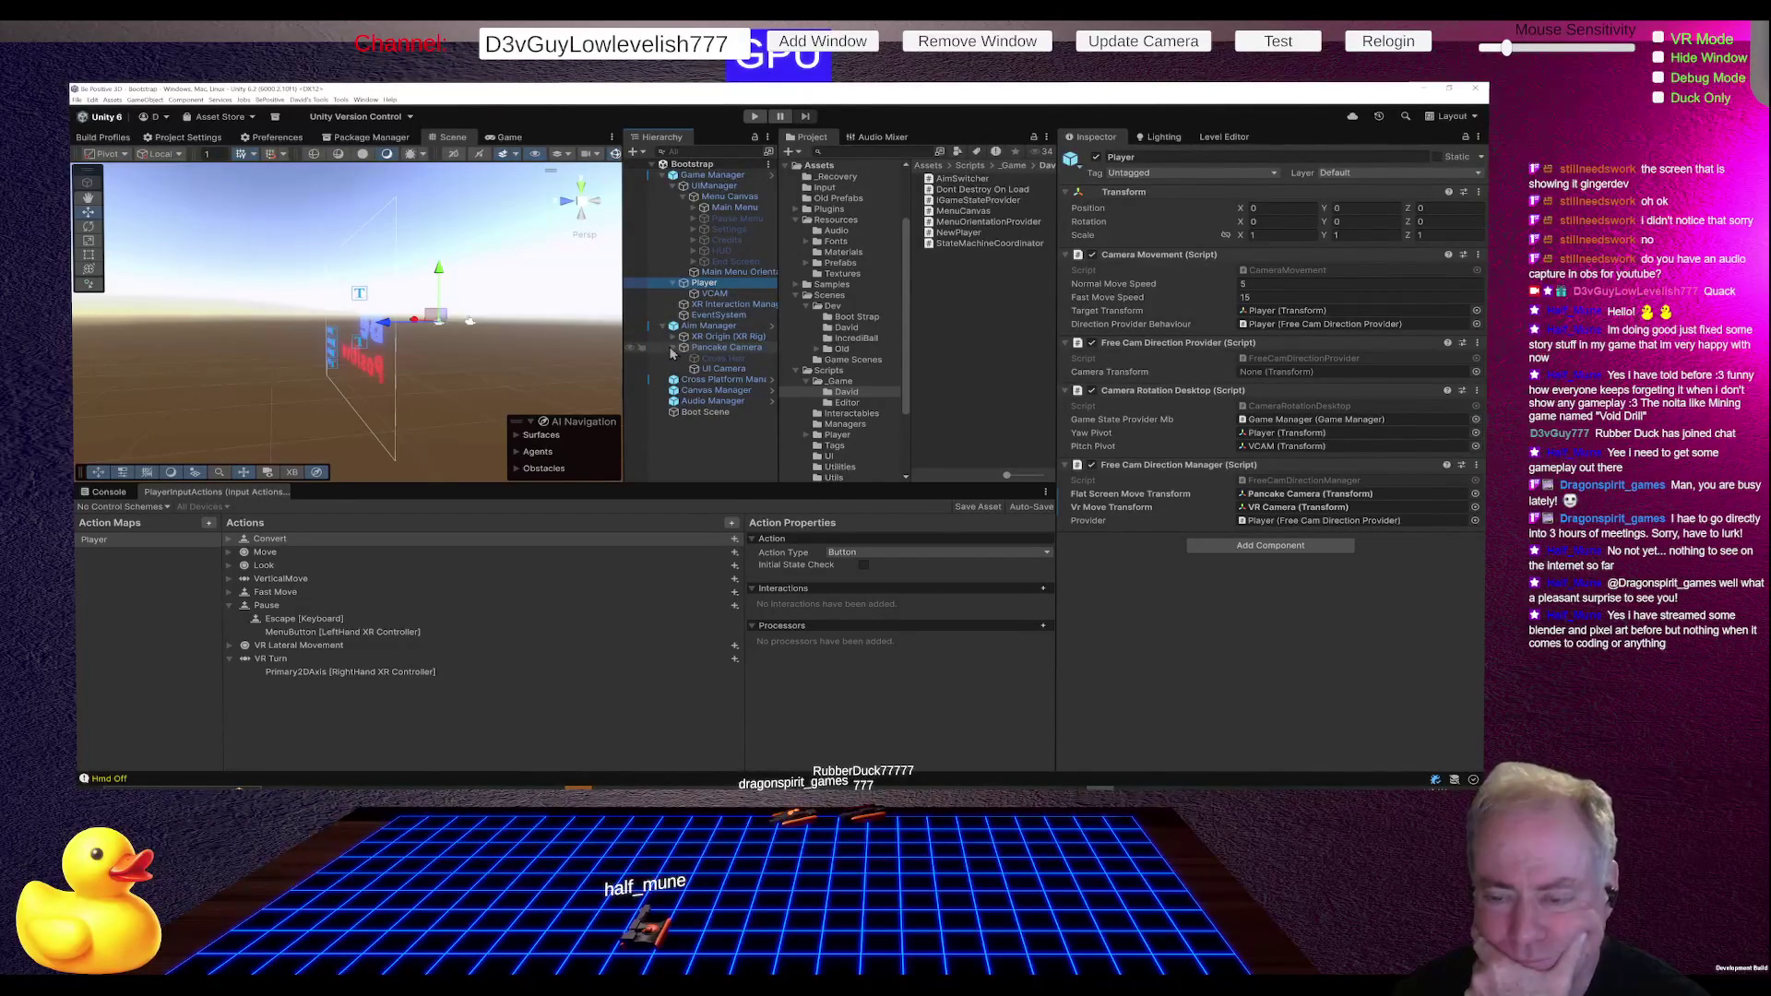
left_click(723, 370)
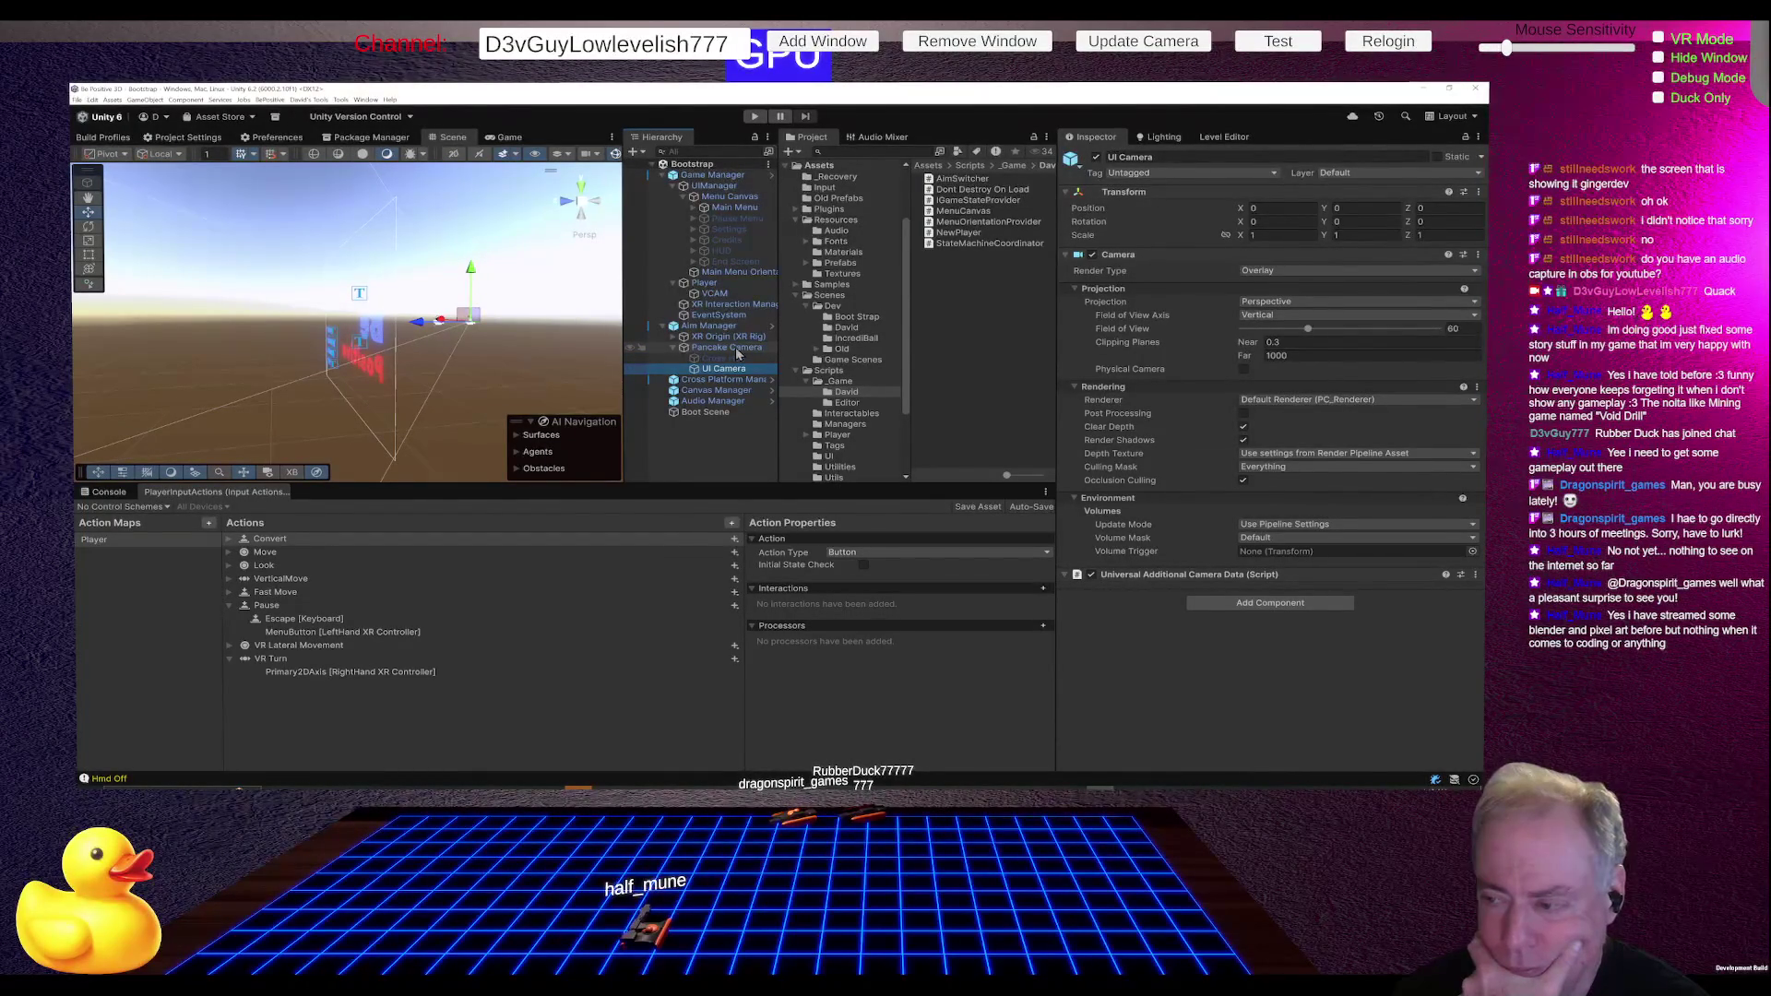
- Set the UI Camera's culling mask to only the UI and VR UI layers
left_click(1316, 470)
left_click(502, 641)
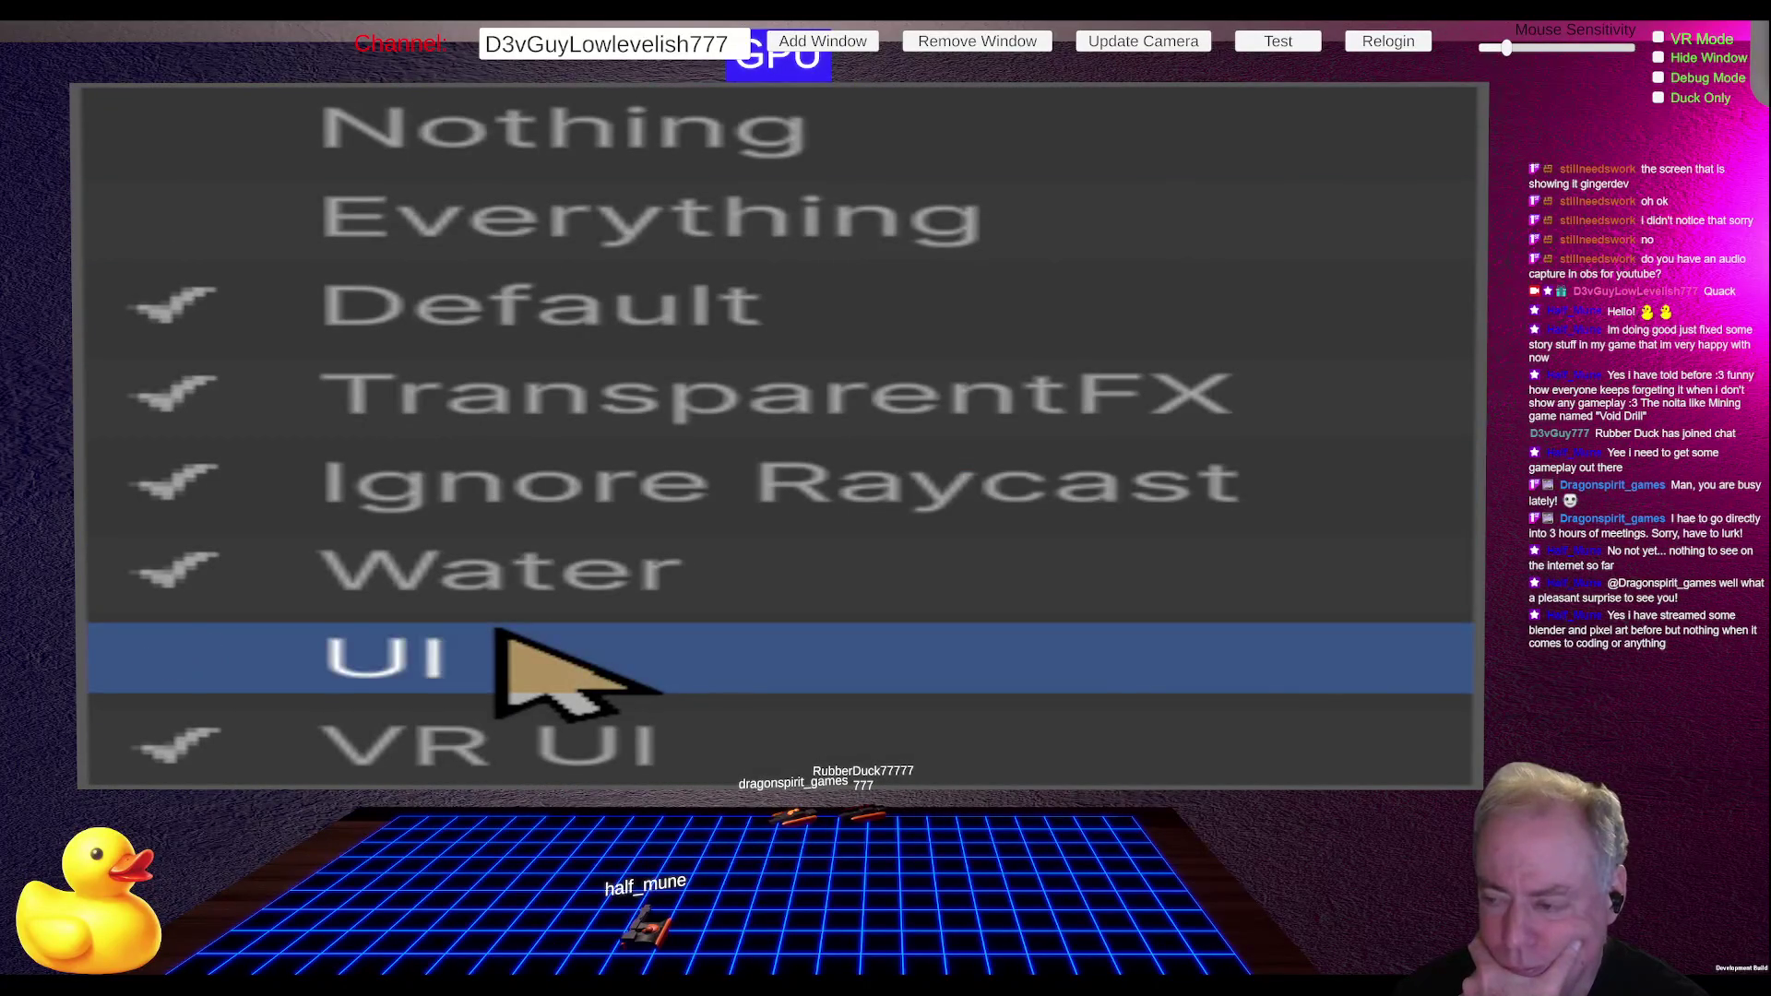
left_click(662, 143)
left_click(509, 660)
left_click(470, 724)
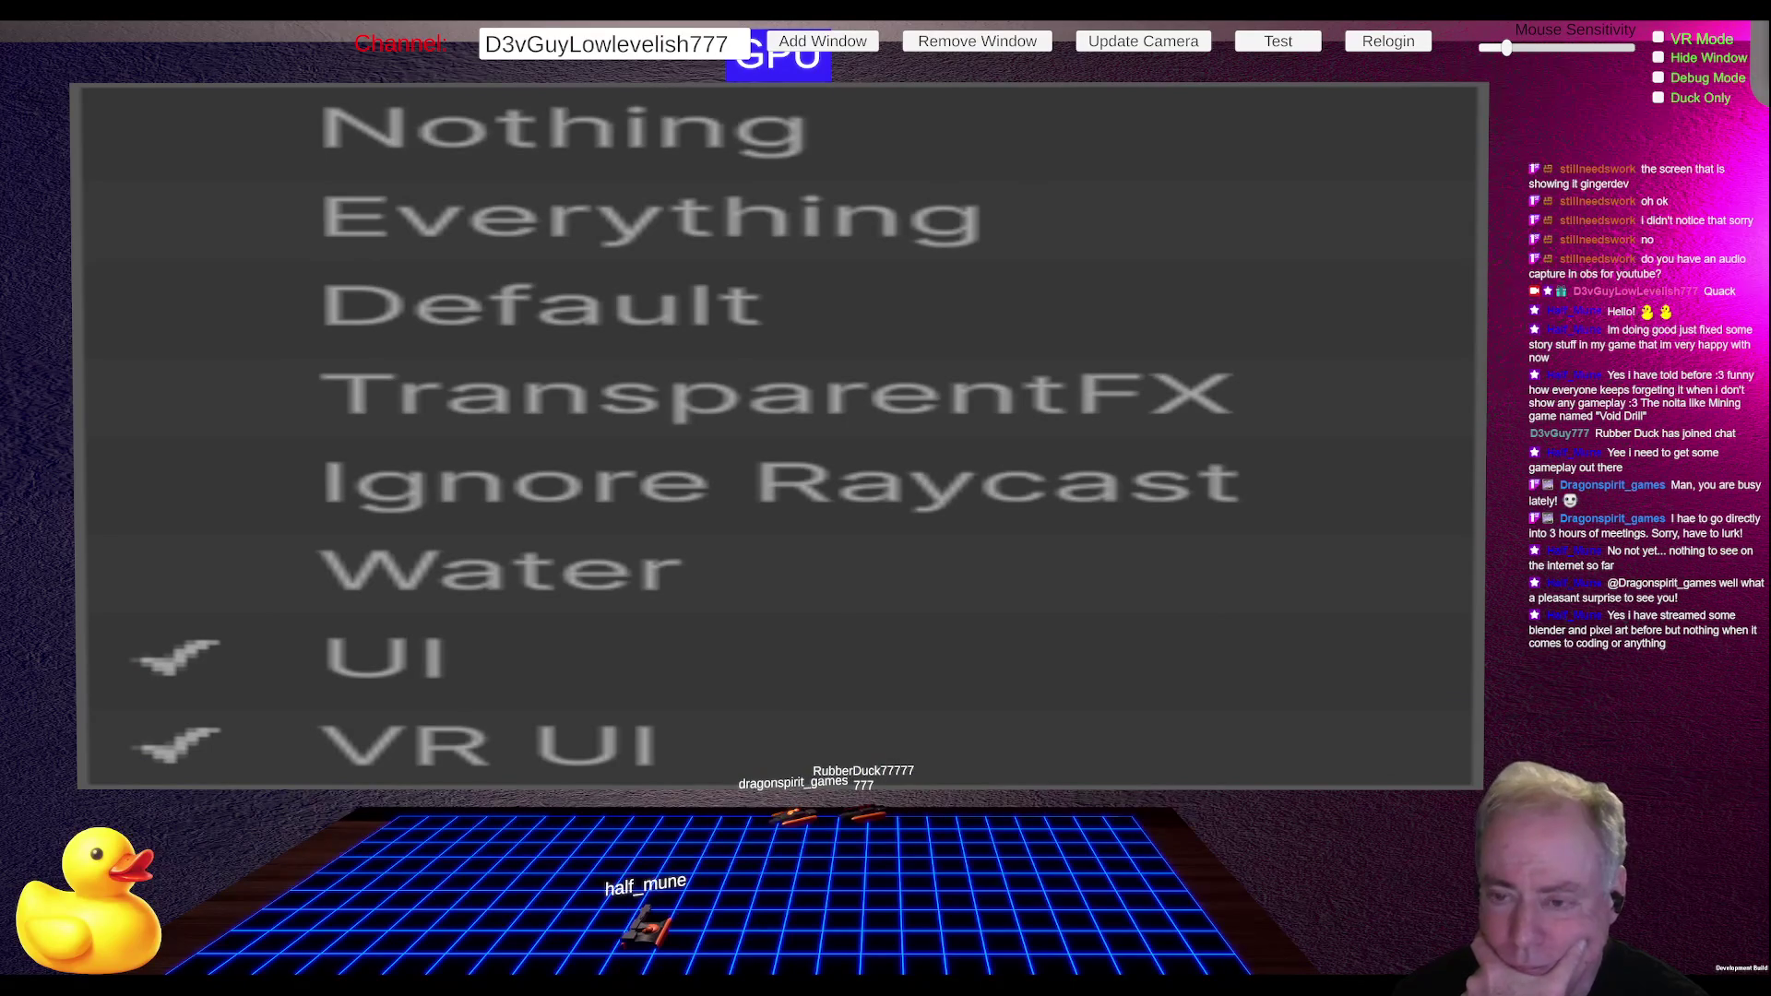
- Untick the UI and VR UI layers in the Pancake Camera's culling mask
left_click(736, 351)
left_click(1279, 524)
left_click(463, 658)
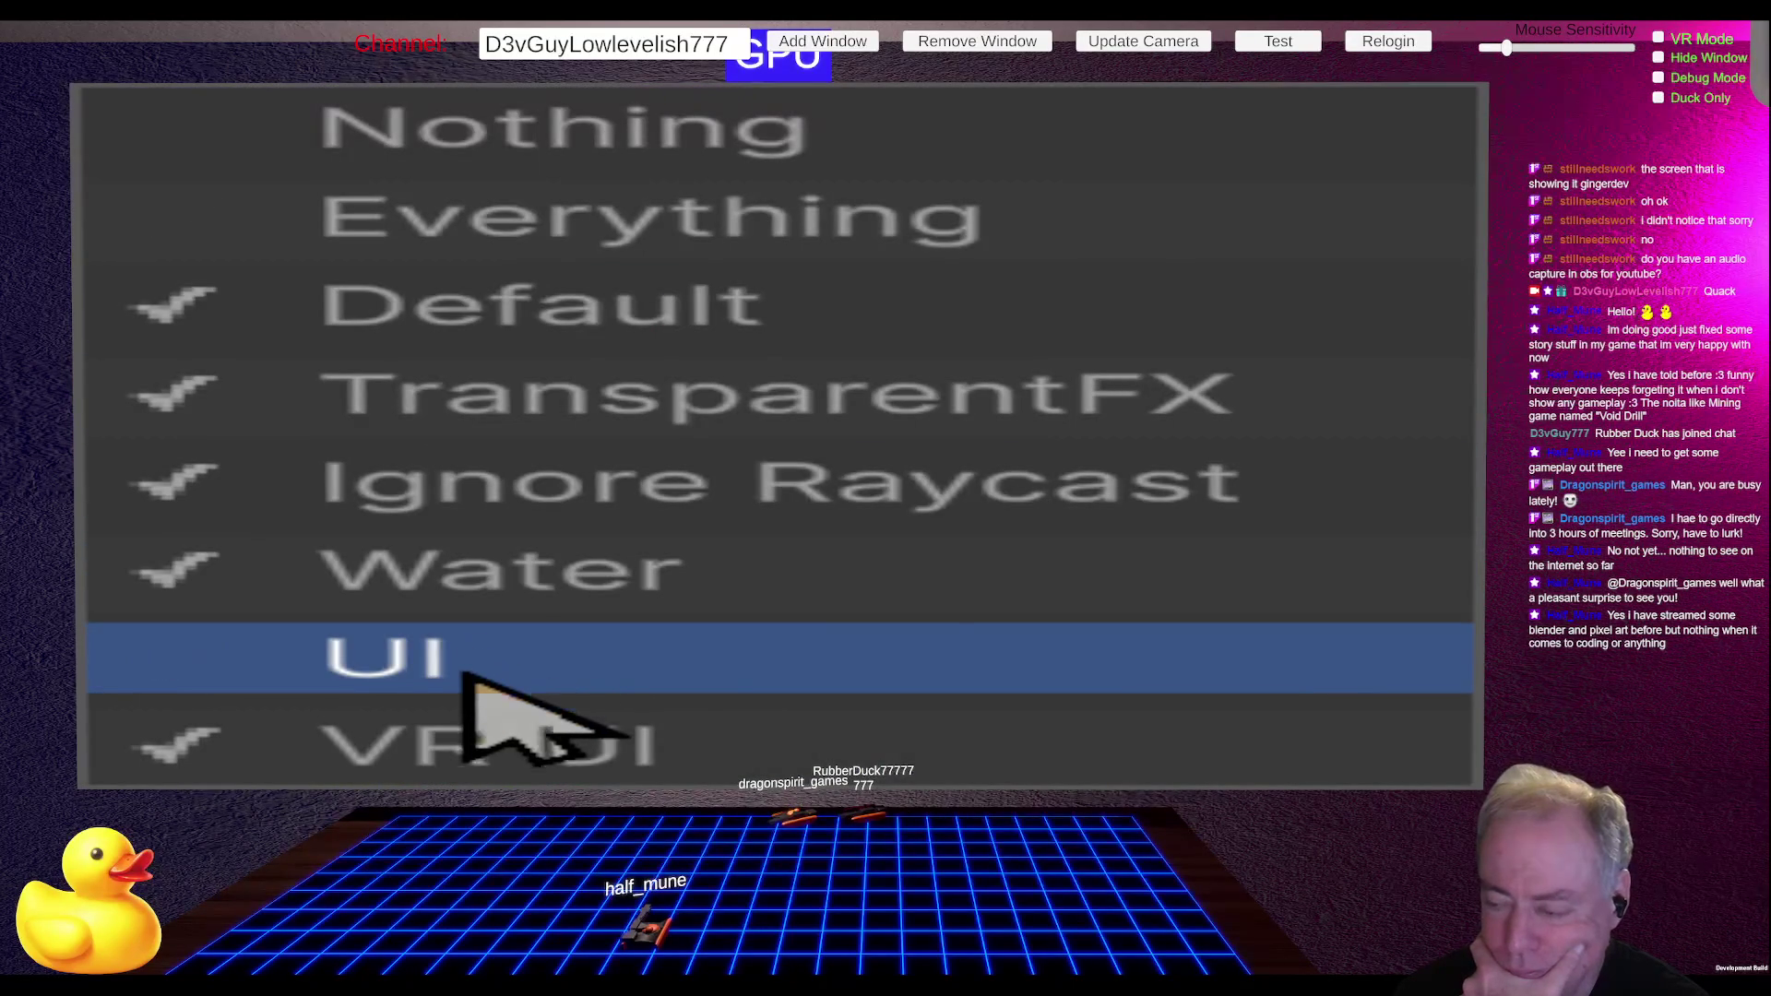
left_click(479, 737)
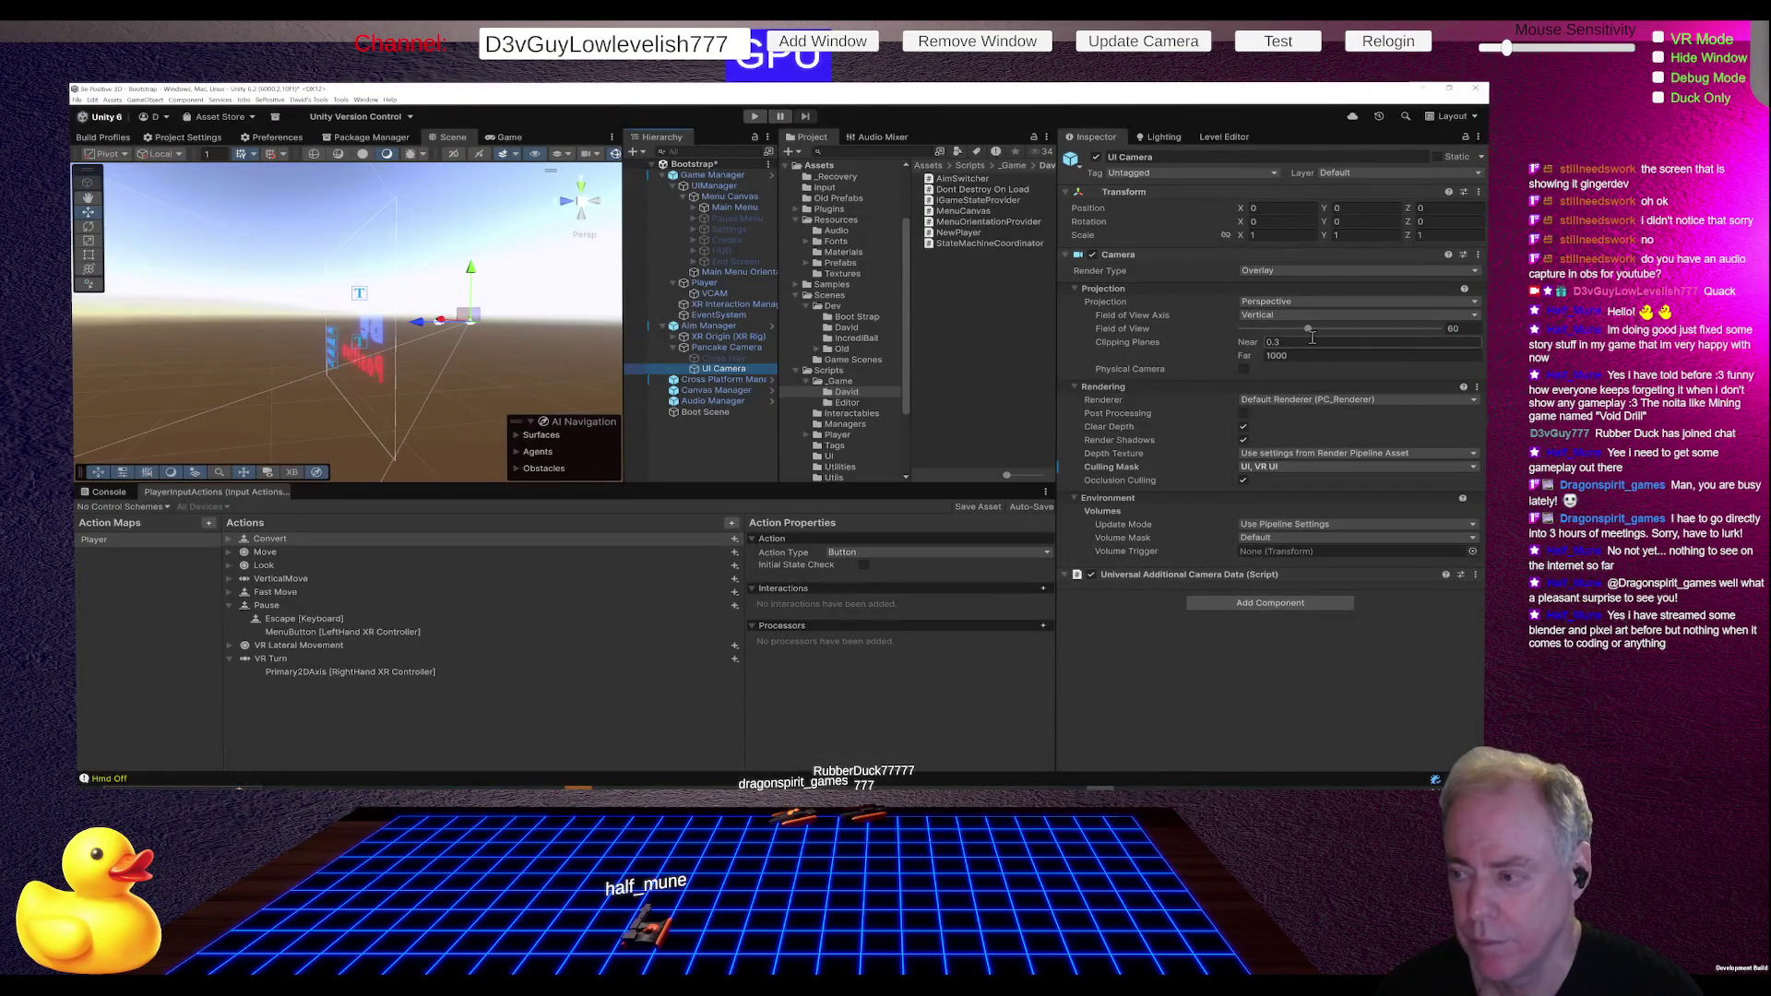
left_click(1314, 338)
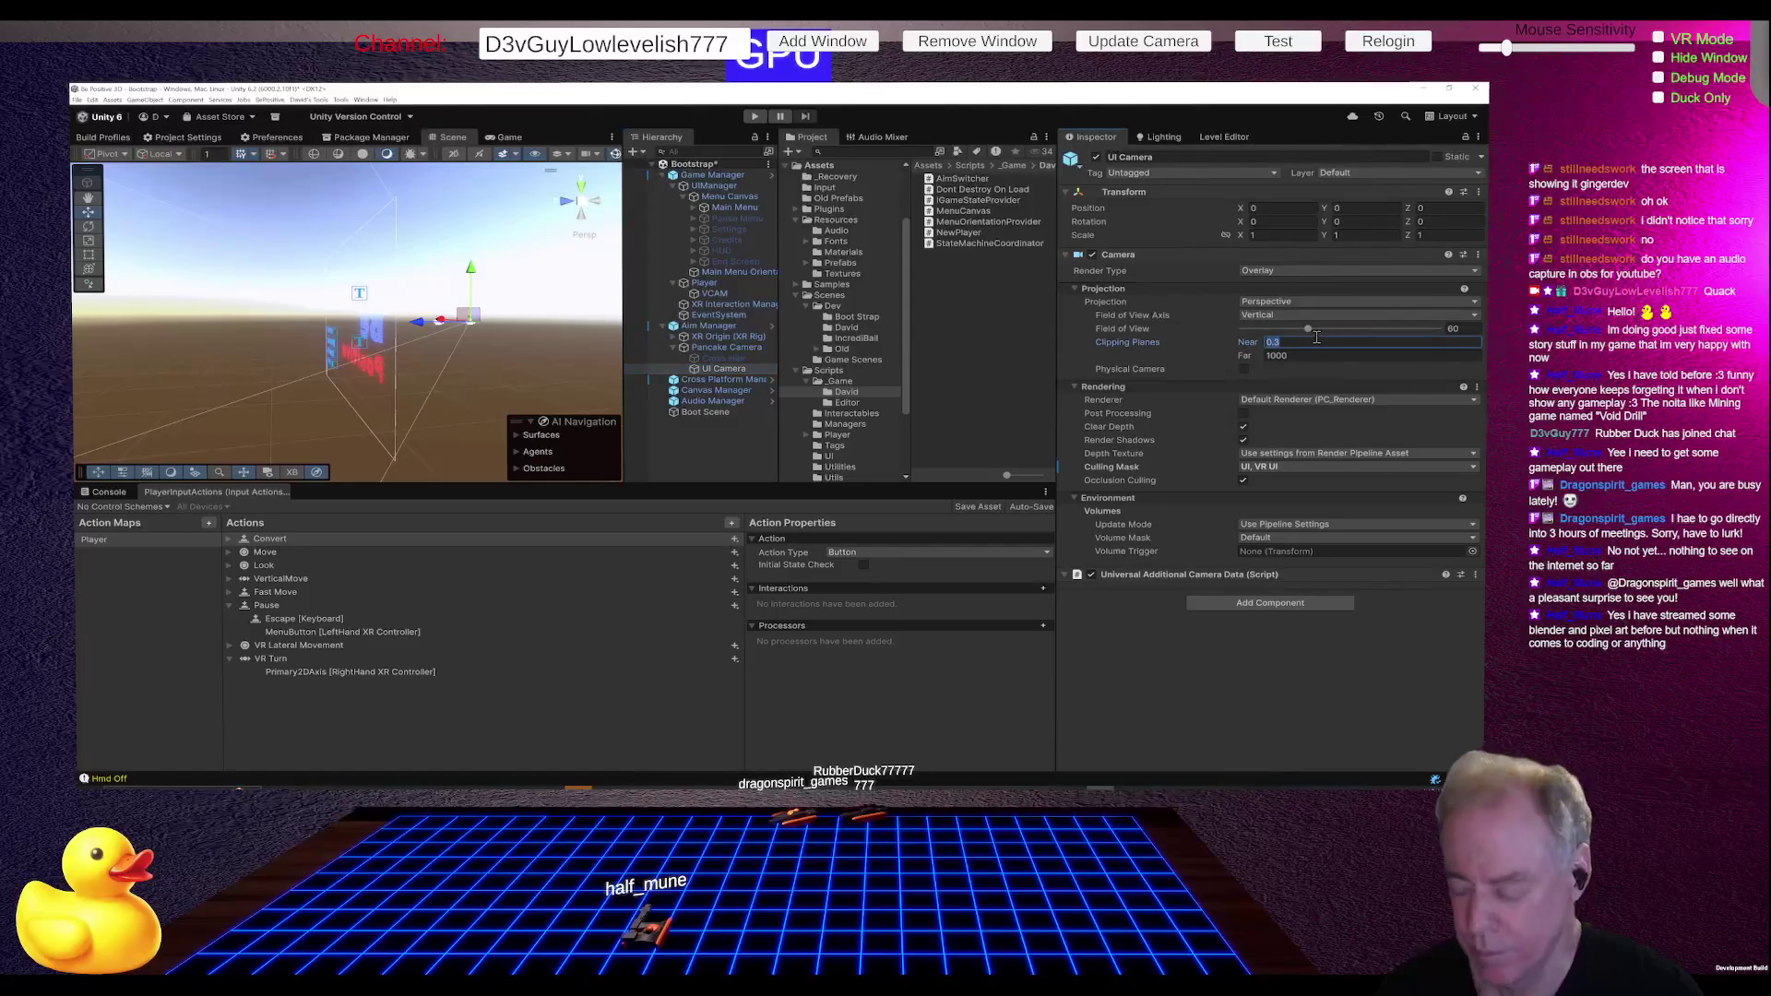
- Enter 0.01 as the UI Camera's near clipping plane and confirm it
type("01")
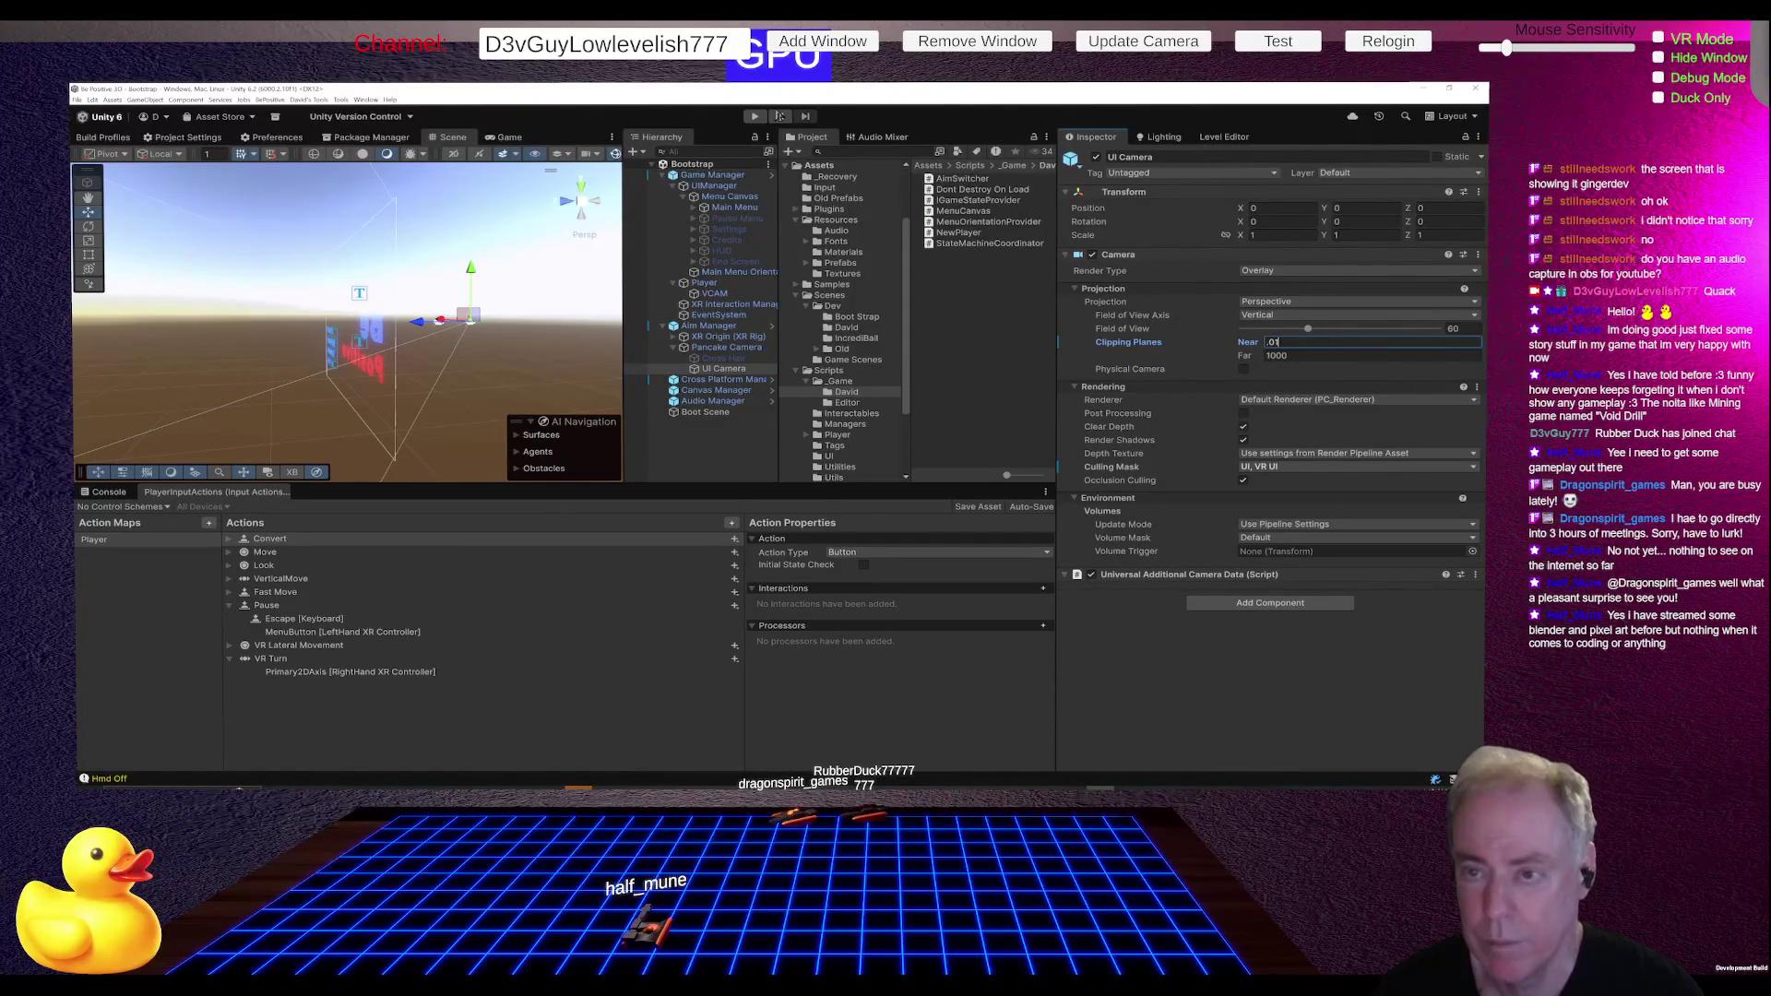
left_click(747, 110)
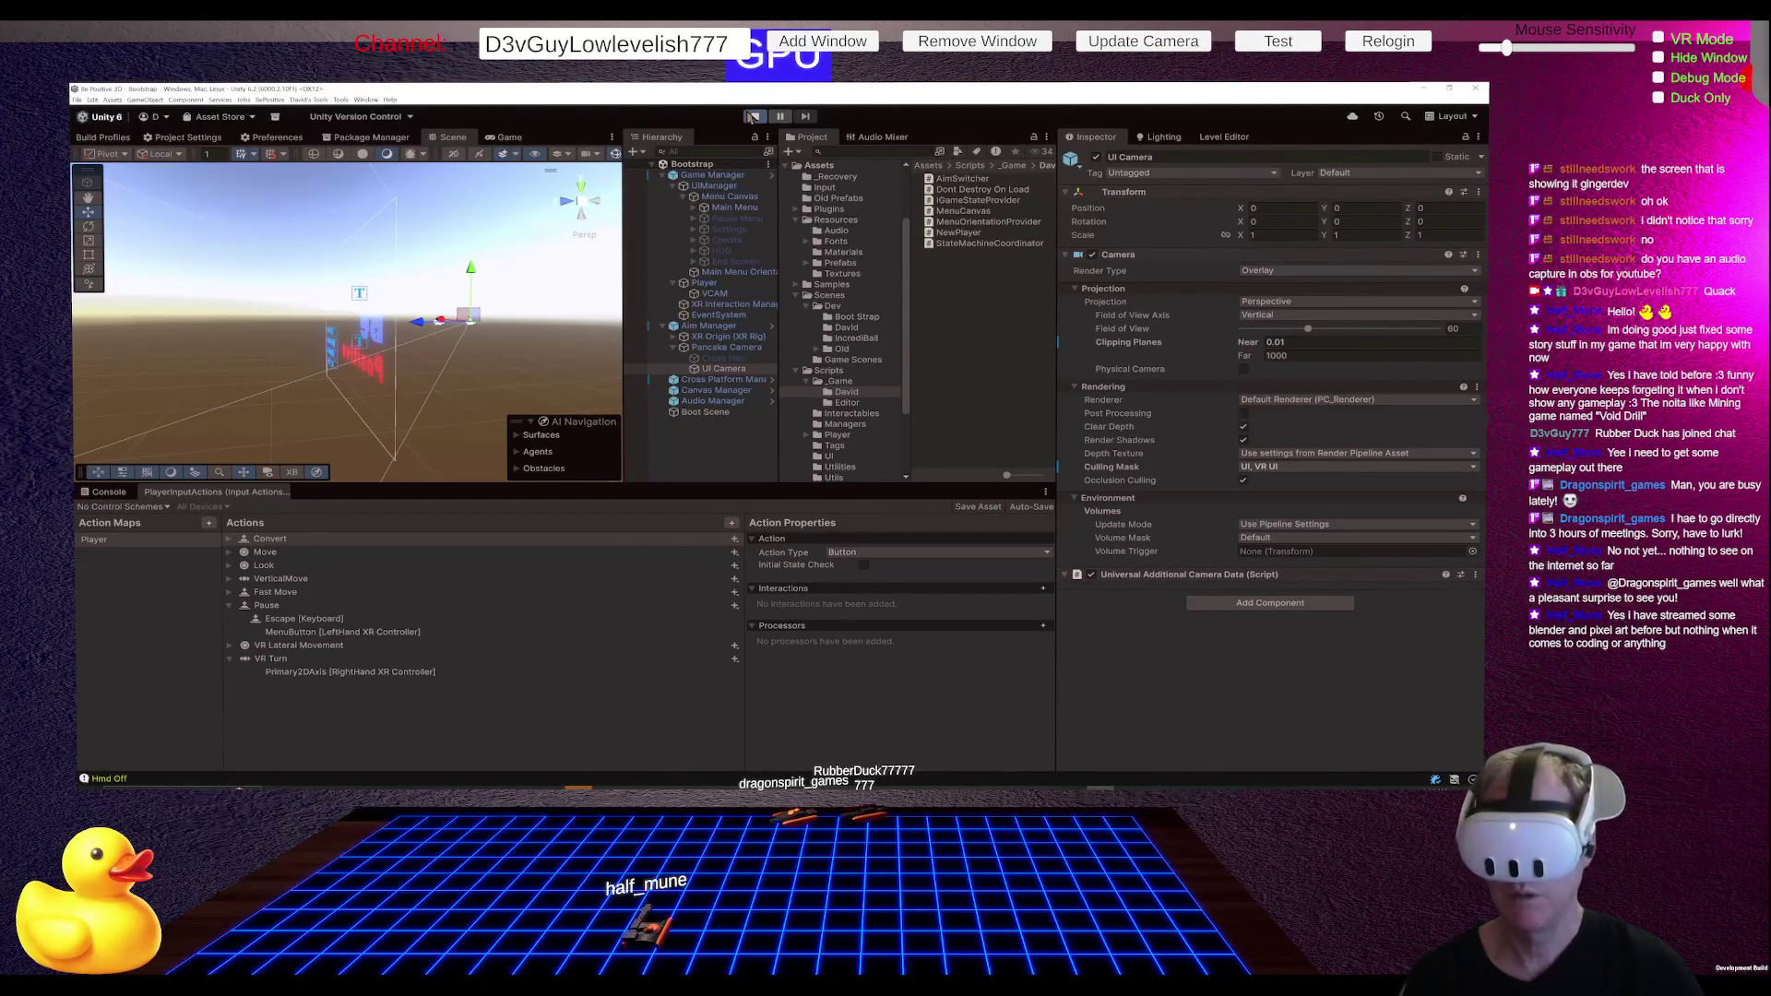
- Play the game, pause and resume it with Escape, then stop and relaunch play mode
left_click(753, 116)
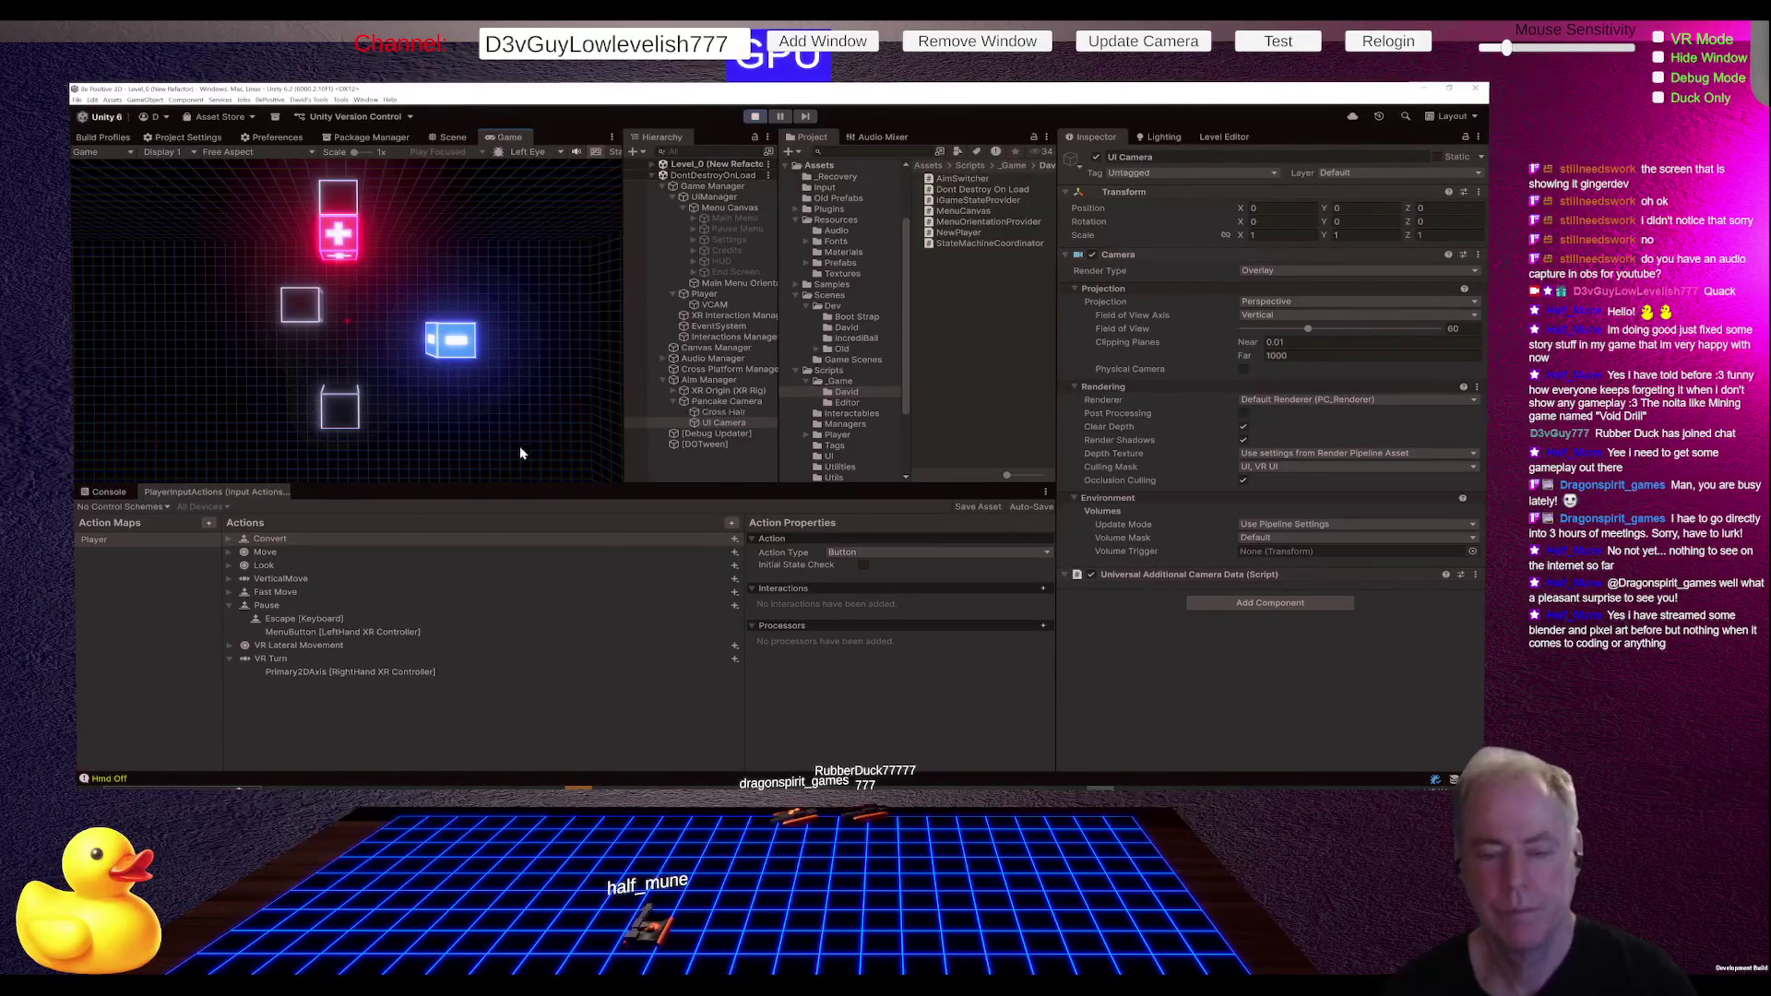
left_click(496, 433)
key("Escape")
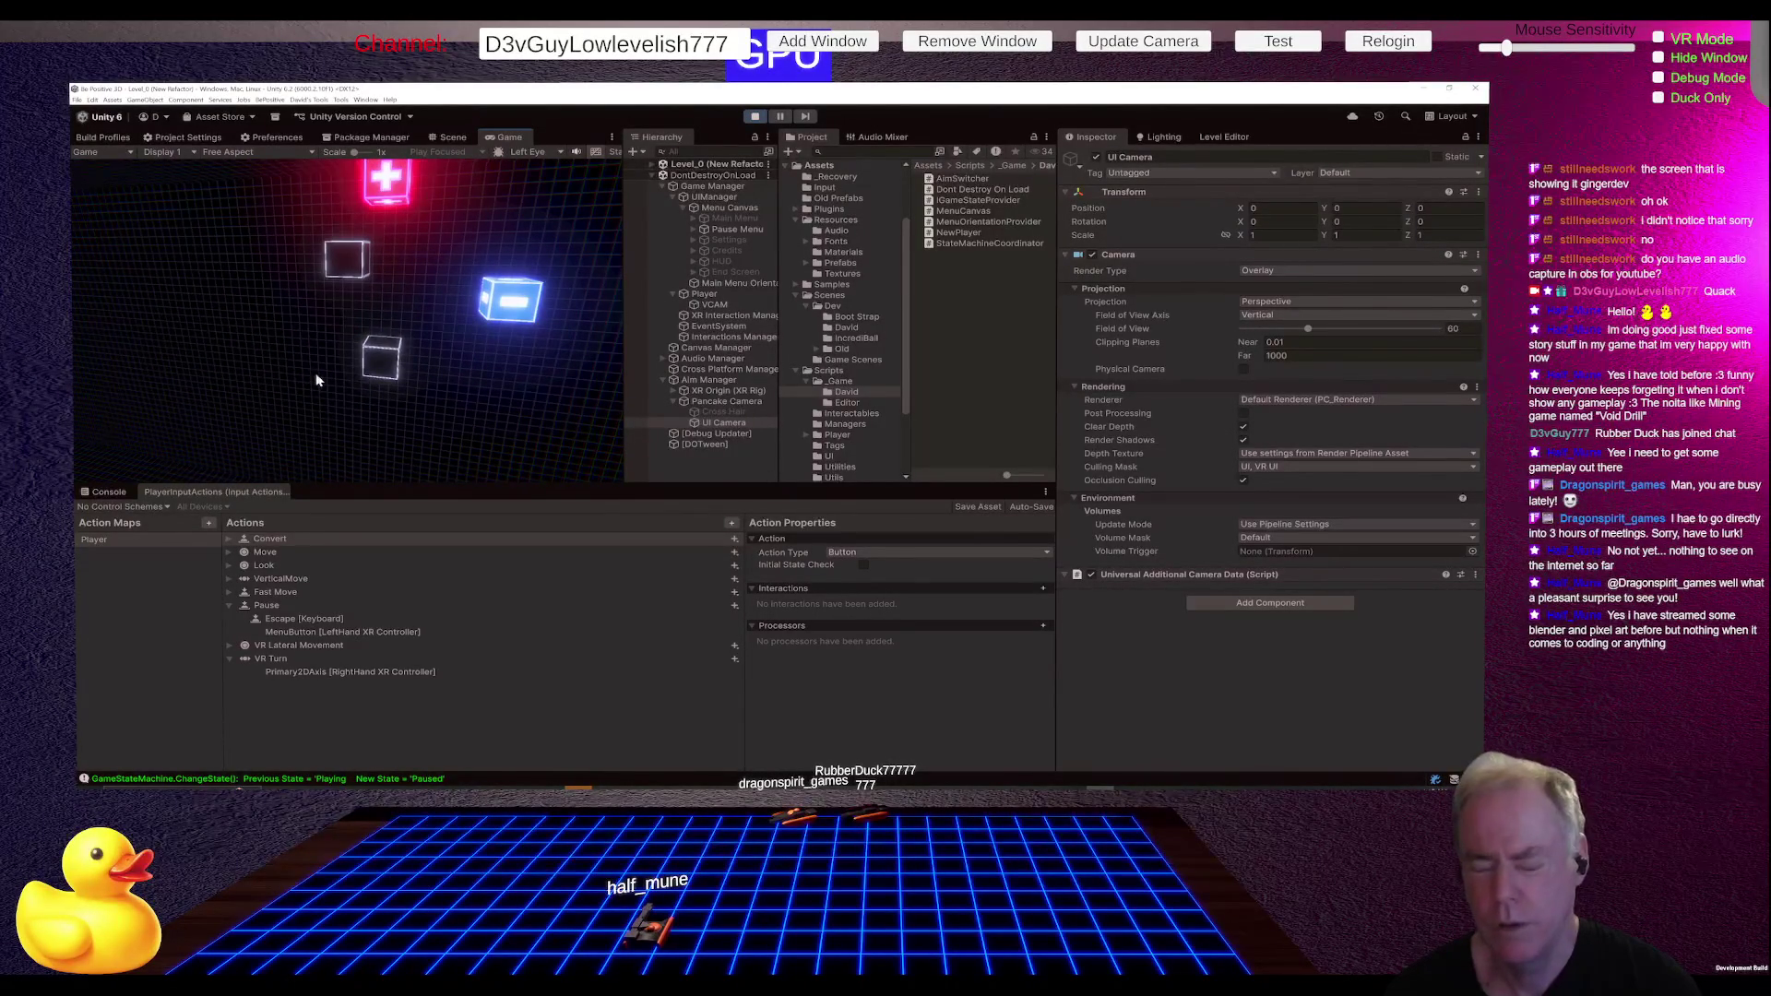
key("Escape")
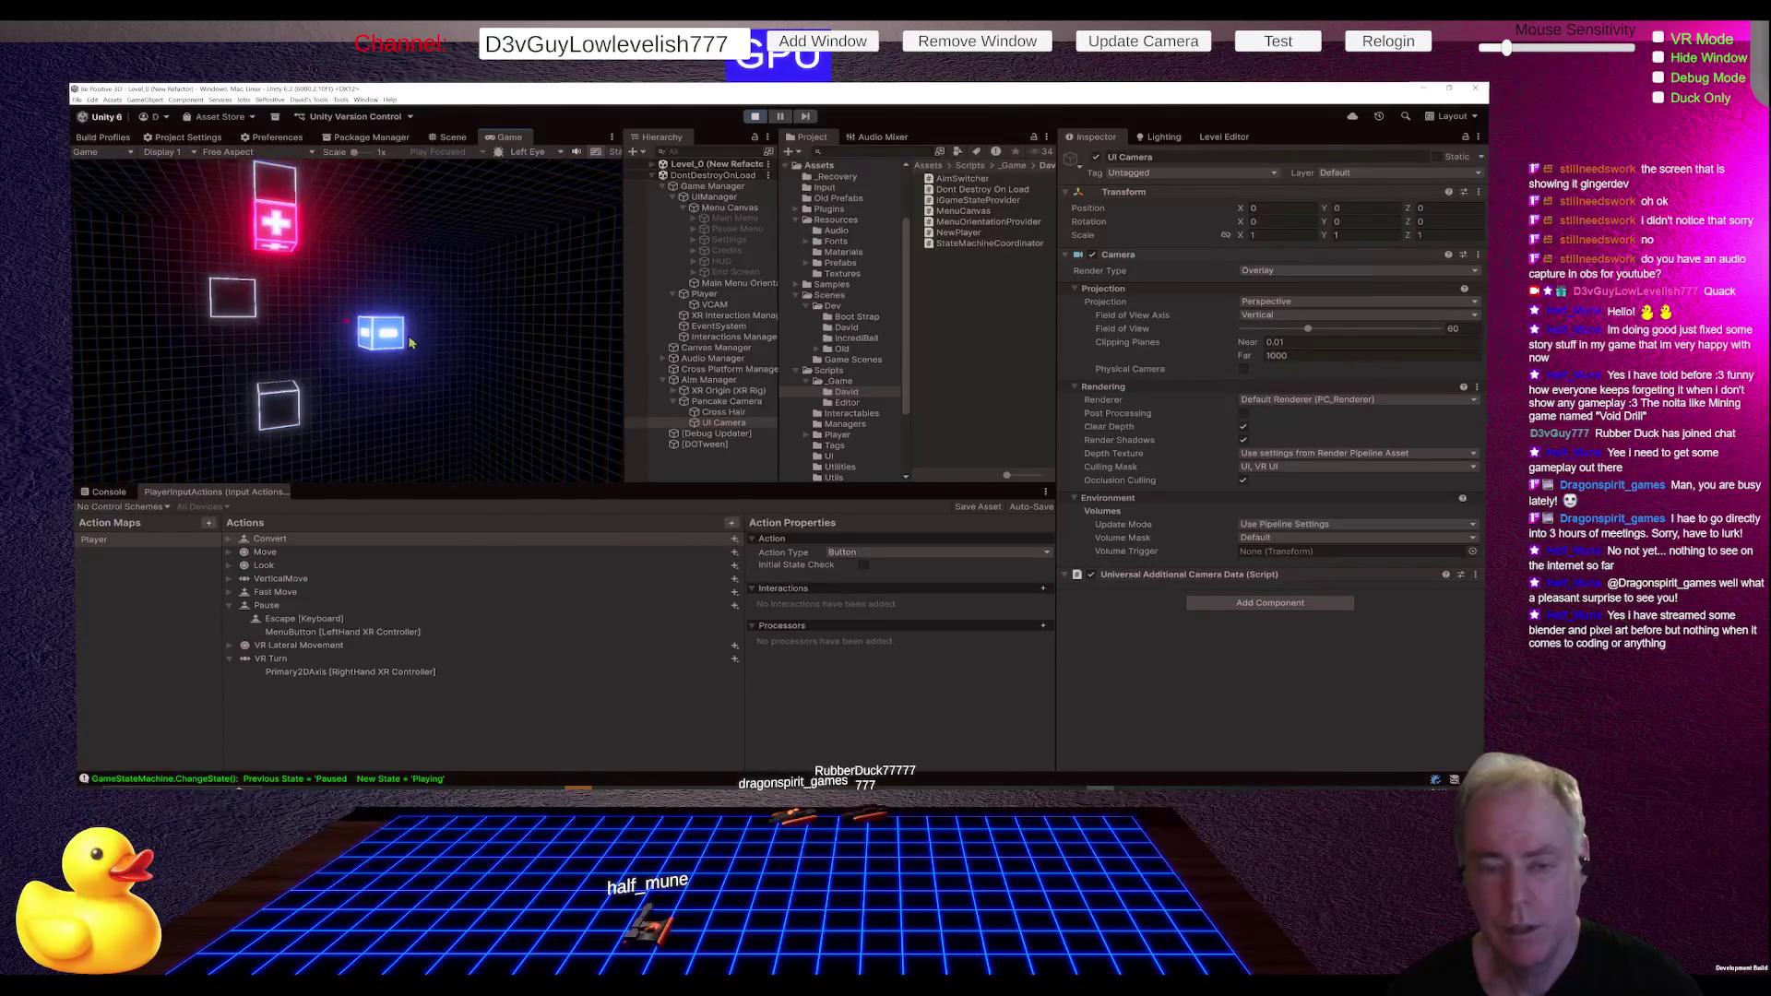
left_click(755, 116)
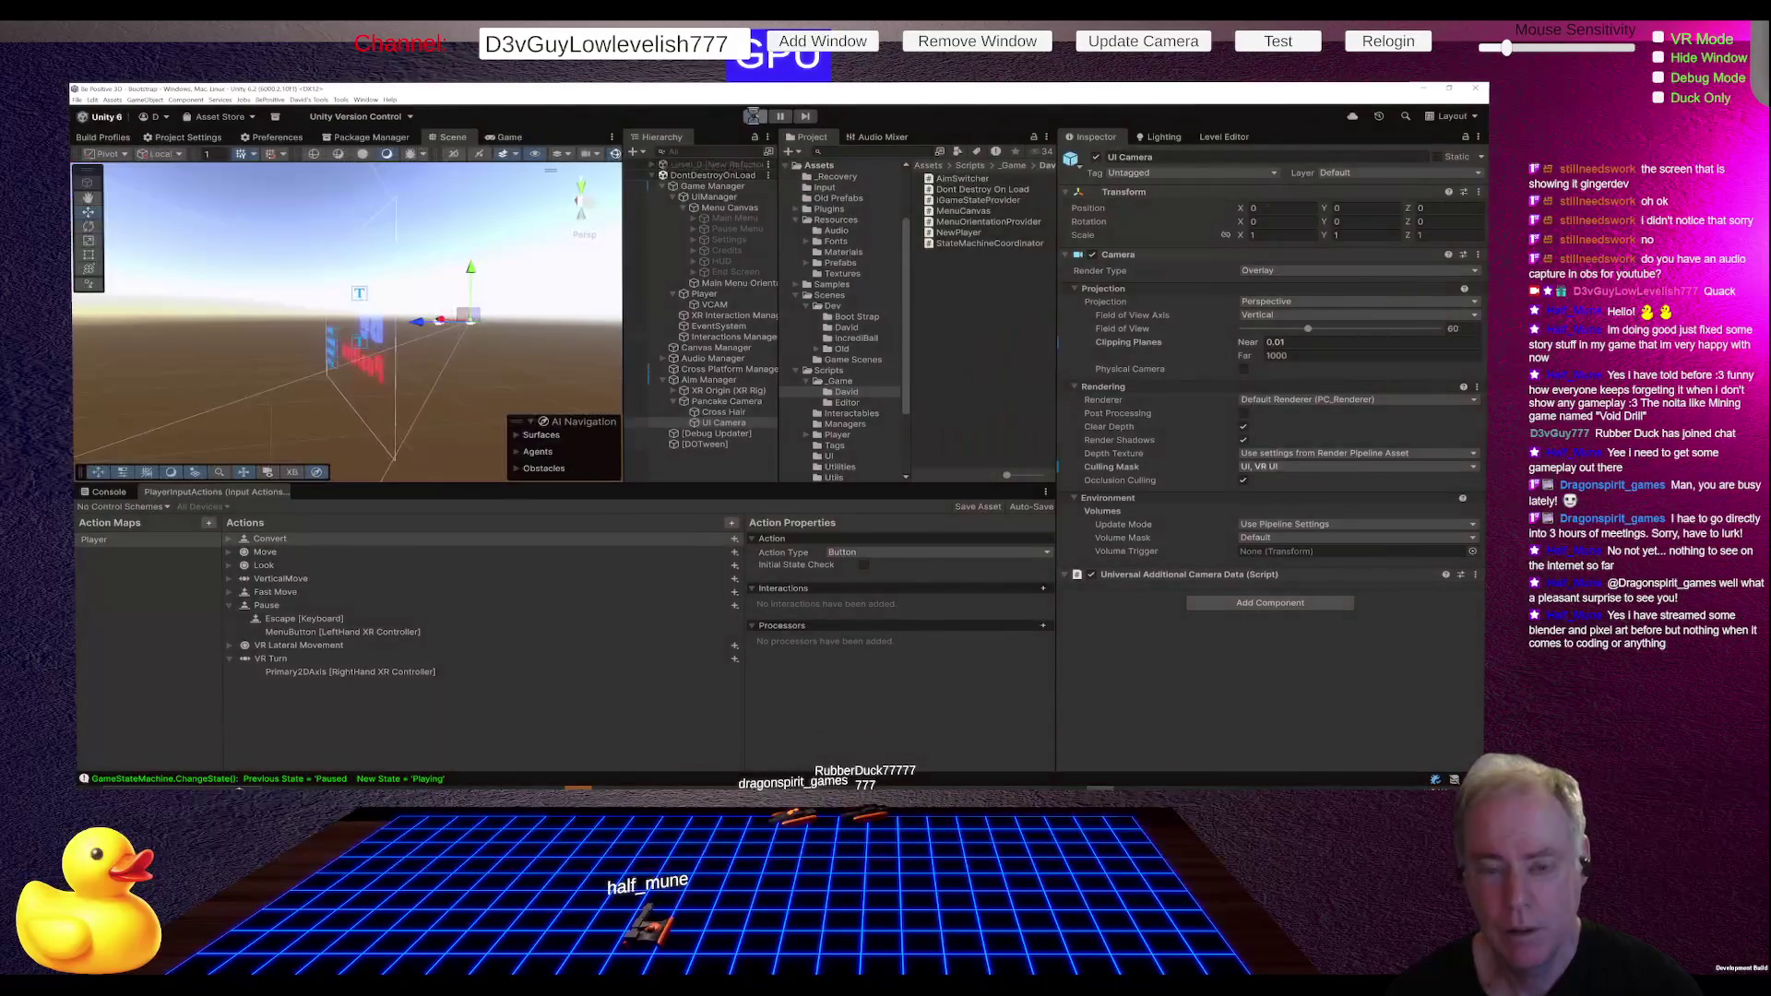
left_click(755, 116)
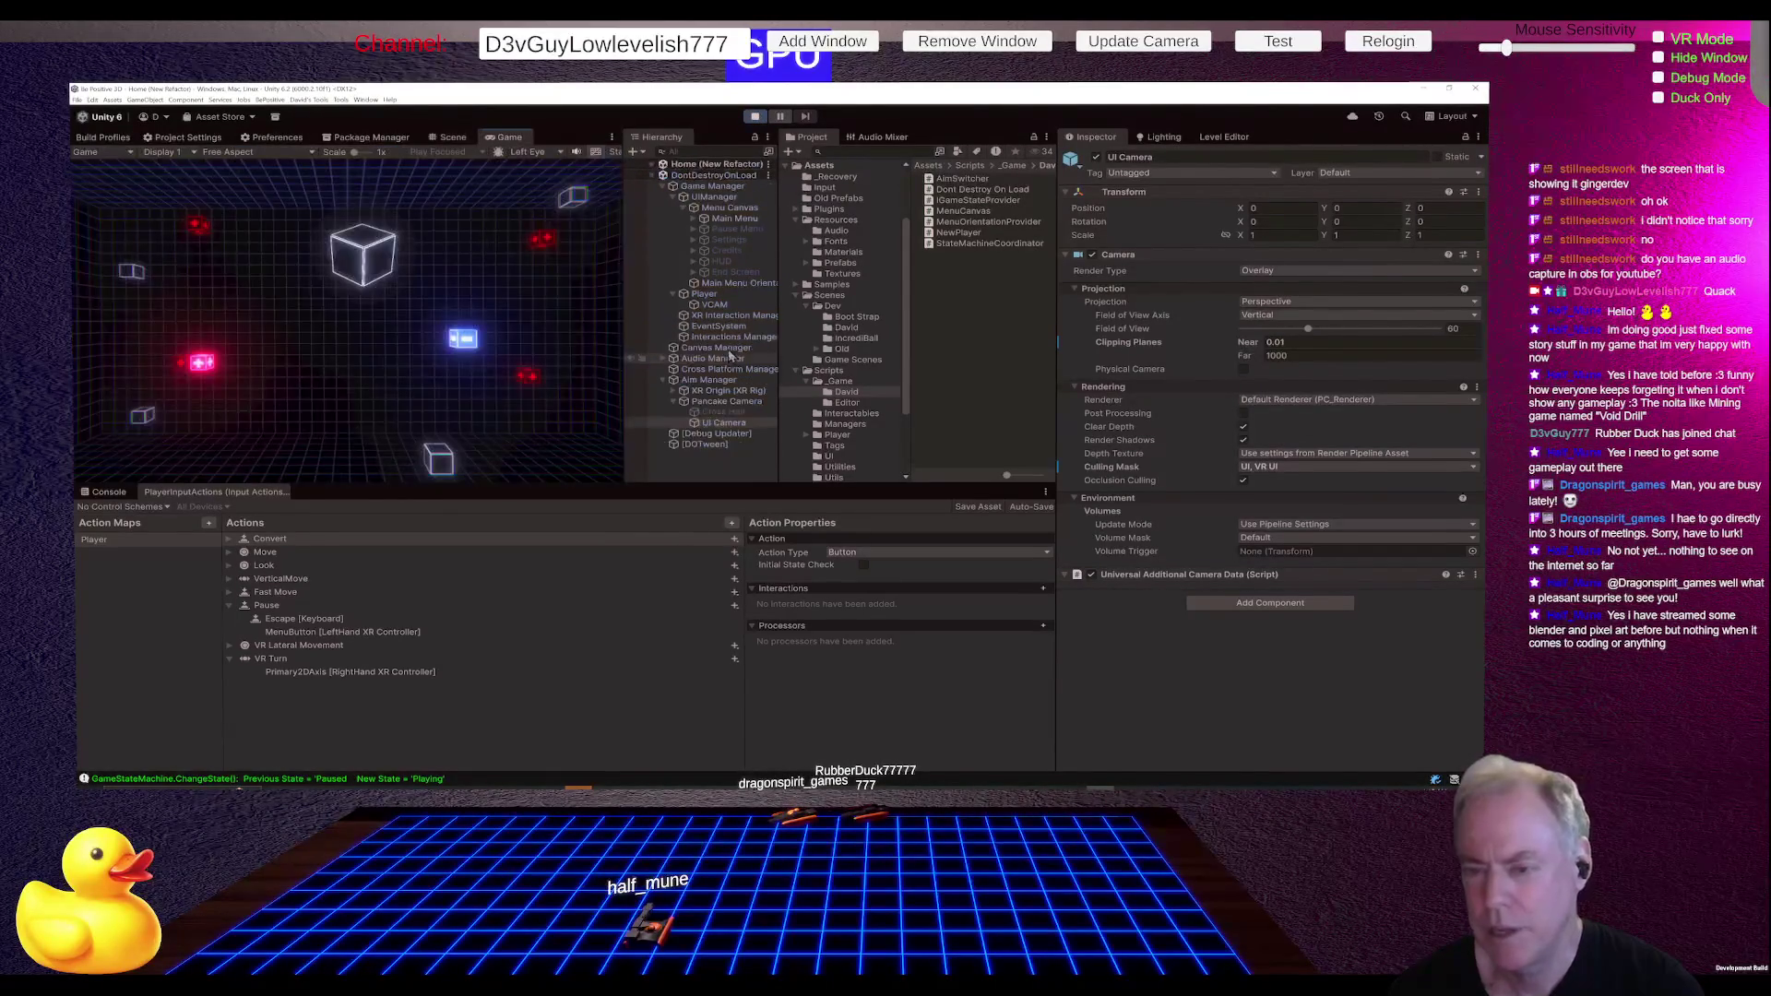
- Add the UI Camera to the Pancake Camera's Stack as an overlay and replay the game
left_click(734, 404)
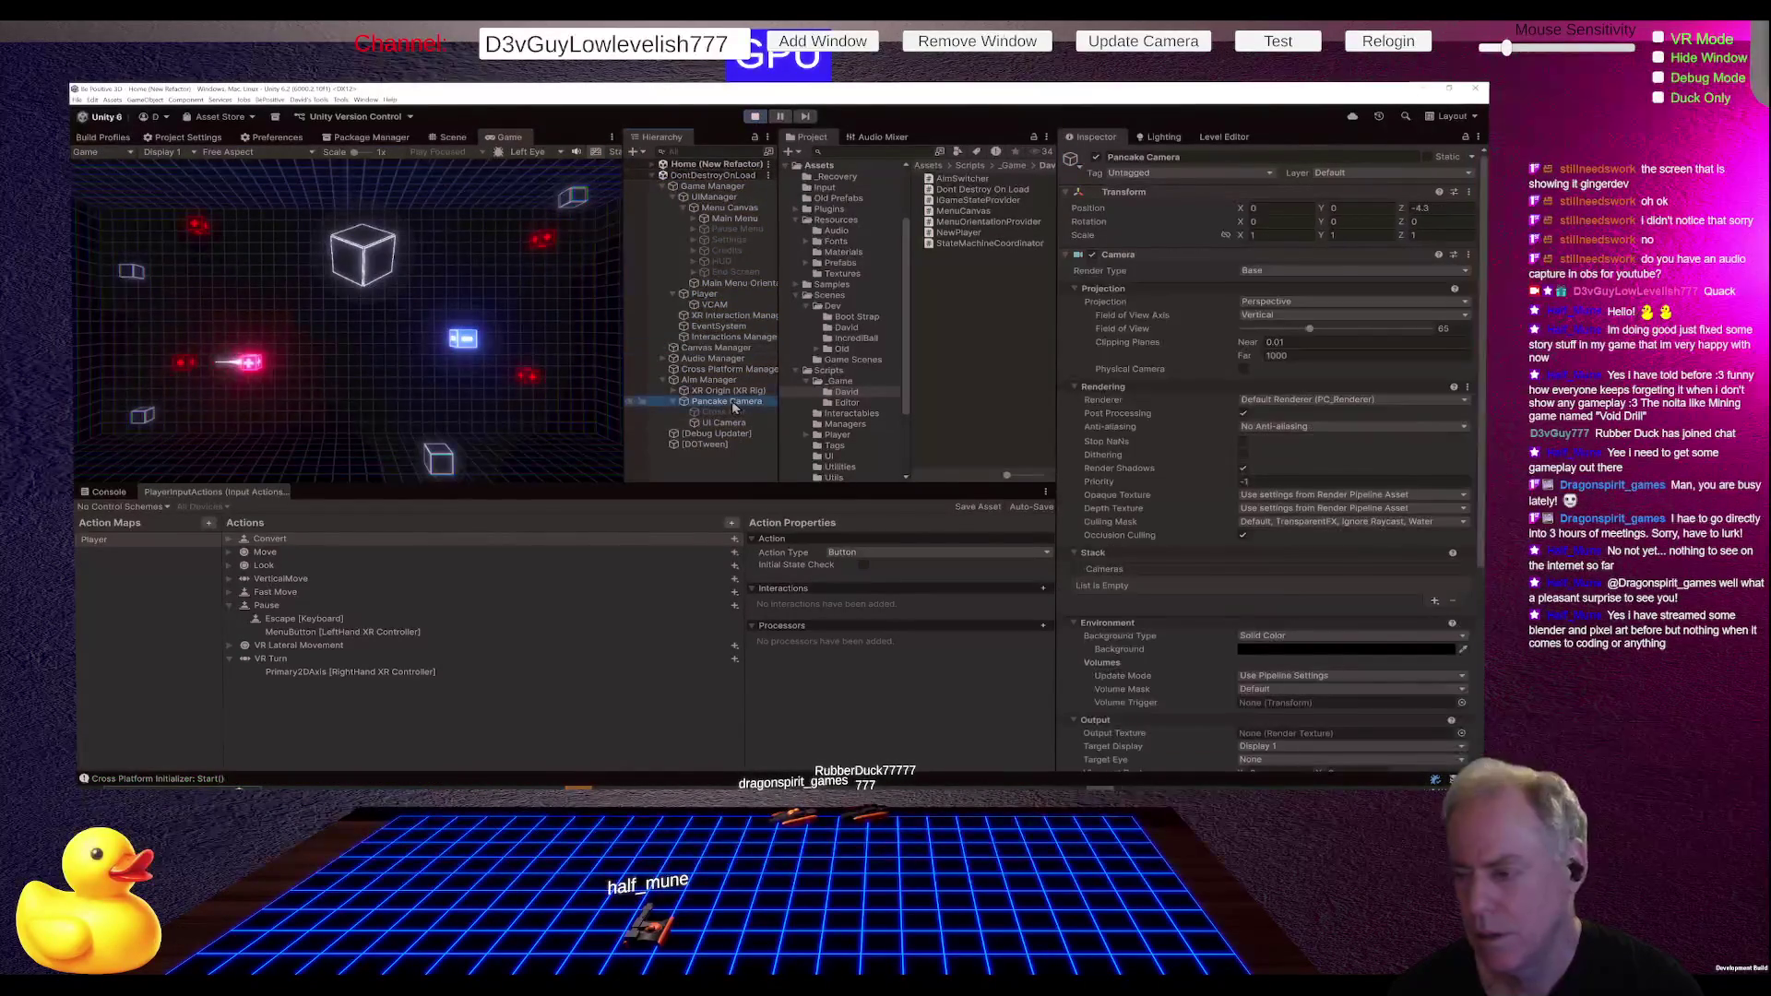
left_click(755, 116)
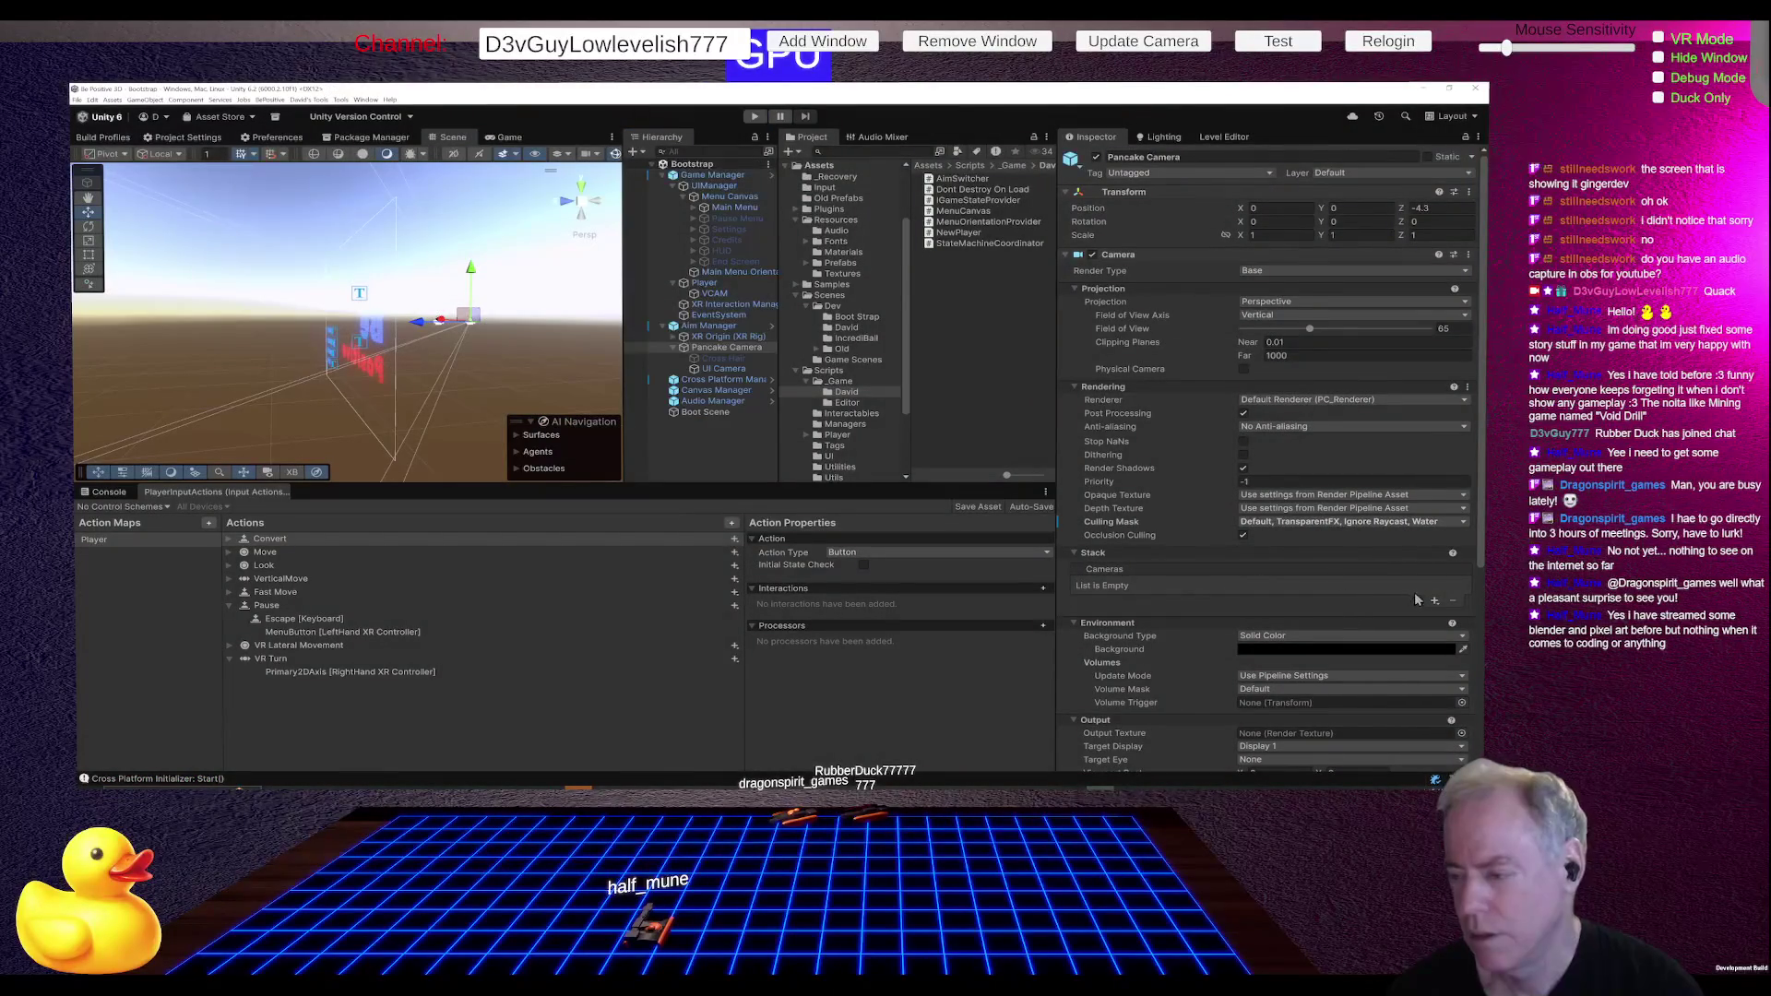
left_click(1434, 603)
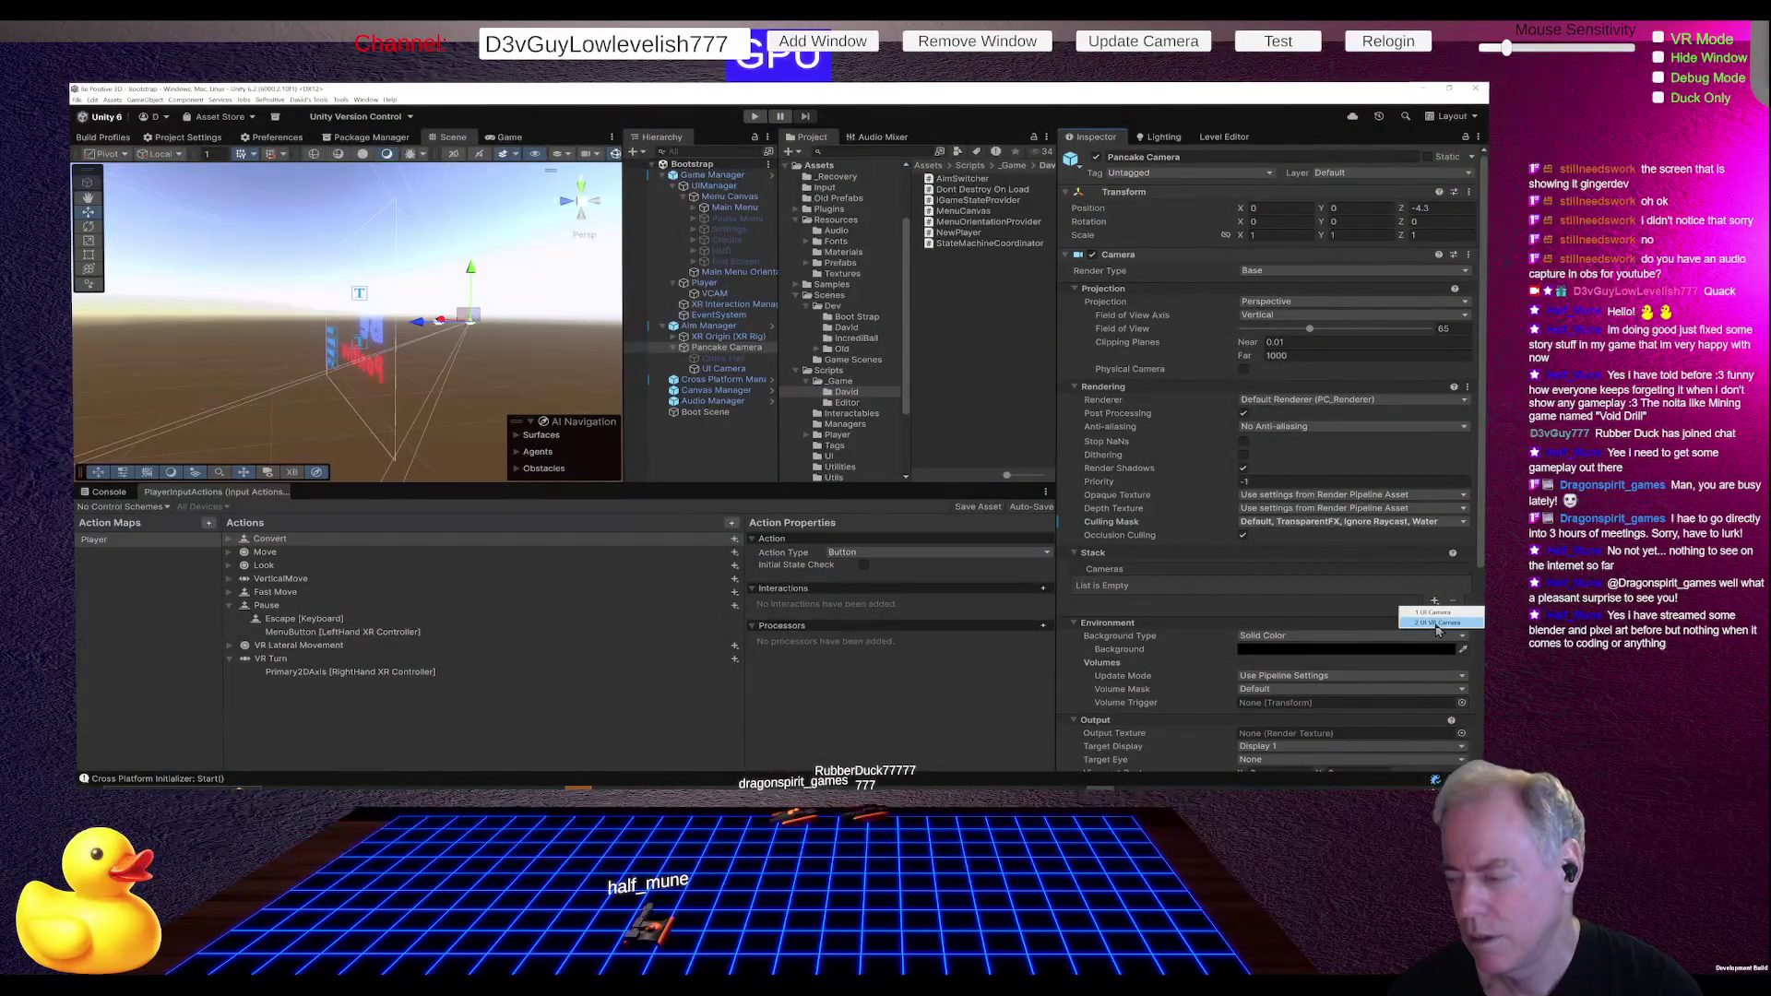
left_click(1432, 613)
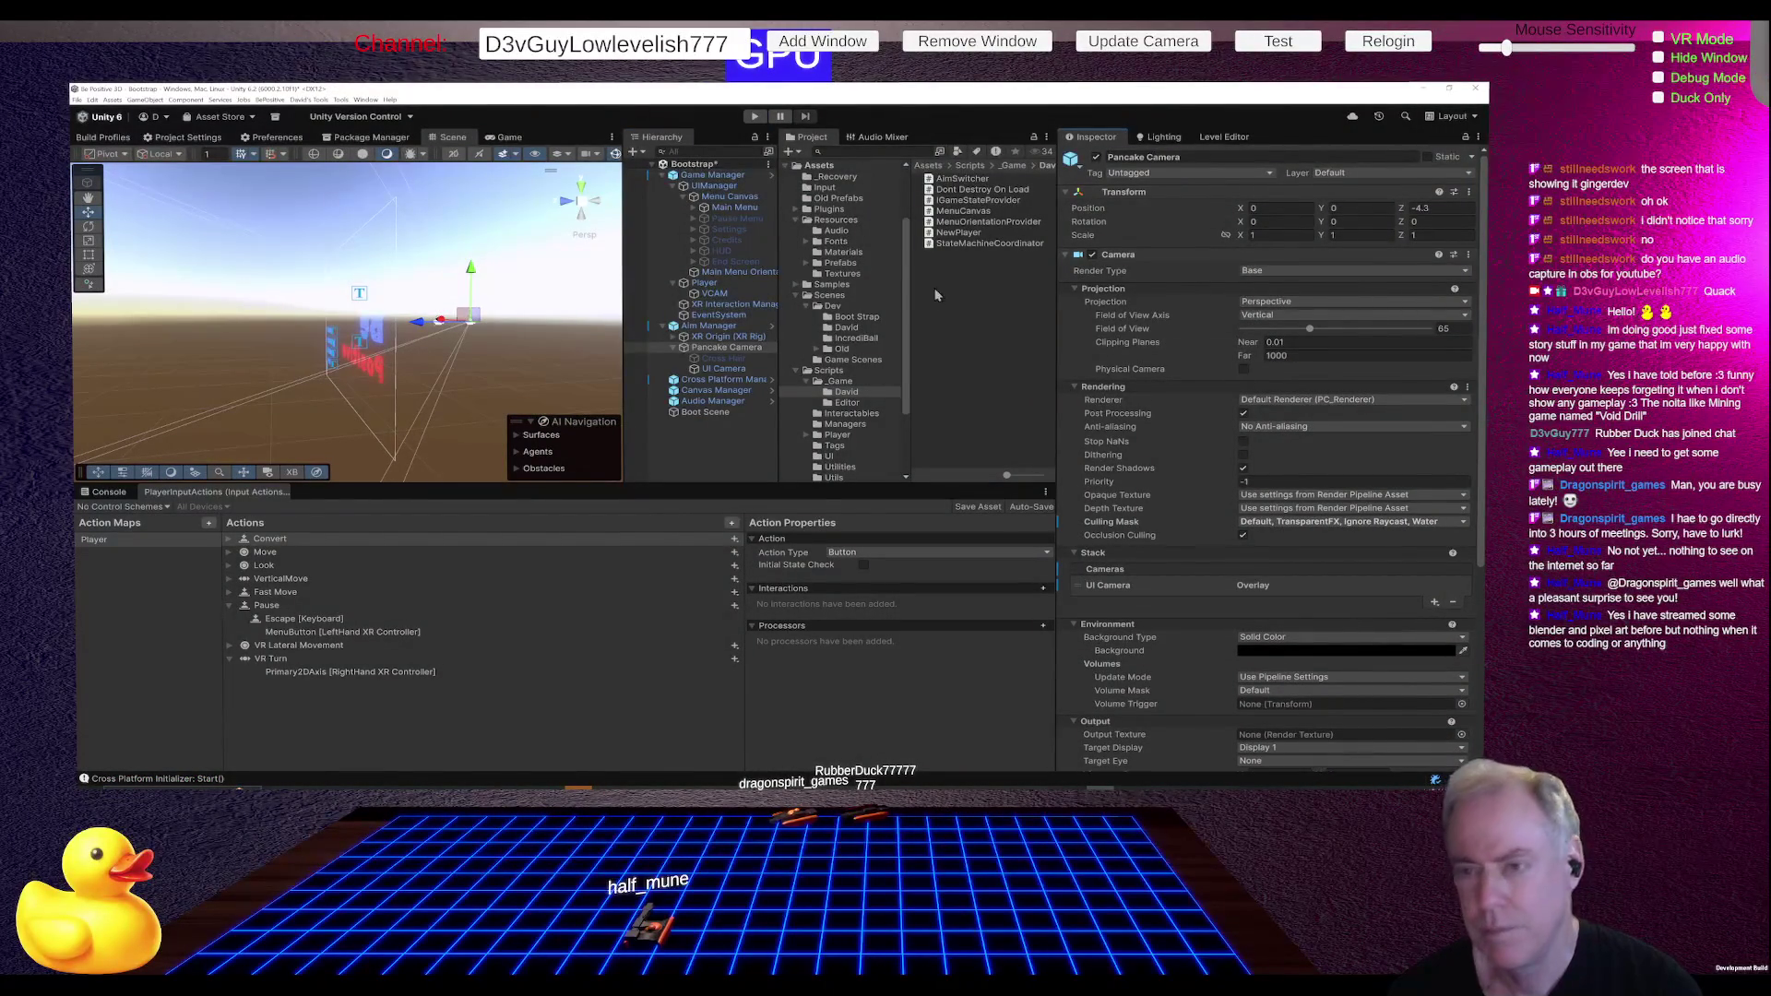
left_click(754, 119)
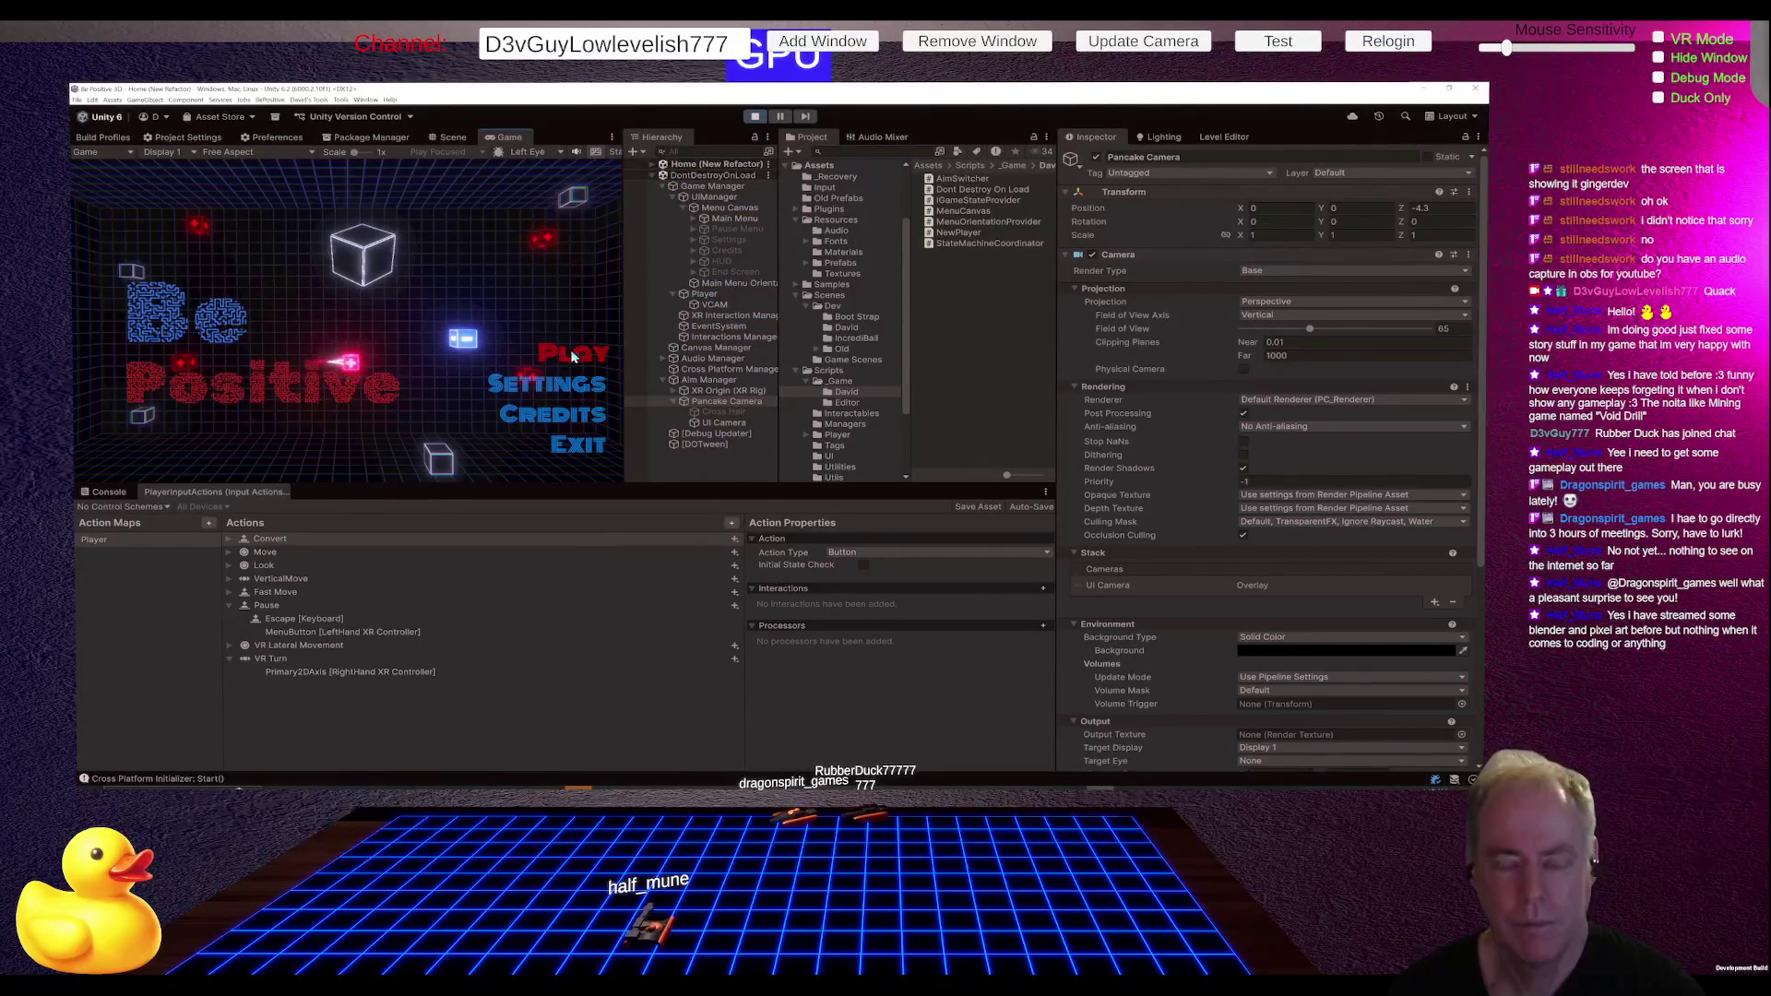
- Test the pause menu repeatedly with Escape and Continue, moving toward the glowing cube
key("Escape")
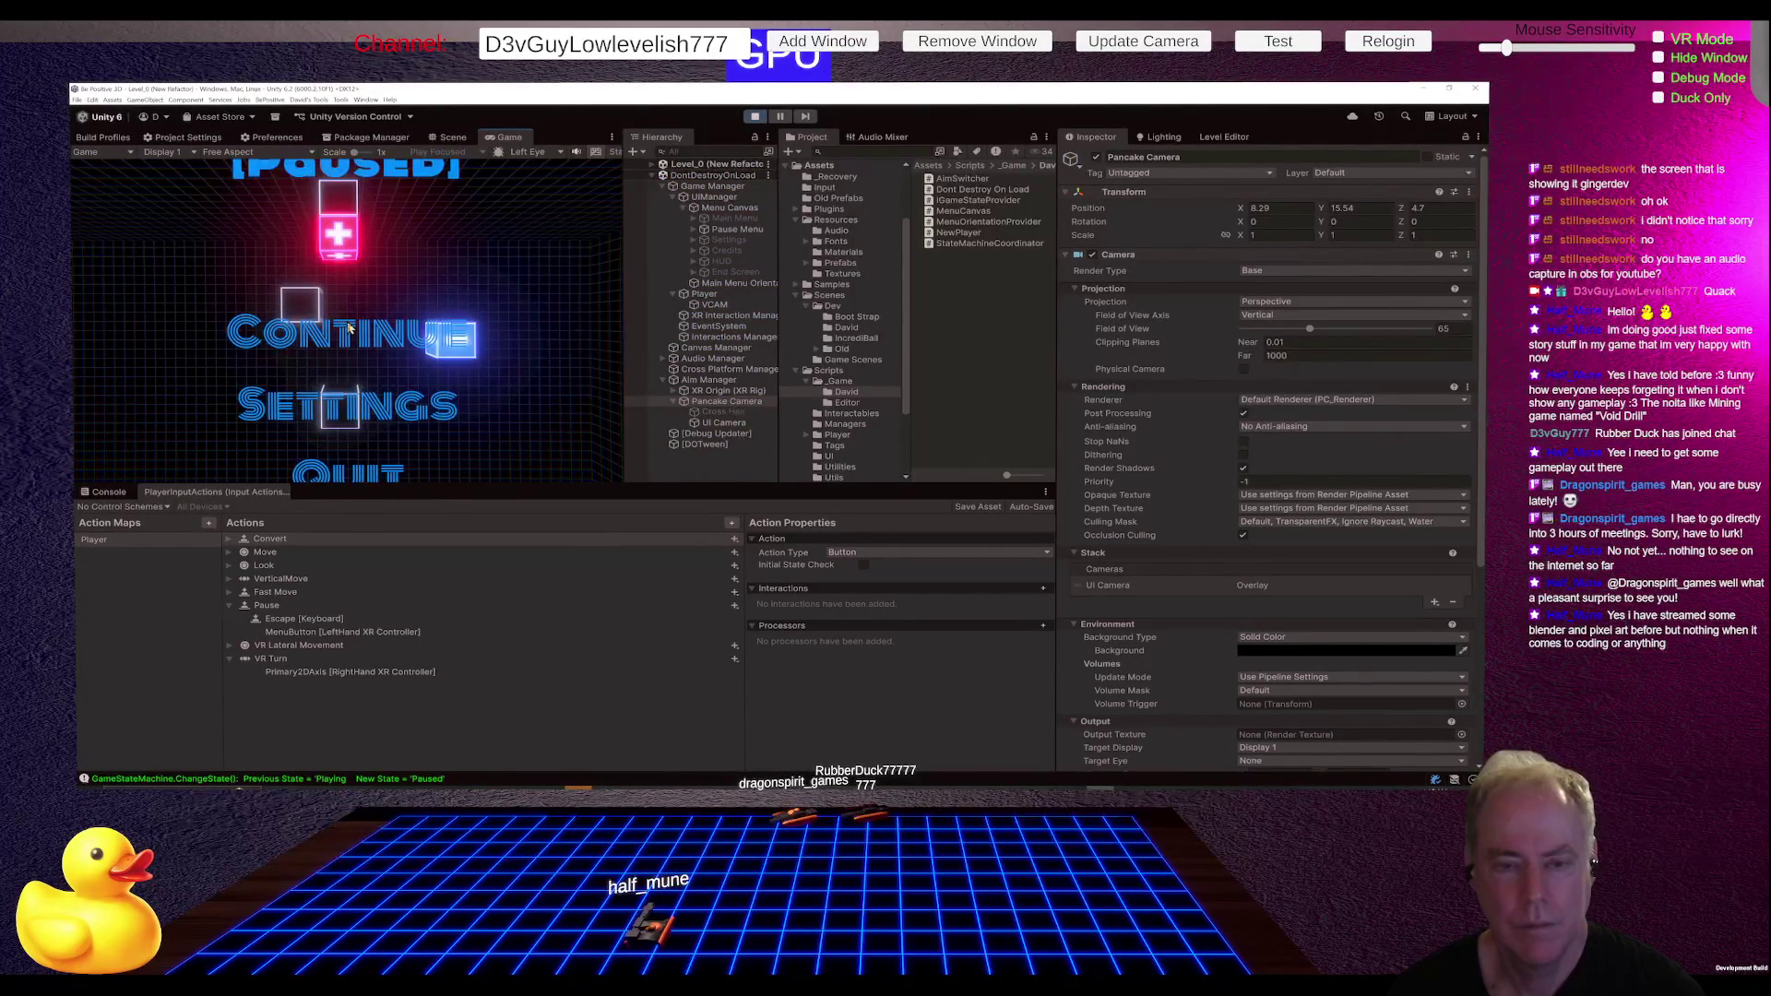
left_click(348, 327)
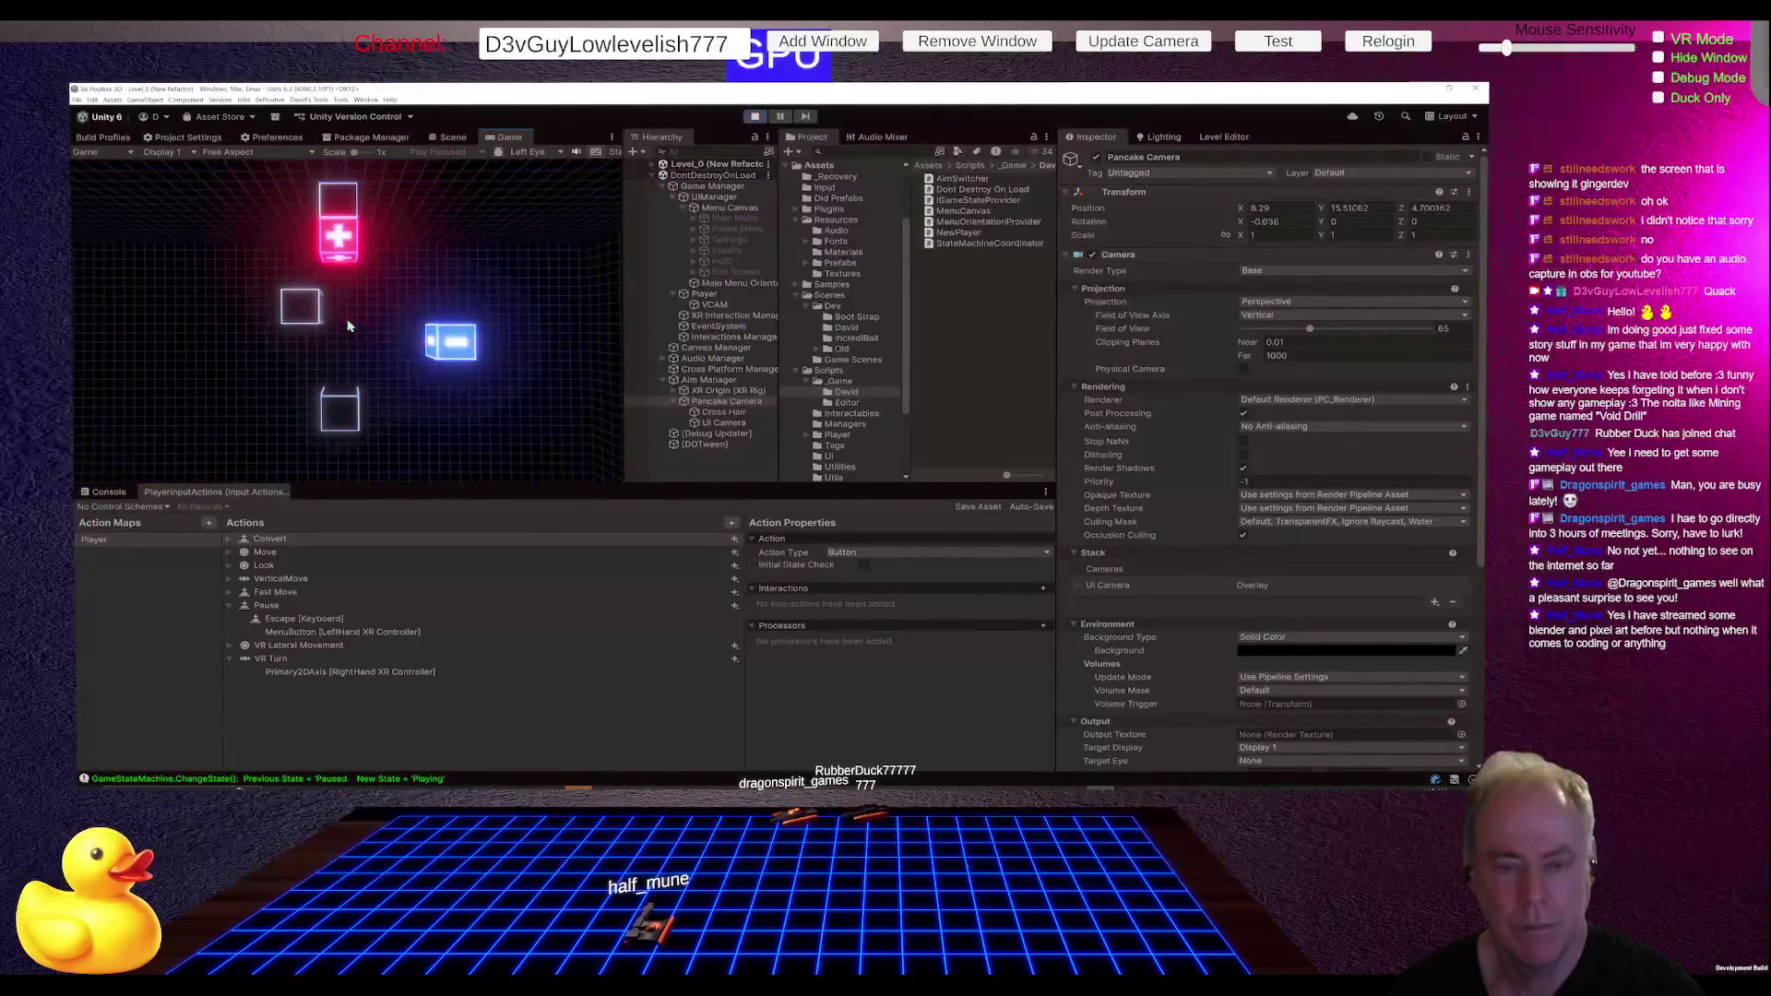
key("Escape")
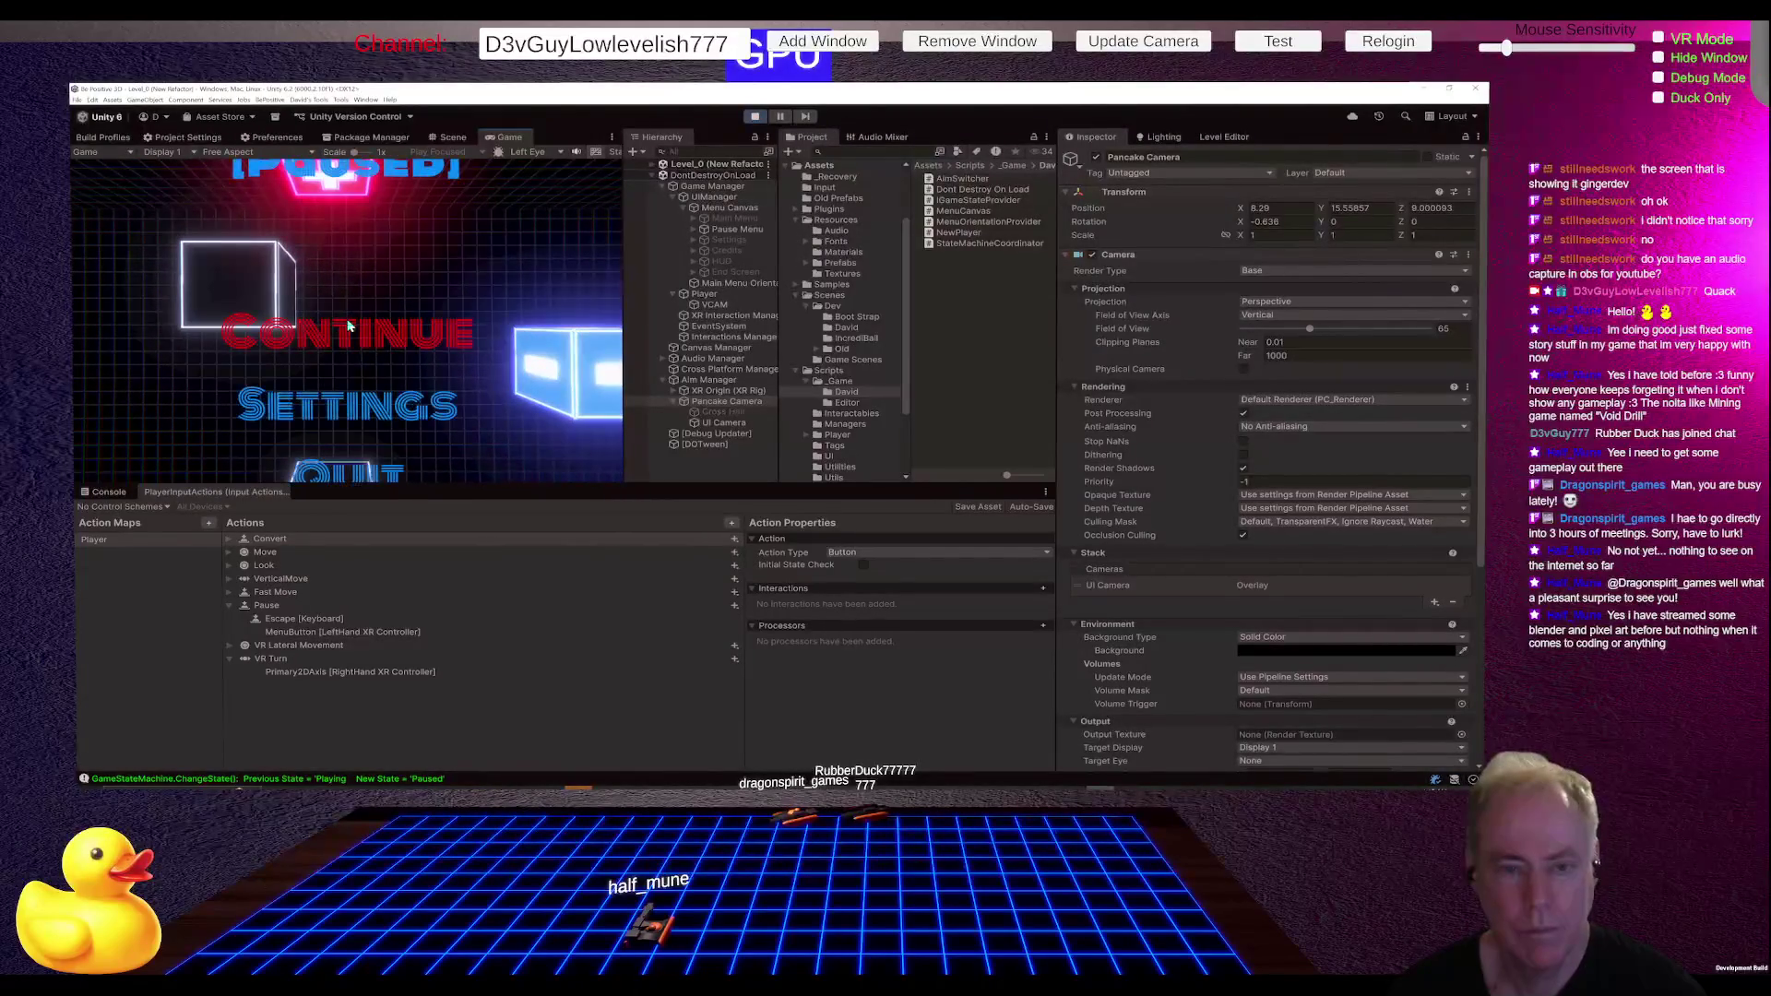
left_click(349, 325)
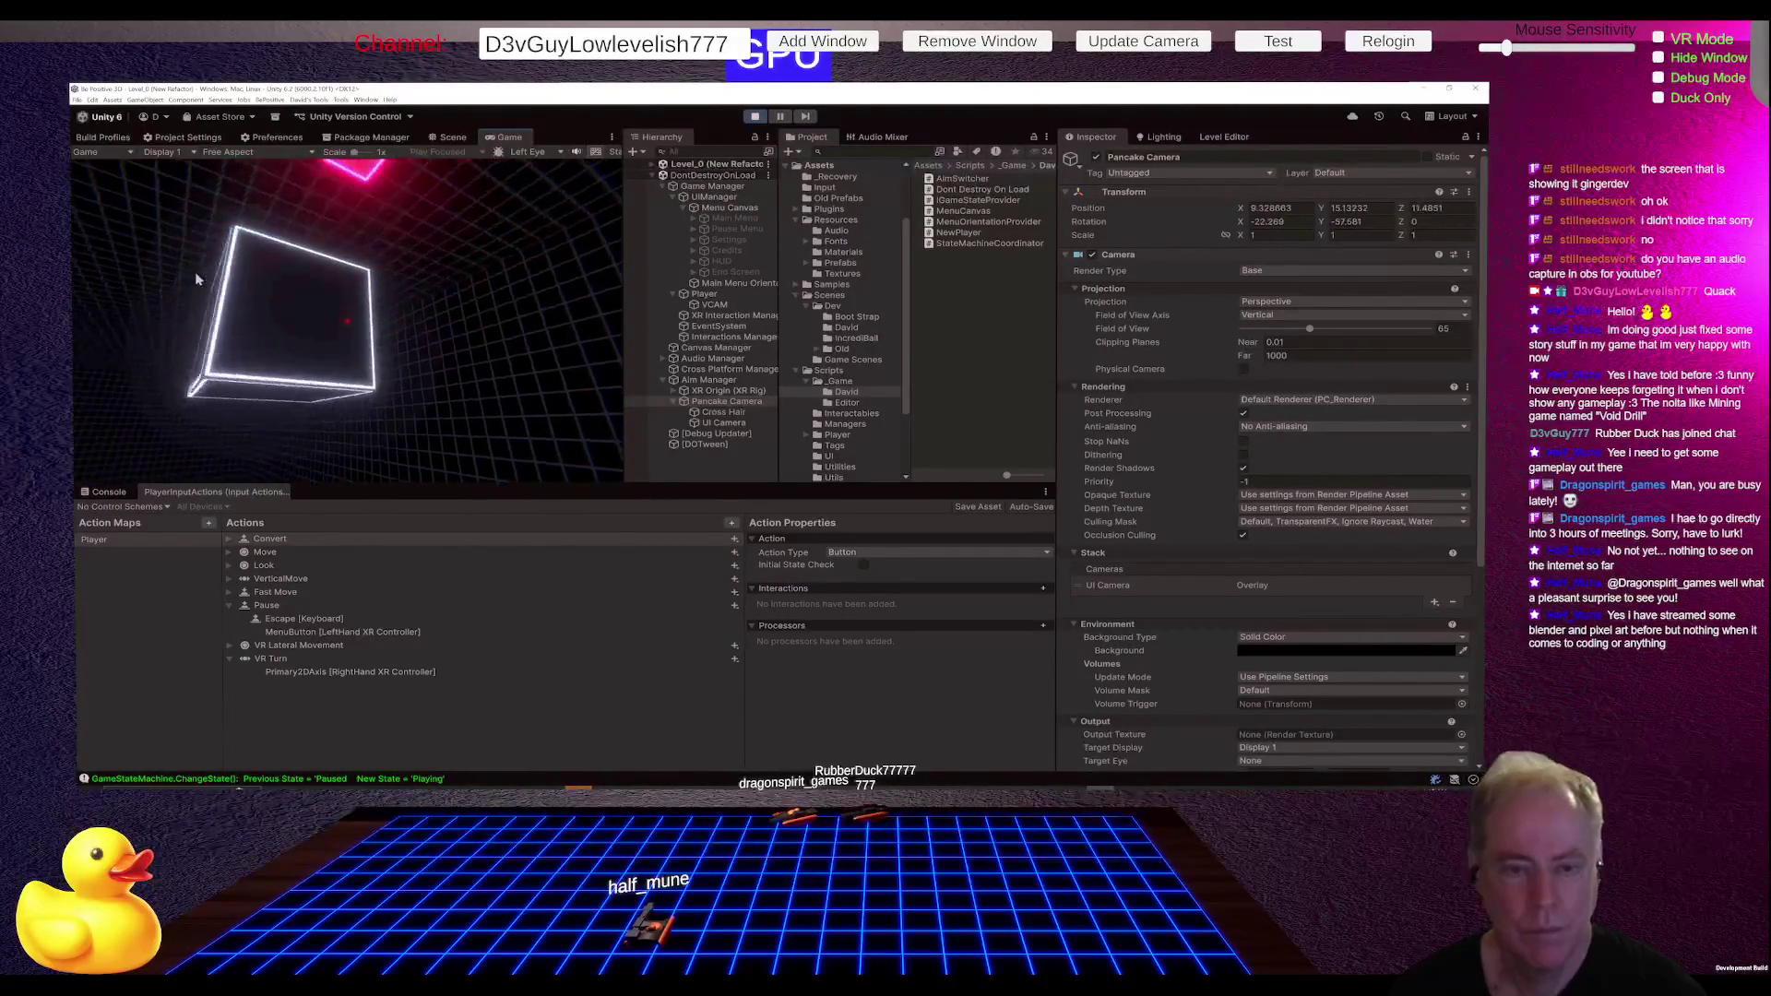
key("Escape")
key("Escape")
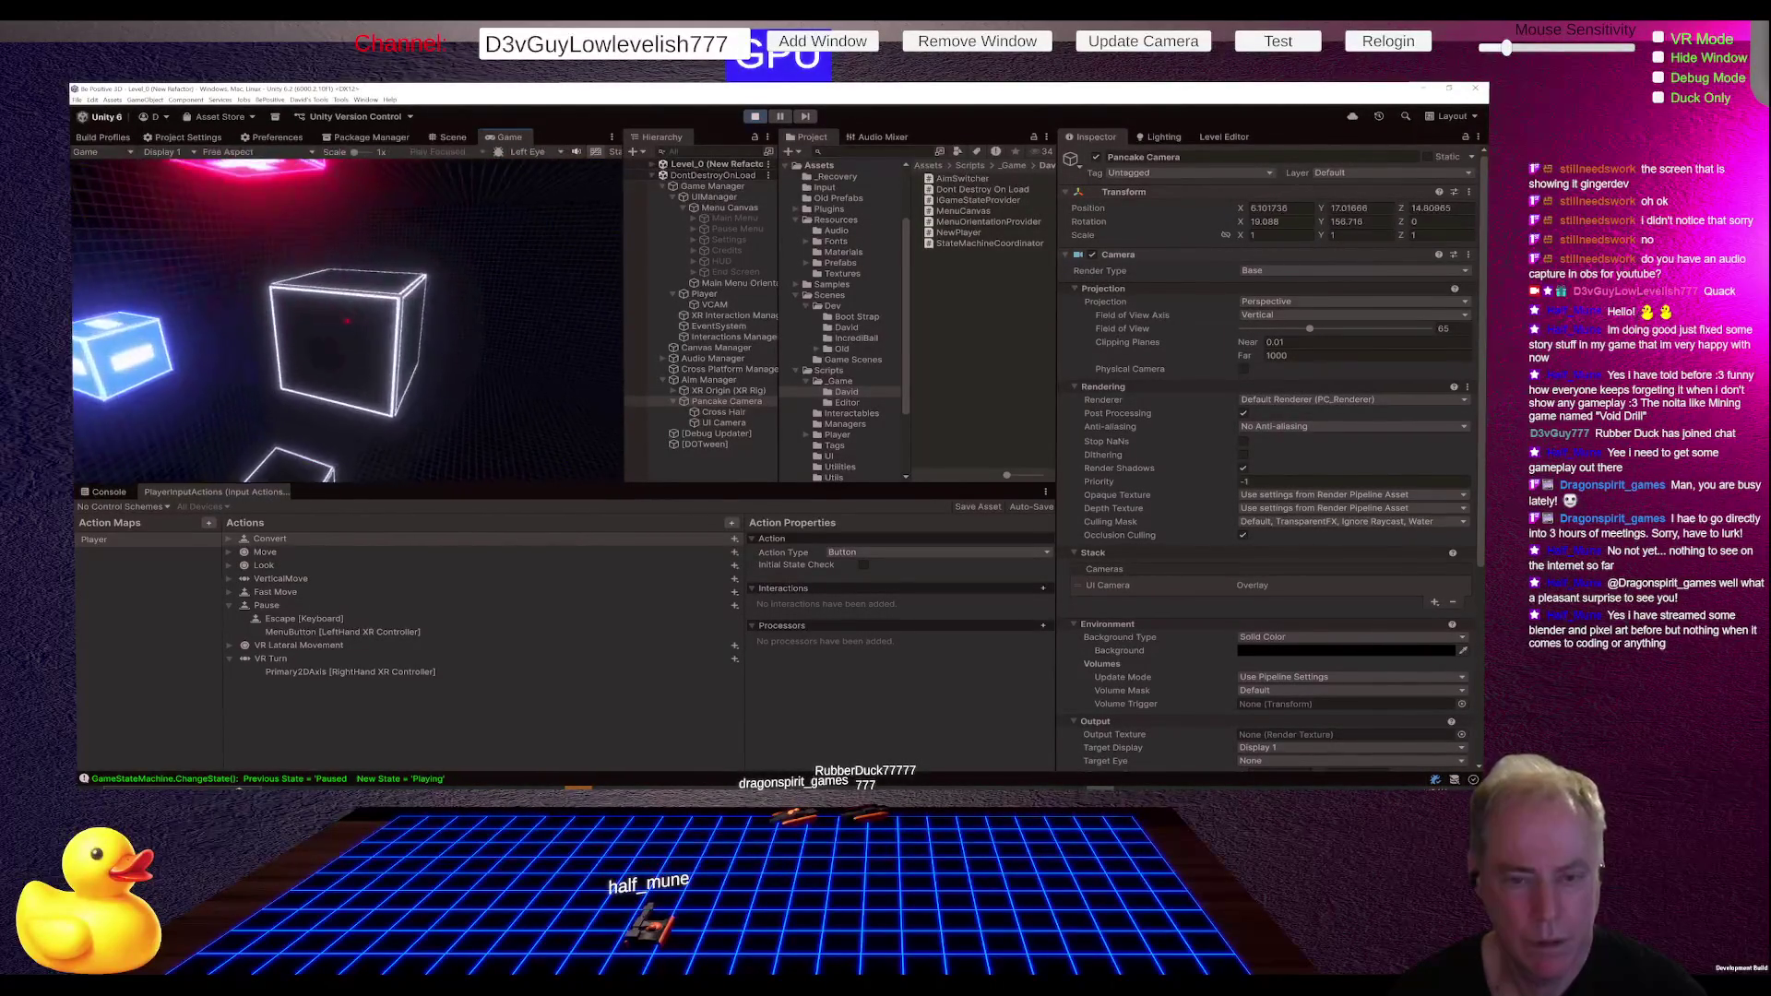
key("w")
key("Escape")
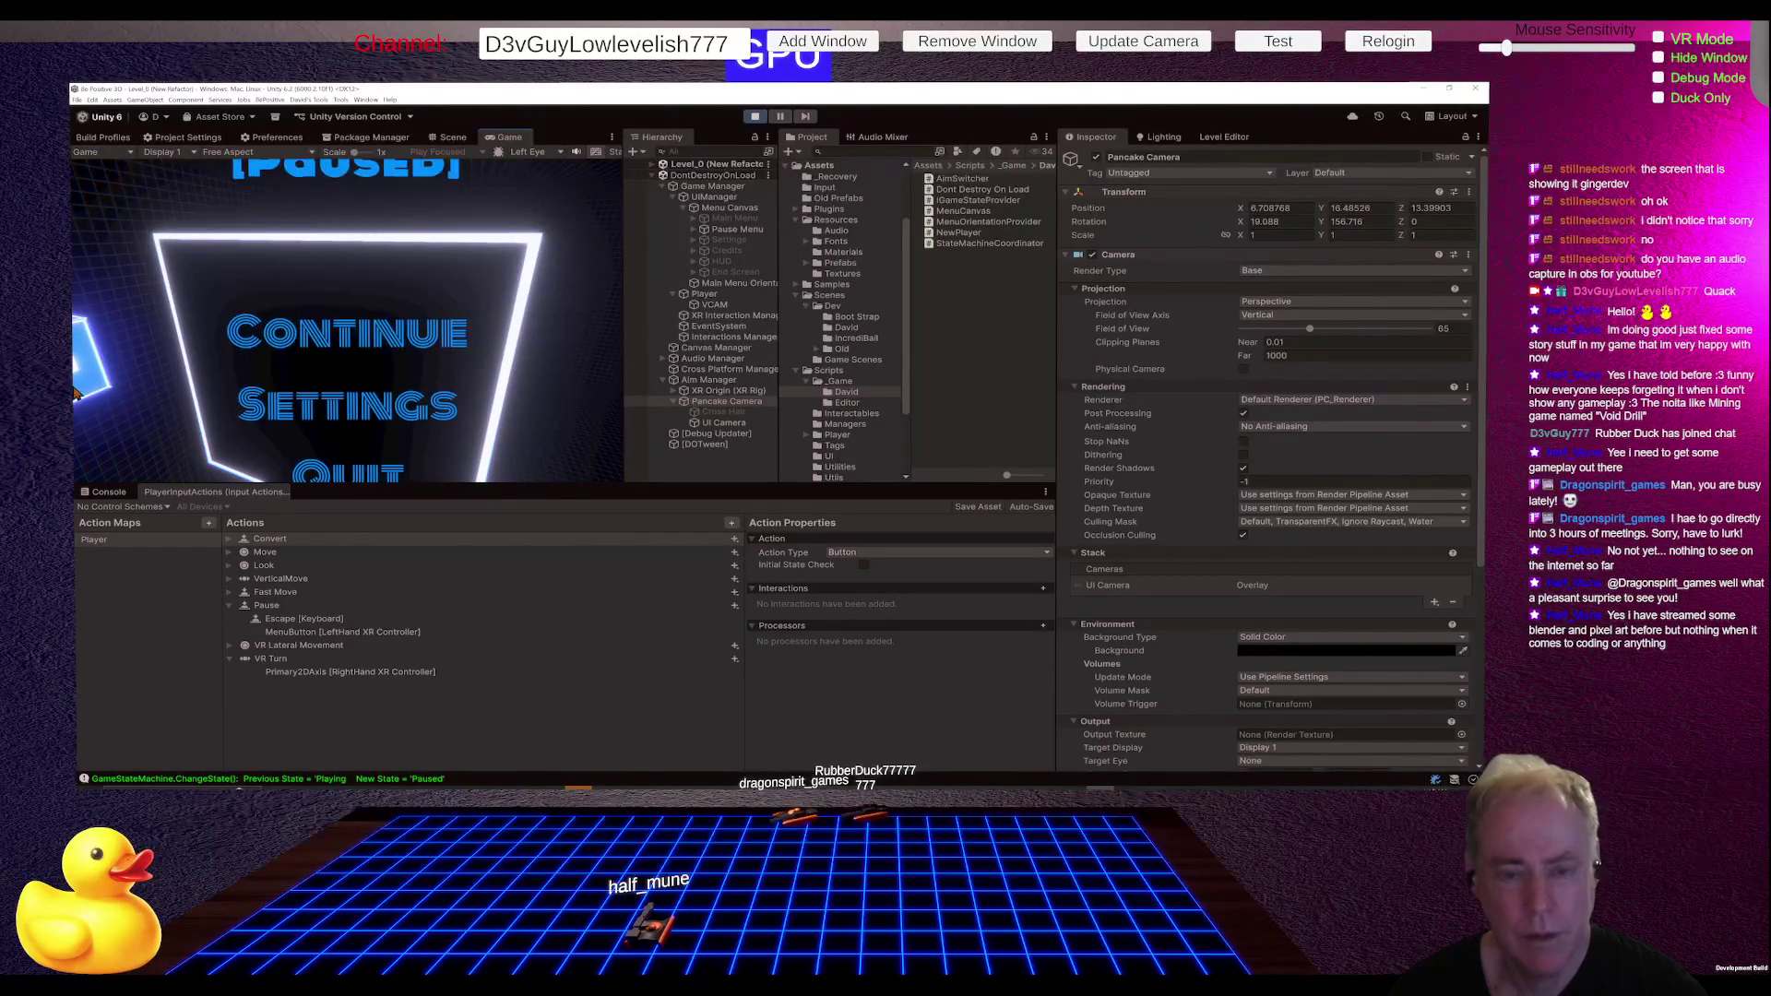
key("Escape")
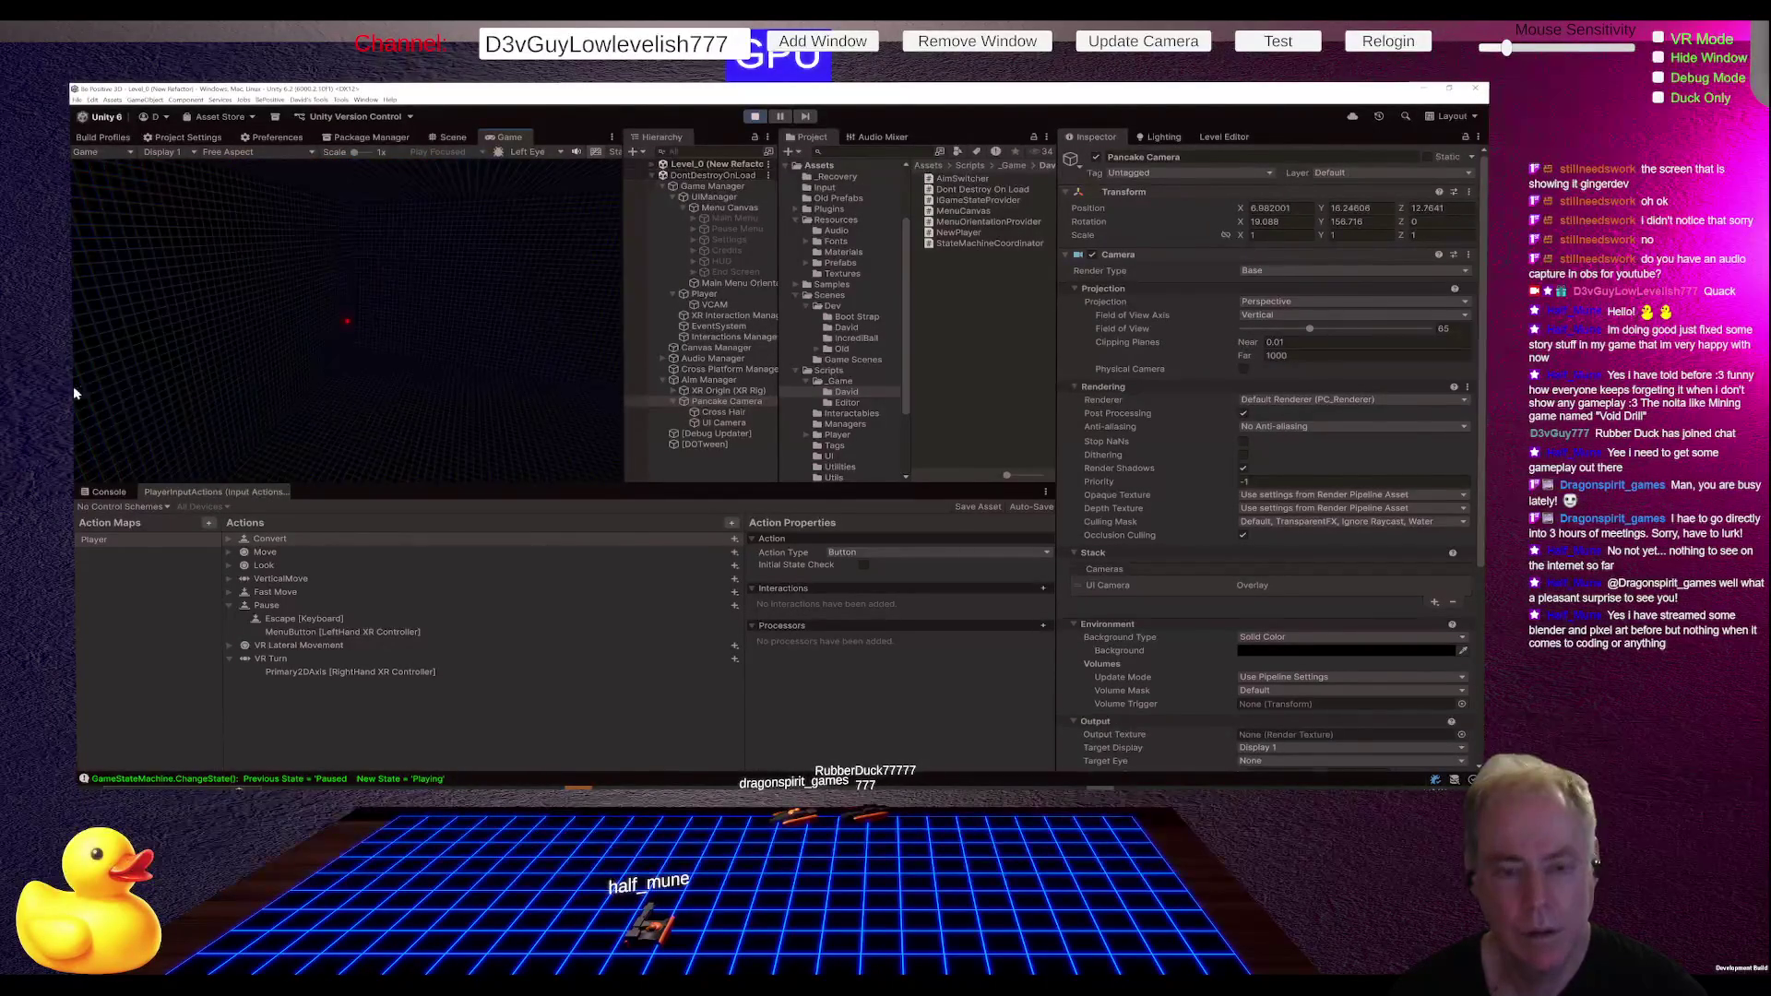
key("Escape")
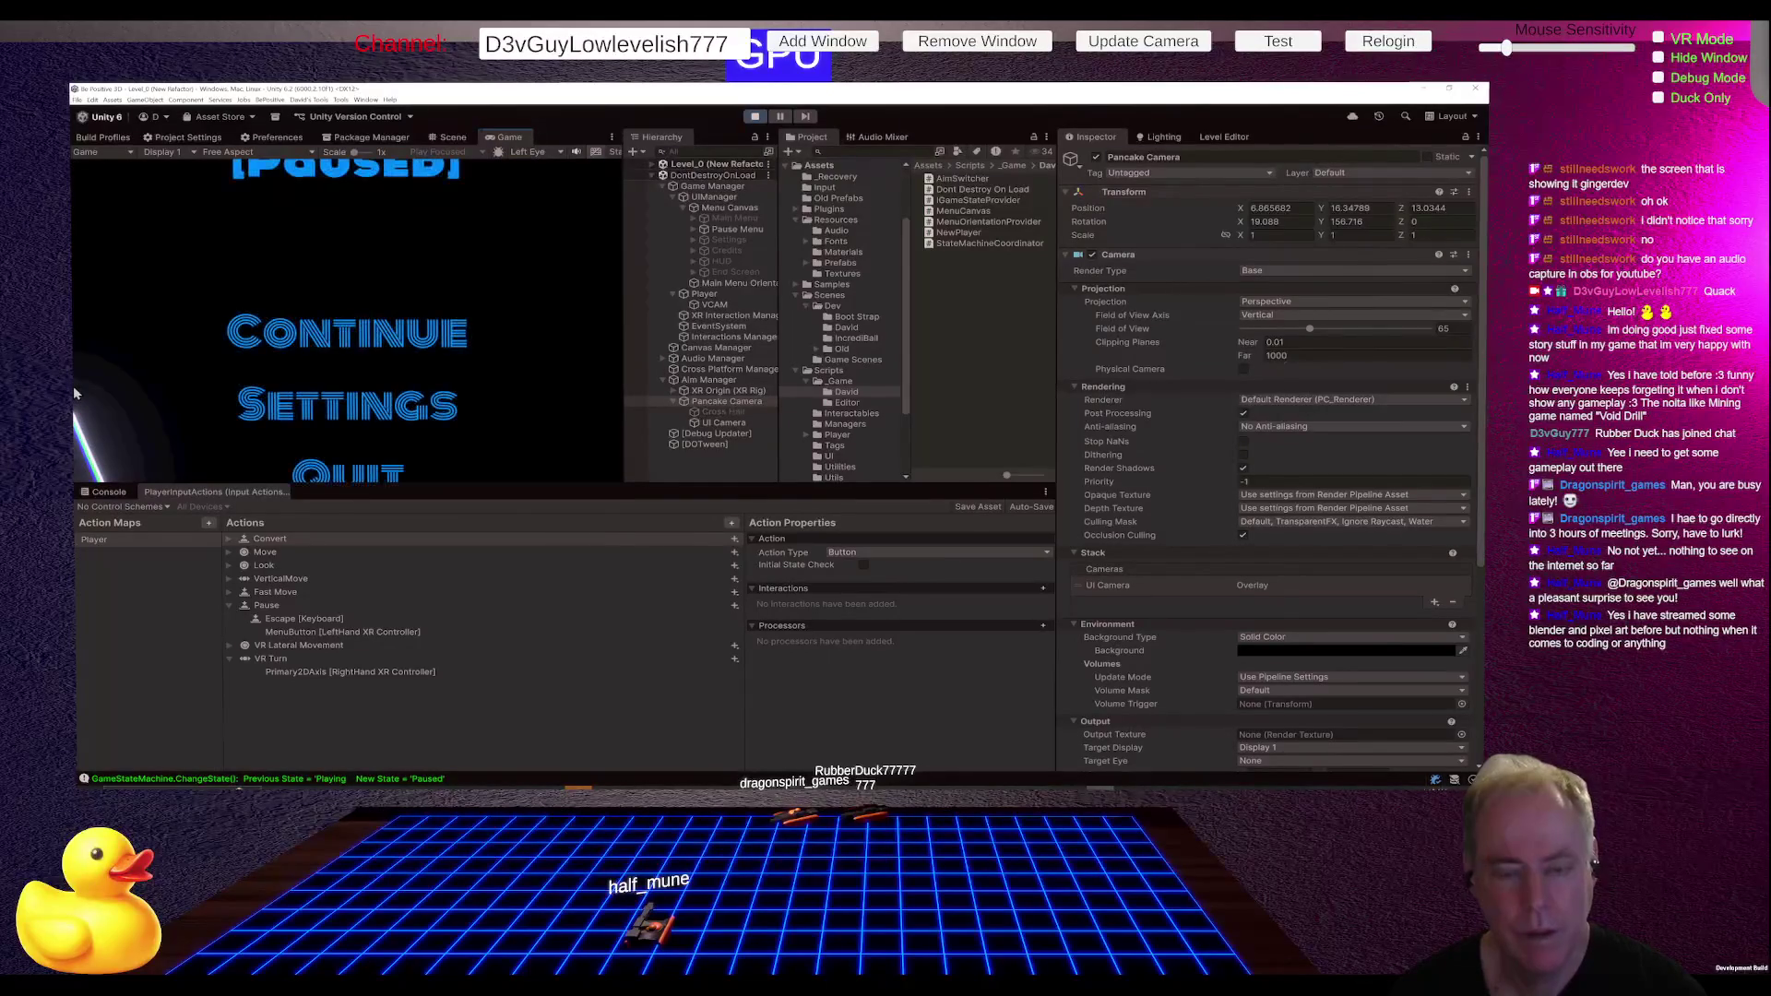
key("Escape")
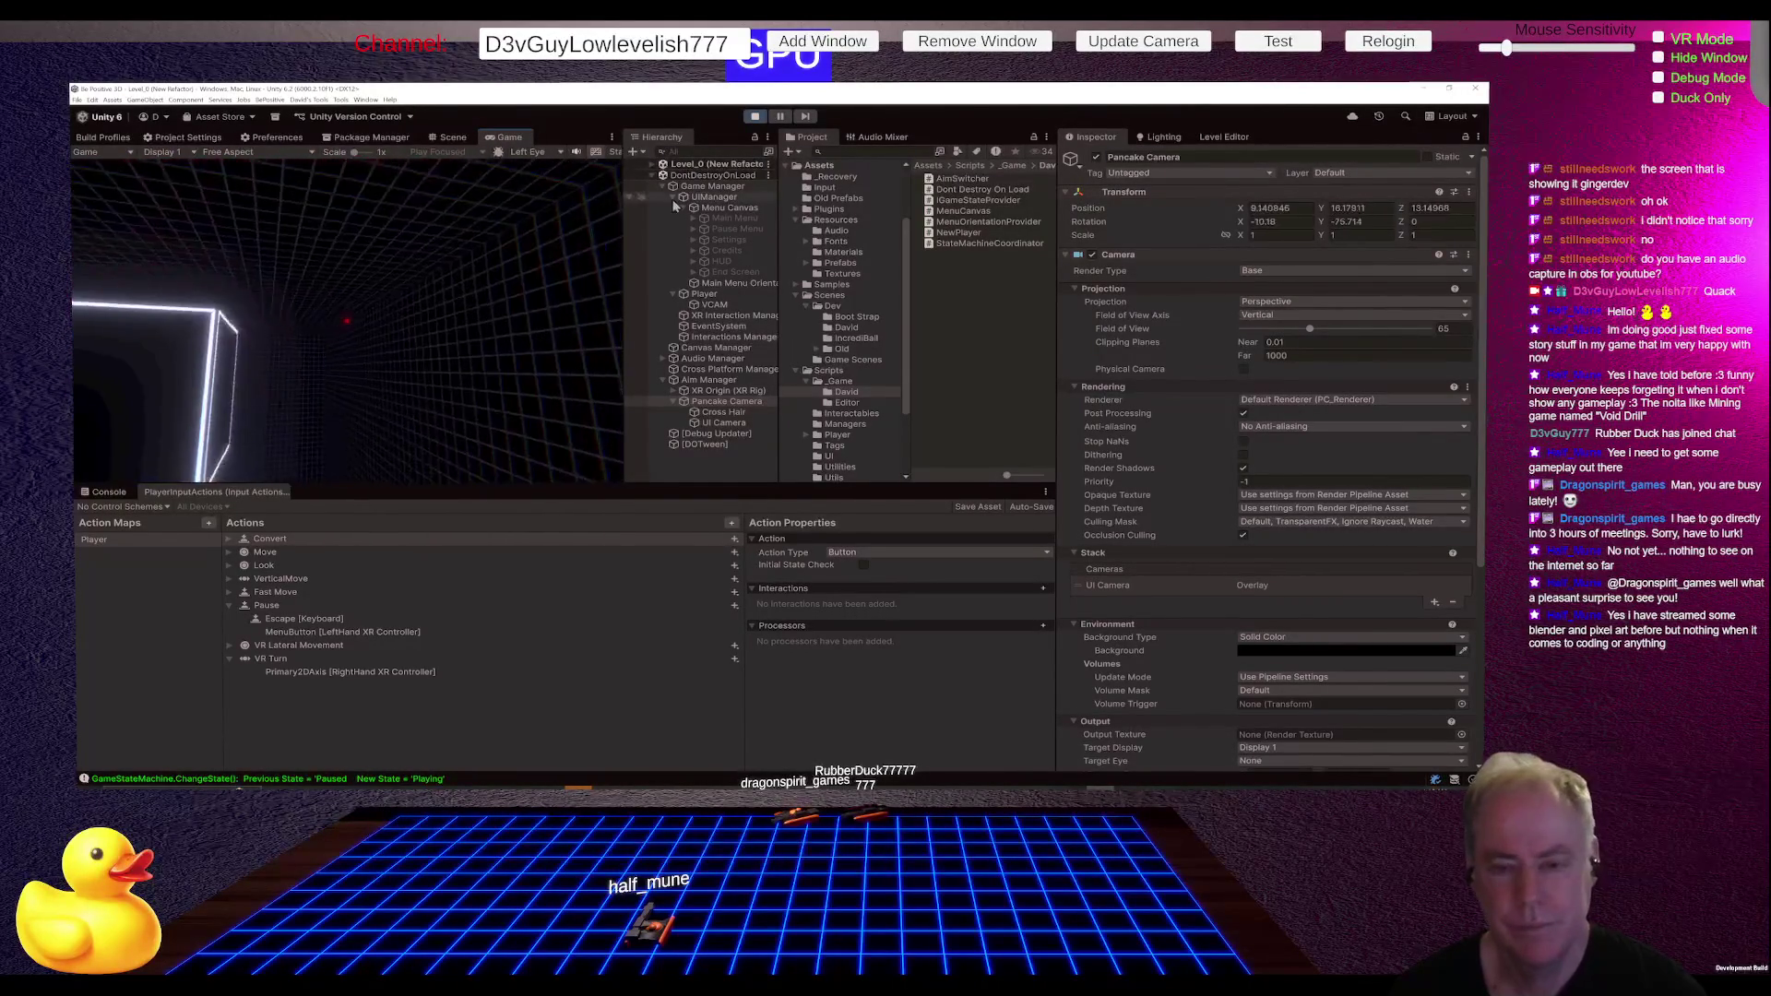
key("Escape")
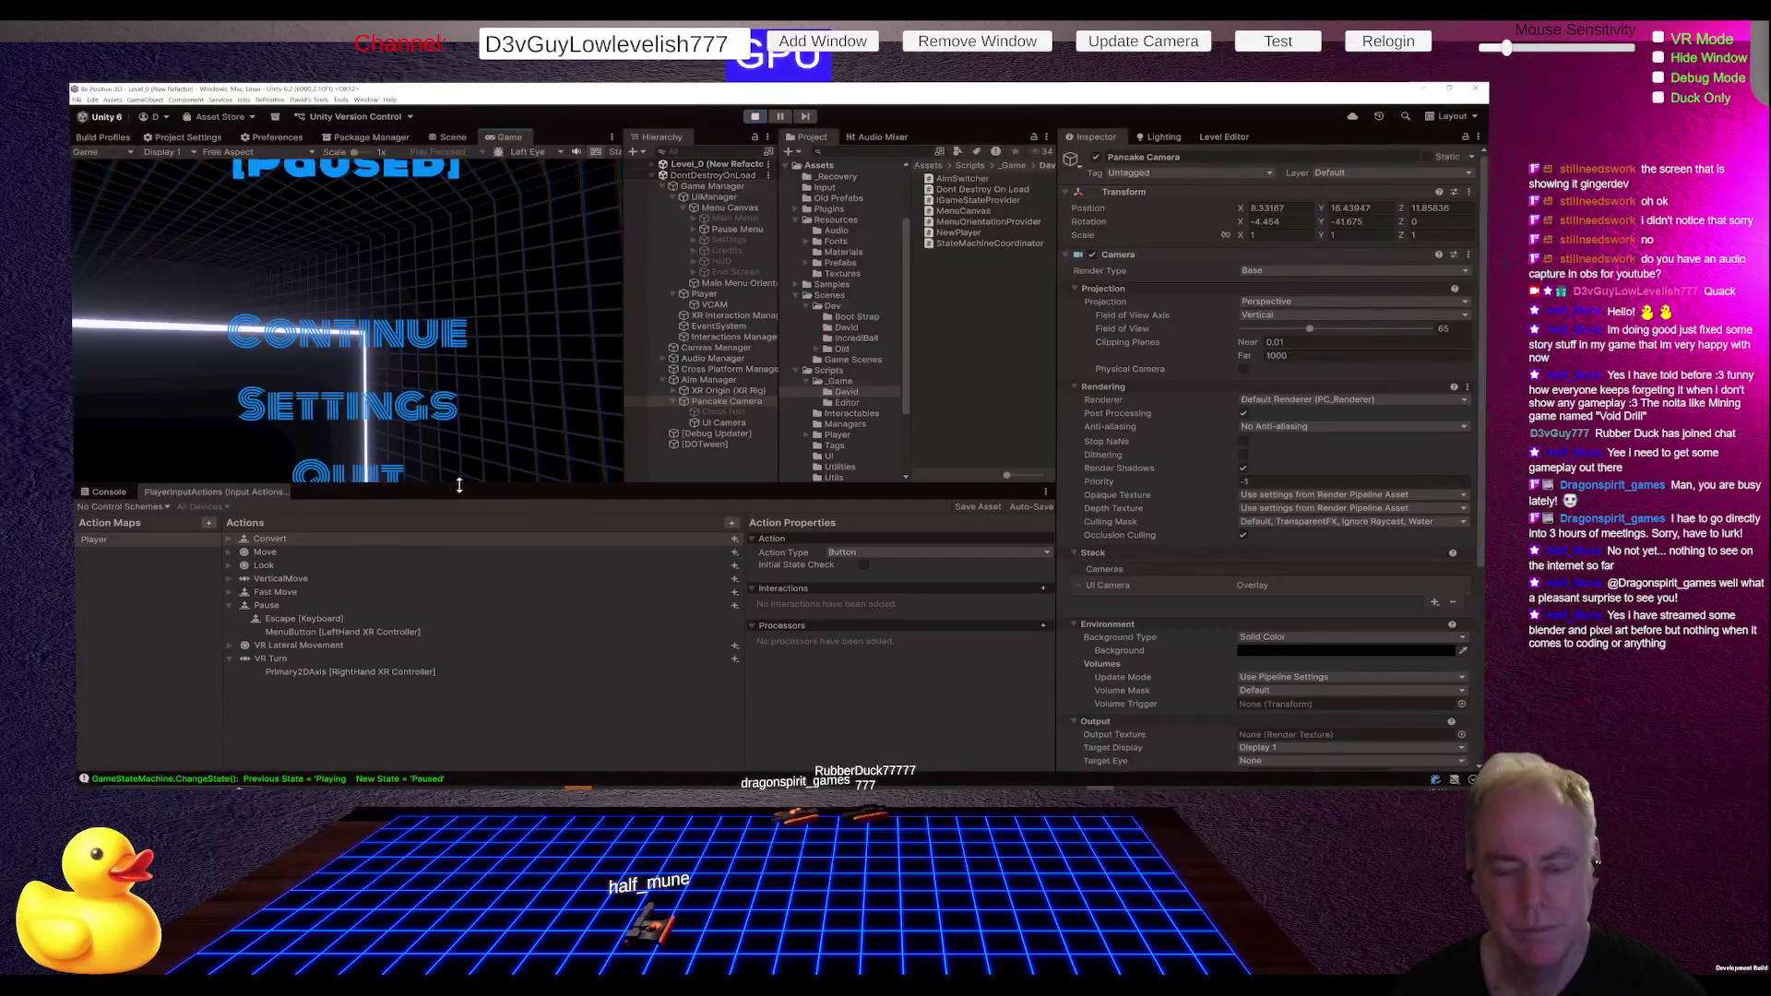
- Start Level_0, pause it, and drag the panel splitters to enlarge the Game view
mouse_move(459, 485)
left_mouse_down()
mouse_move(470, 369)
mouse_move(465, 462)
left_mouse_up()
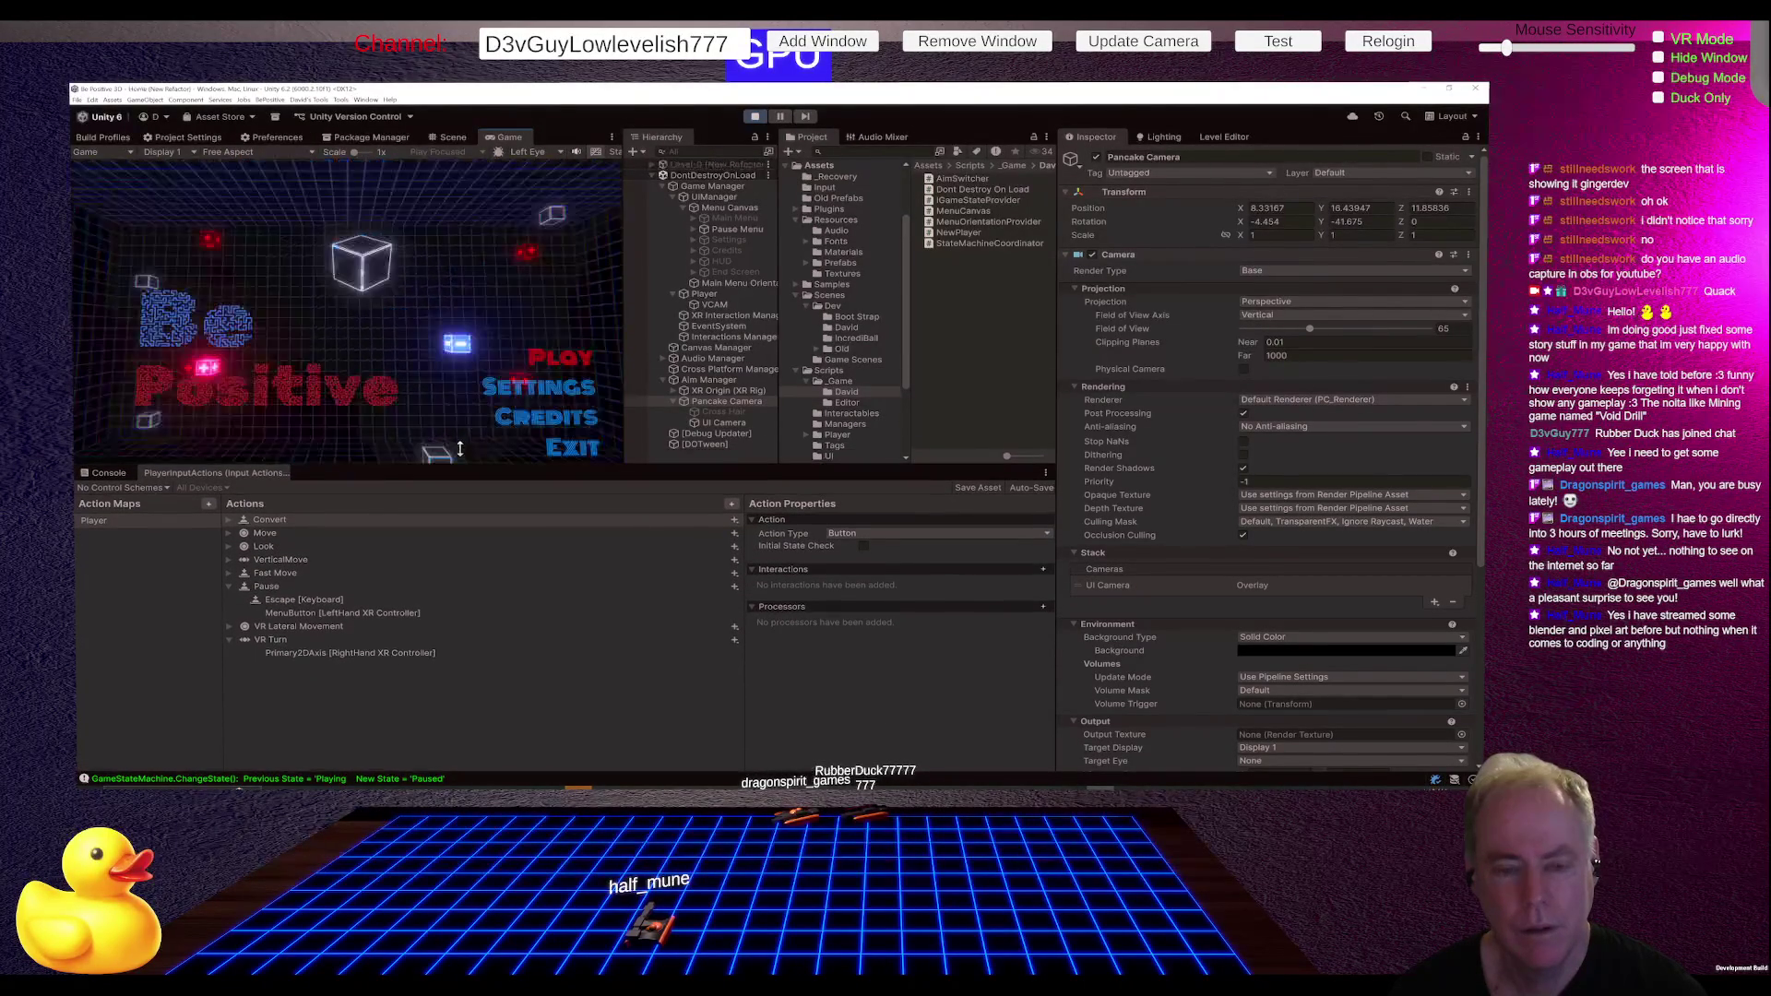
left_click(537, 358)
key("Escape")
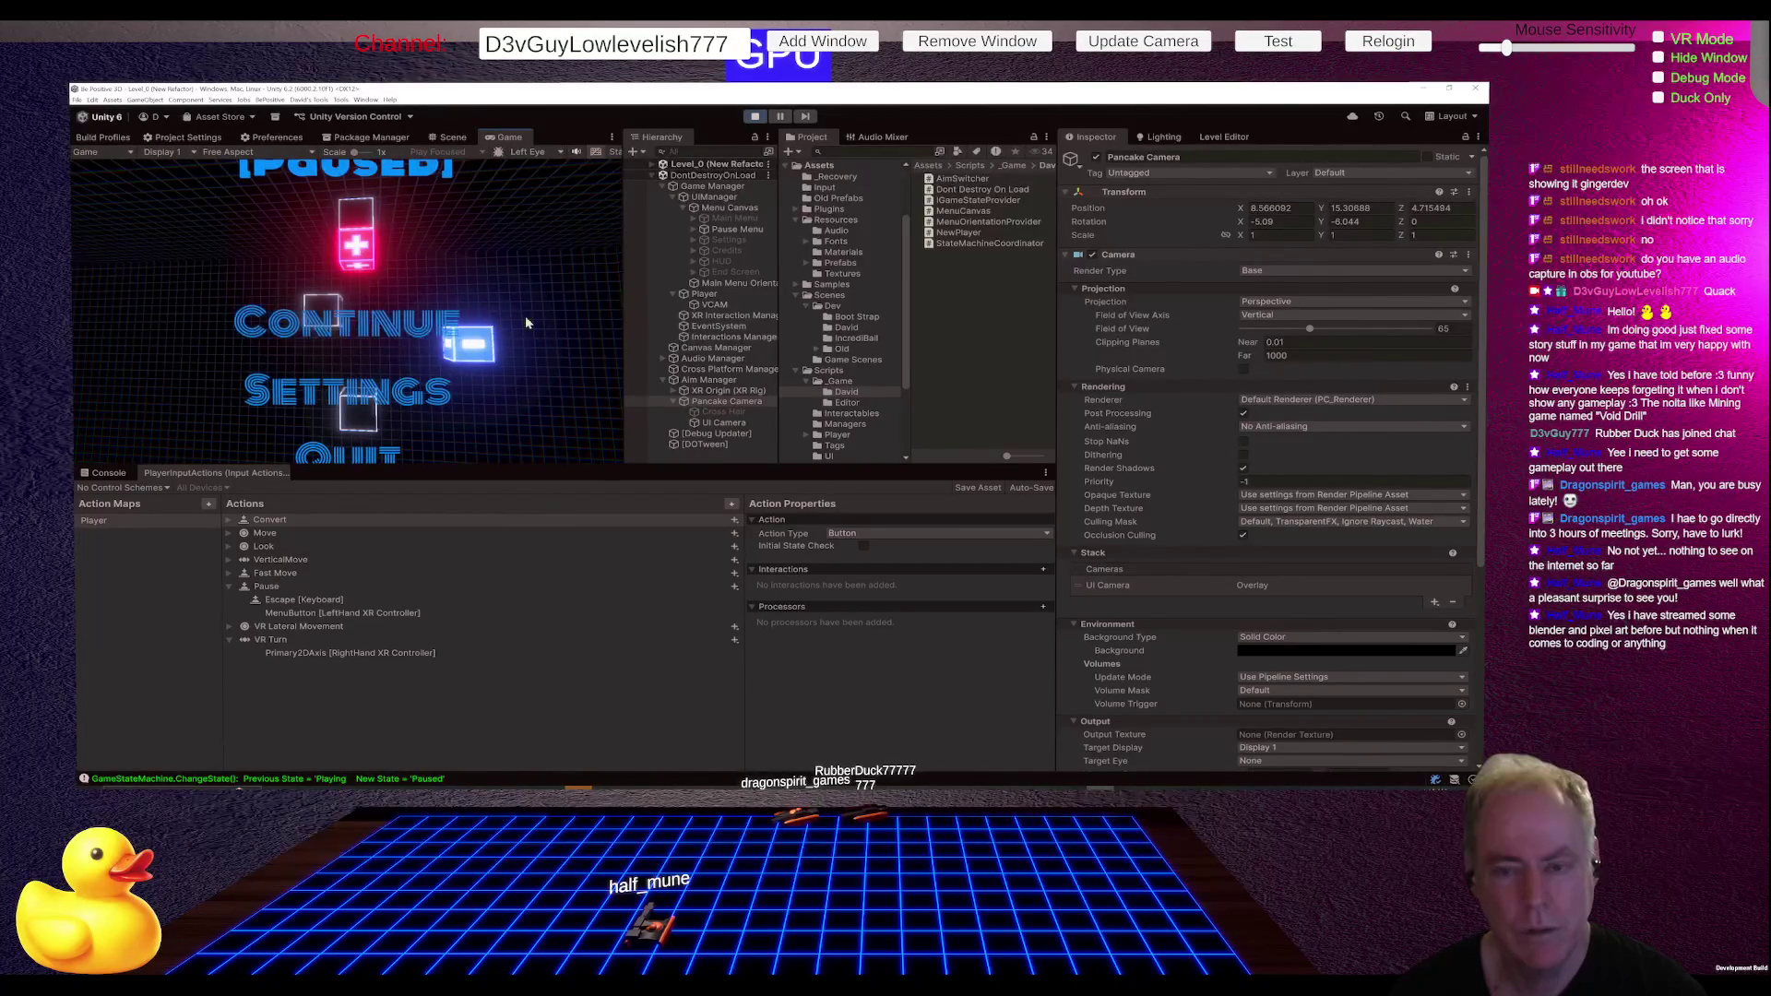
mouse_move(628, 389)
left_mouse_down()
mouse_move(710, 388)
mouse_move(680, 389)
left_mouse_up()
mouse_move(486, 467)
left_mouse_down()
mouse_move(495, 544)
mouse_move(478, 503)
left_mouse_up()
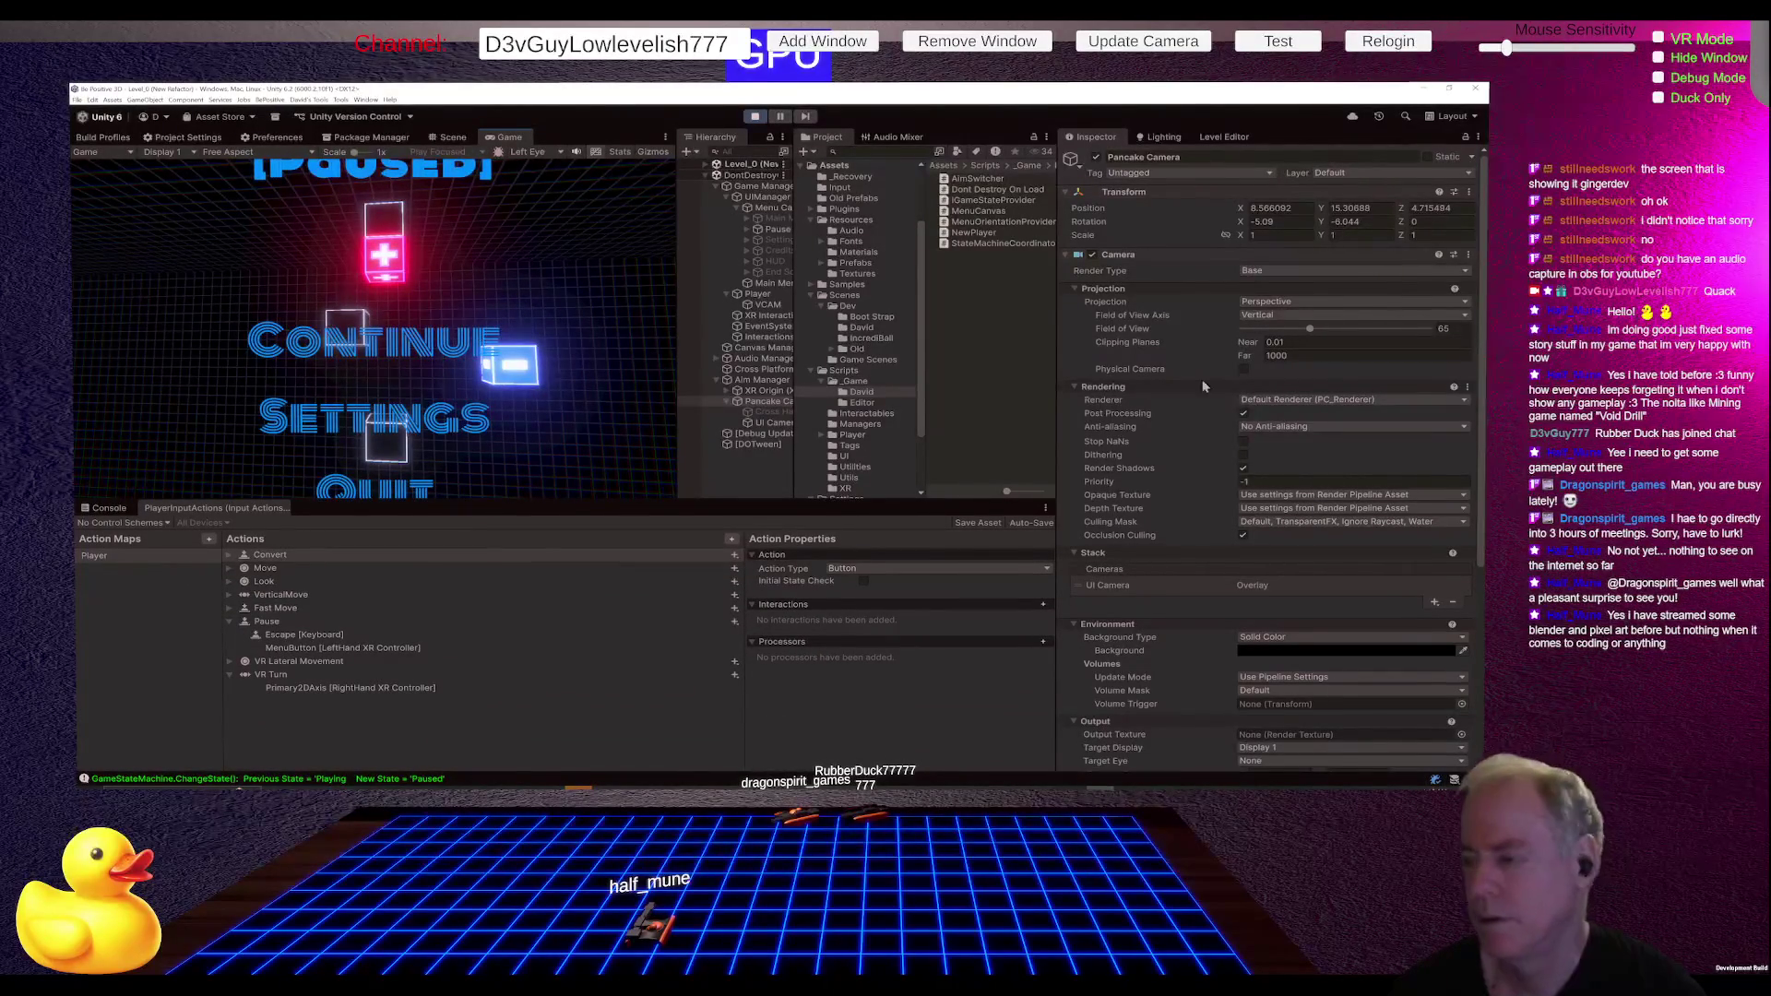
- Lower the Pancake Camera's field of view to 55.4, adjust the UI Camera's, then settle Pancake at 33.7
left_click_drag(1309, 335, 1300, 341)
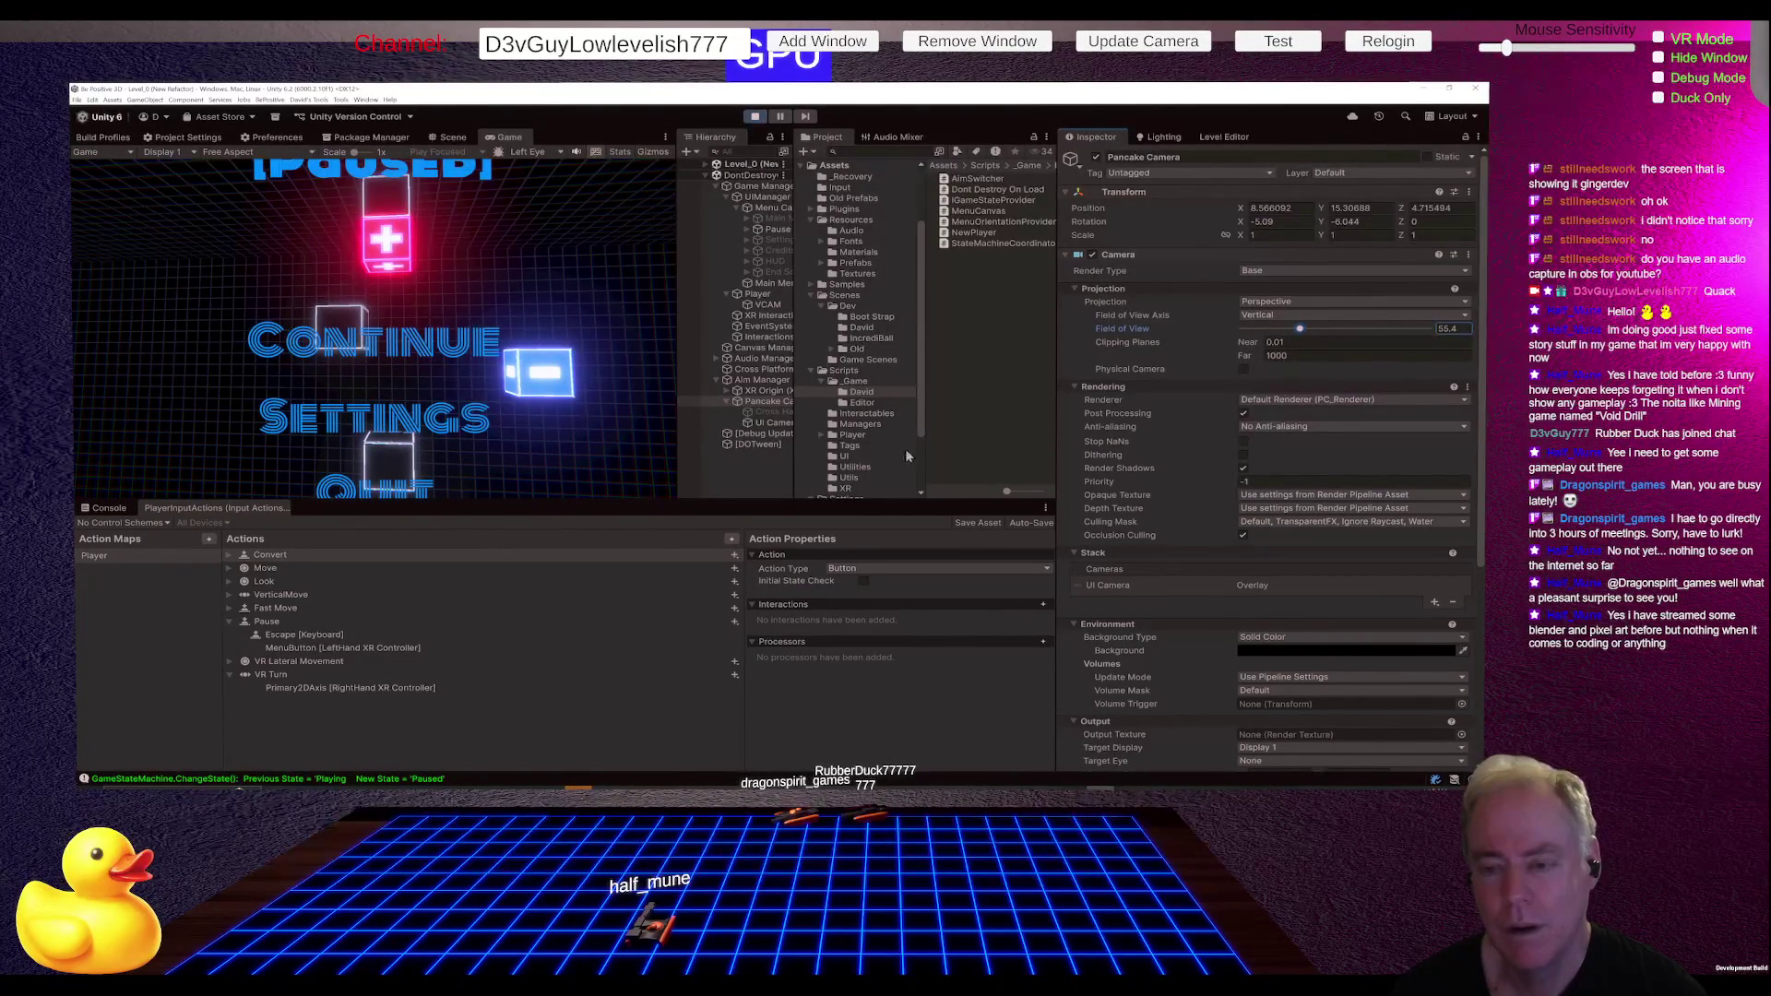
left_click(772, 423)
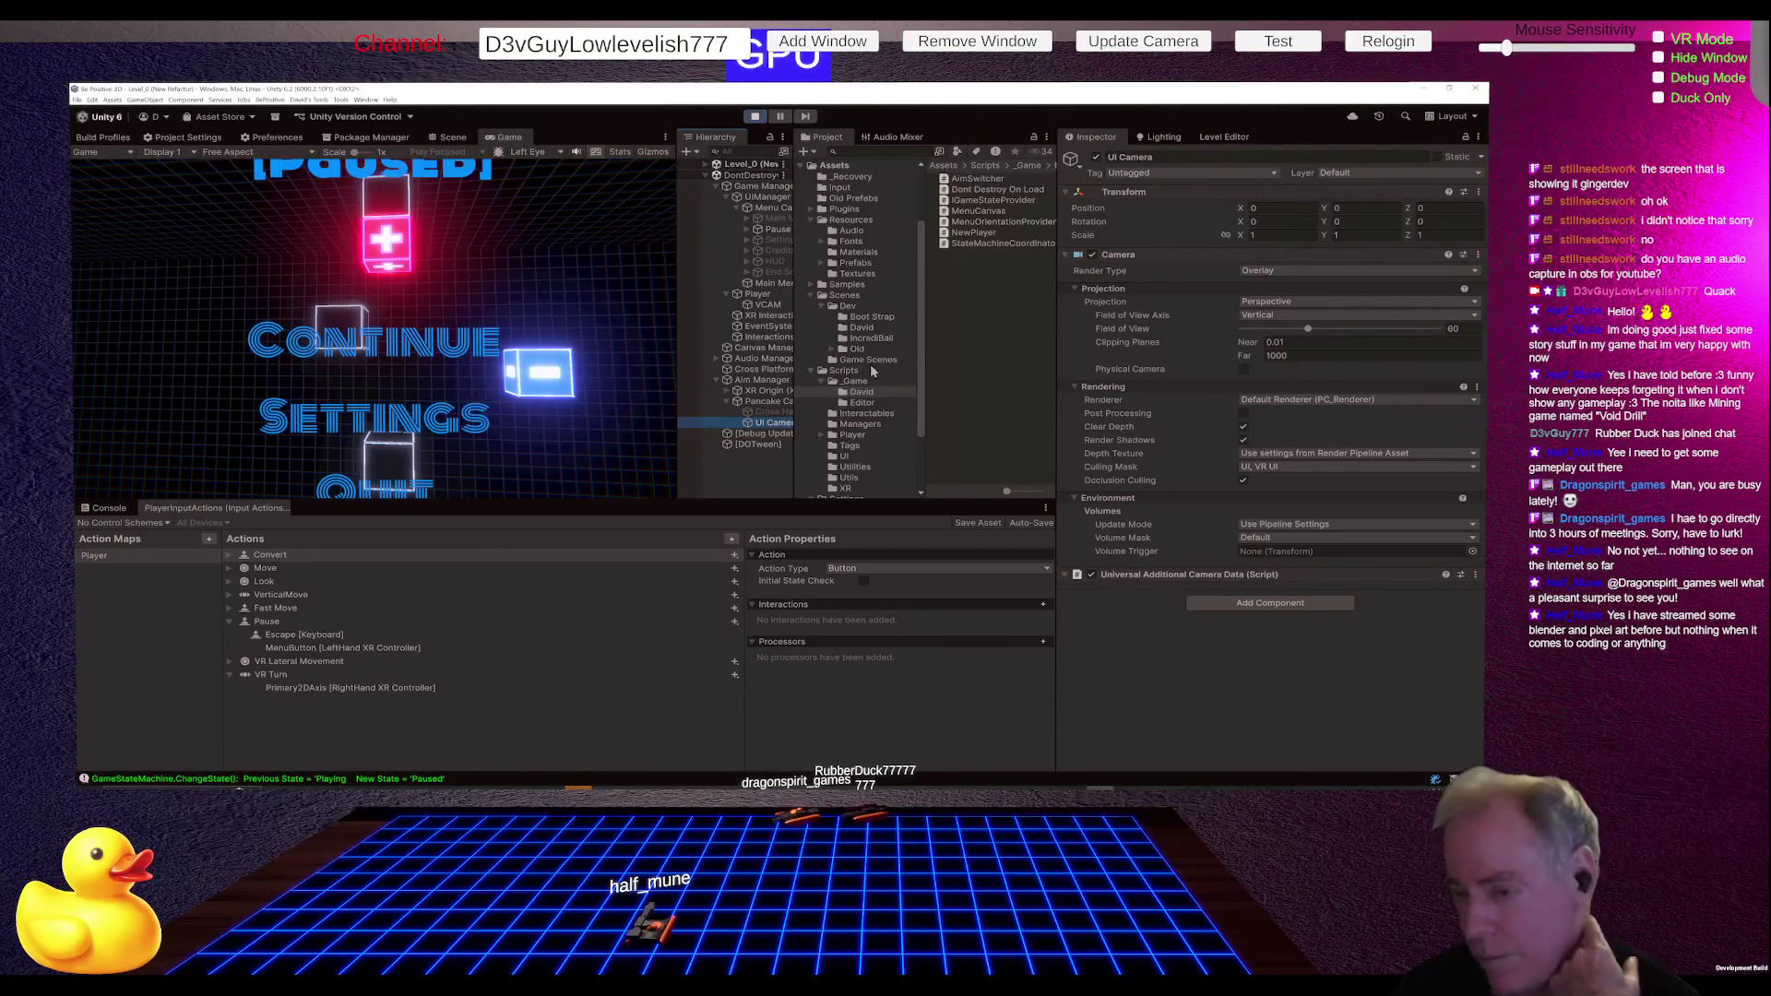
left_click_drag(1314, 332, 1331, 330)
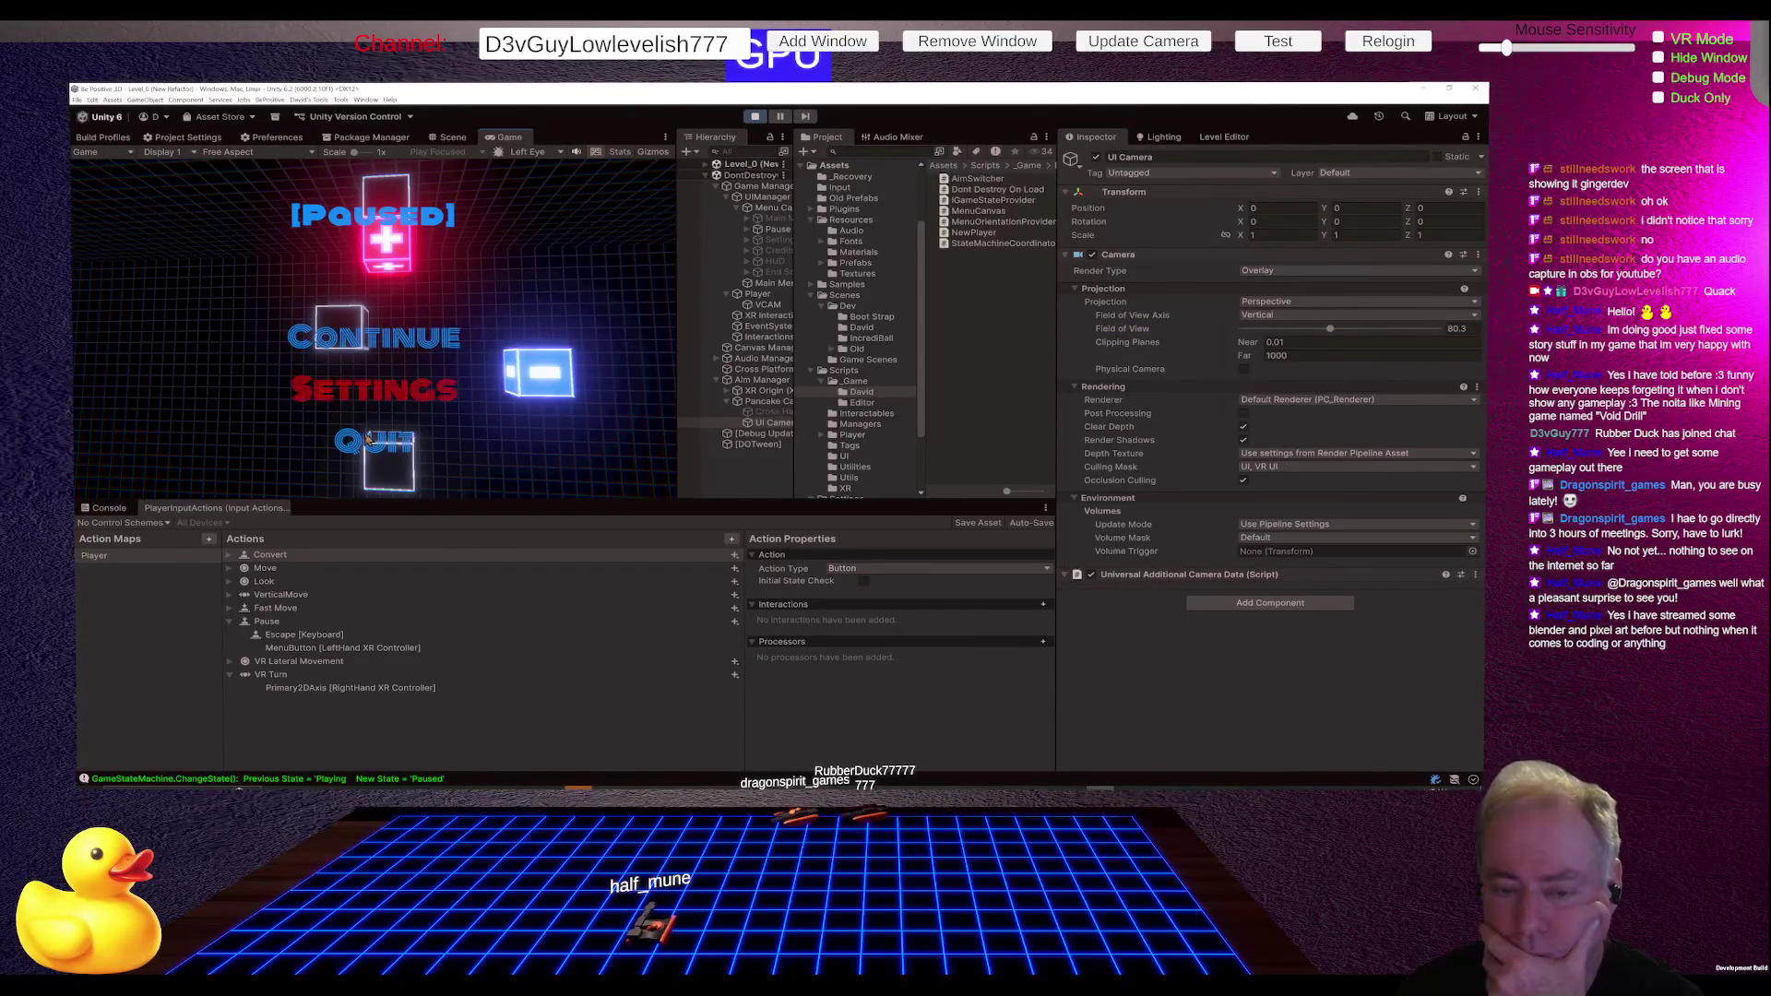
left_click(768, 404)
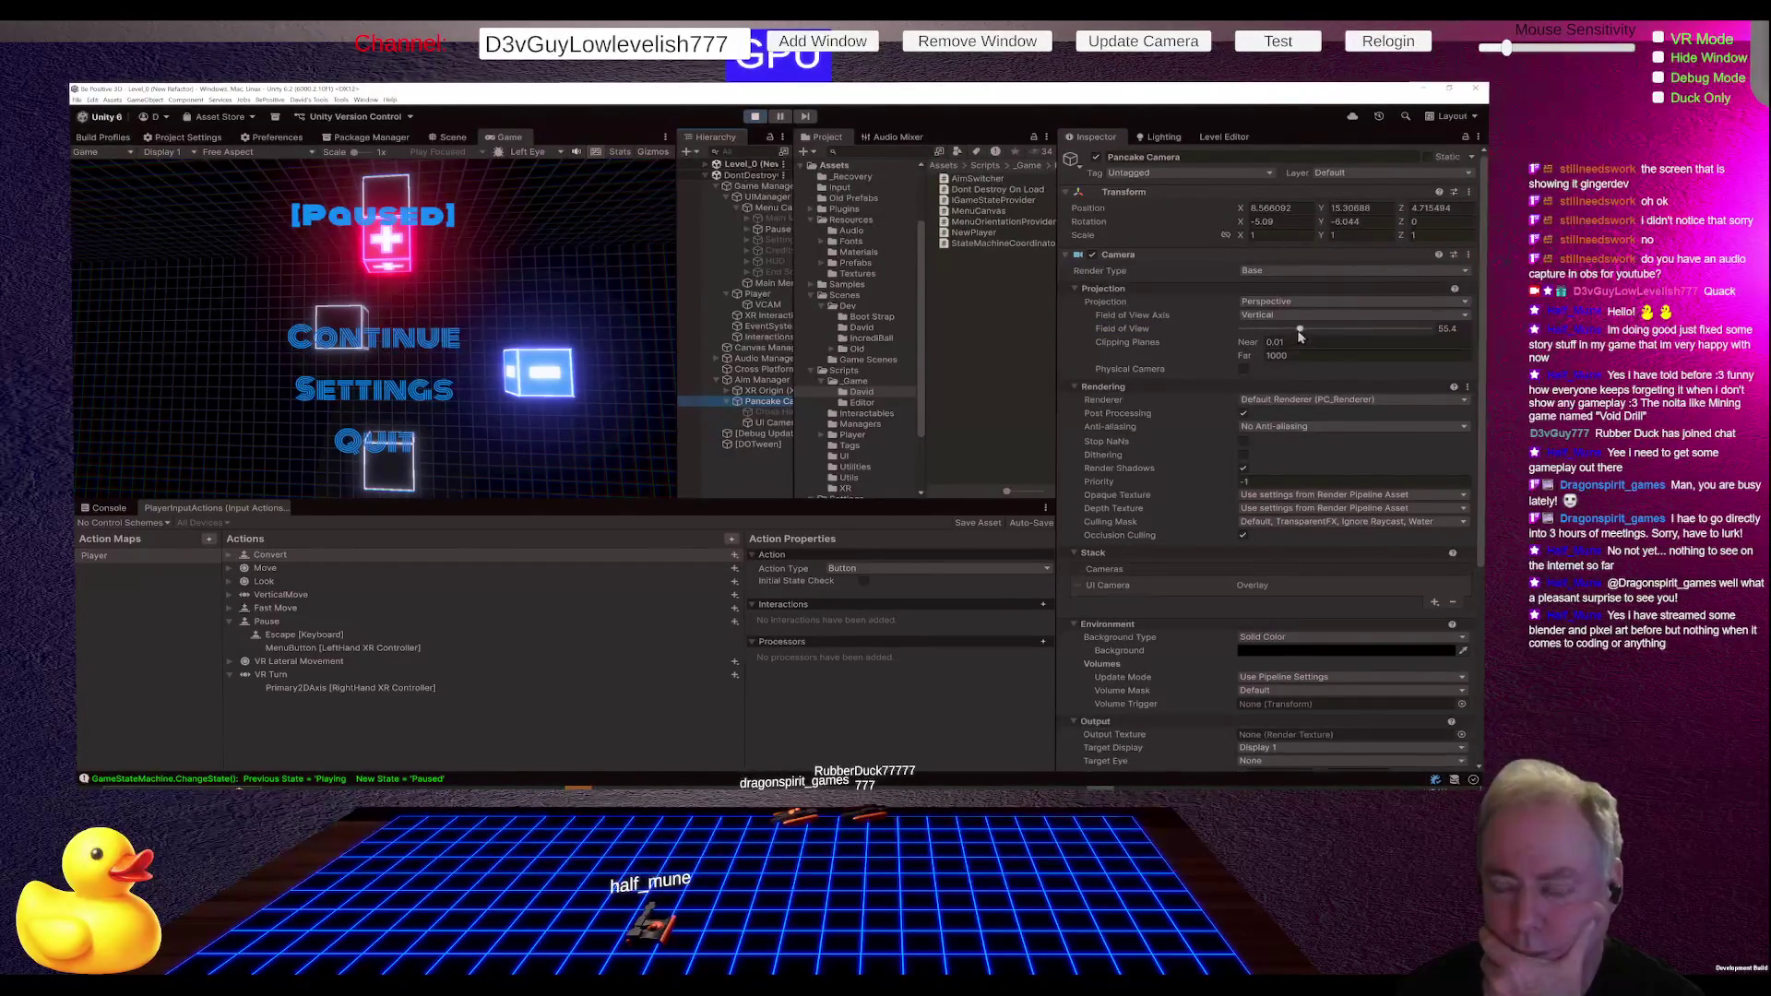
left_click_drag(1300, 329, 1276, 337)
left_click(505, 430)
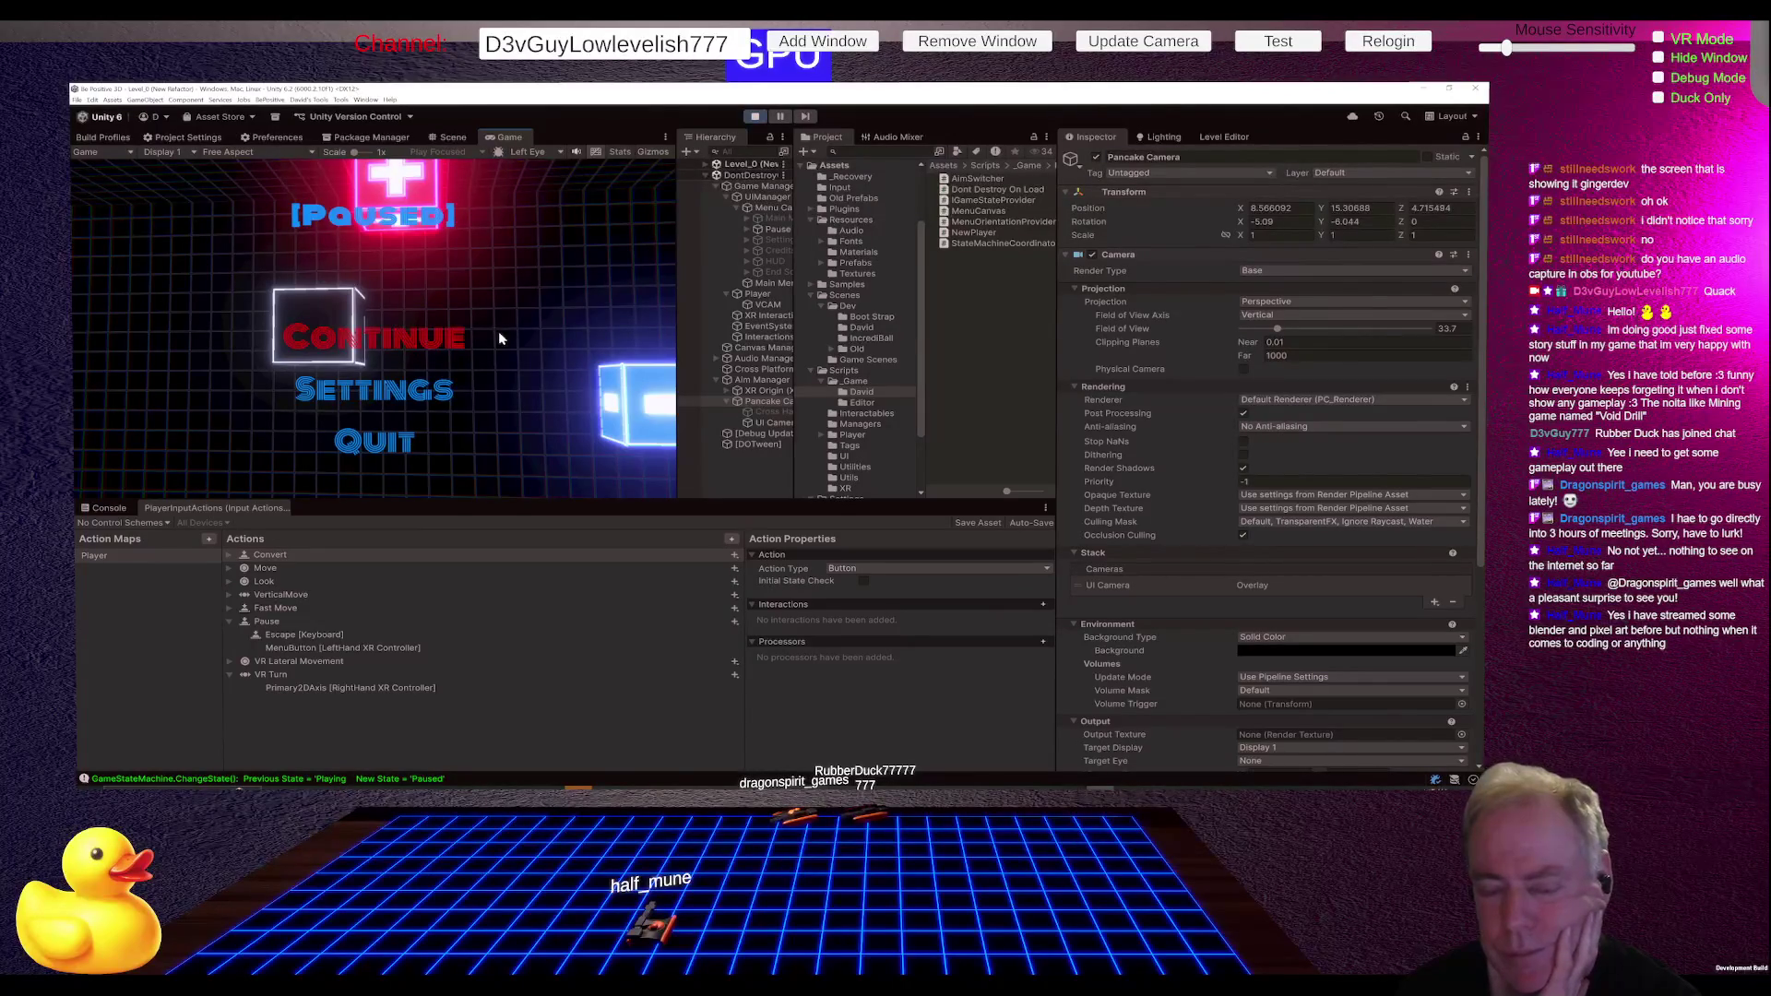
key("alt+Tab")
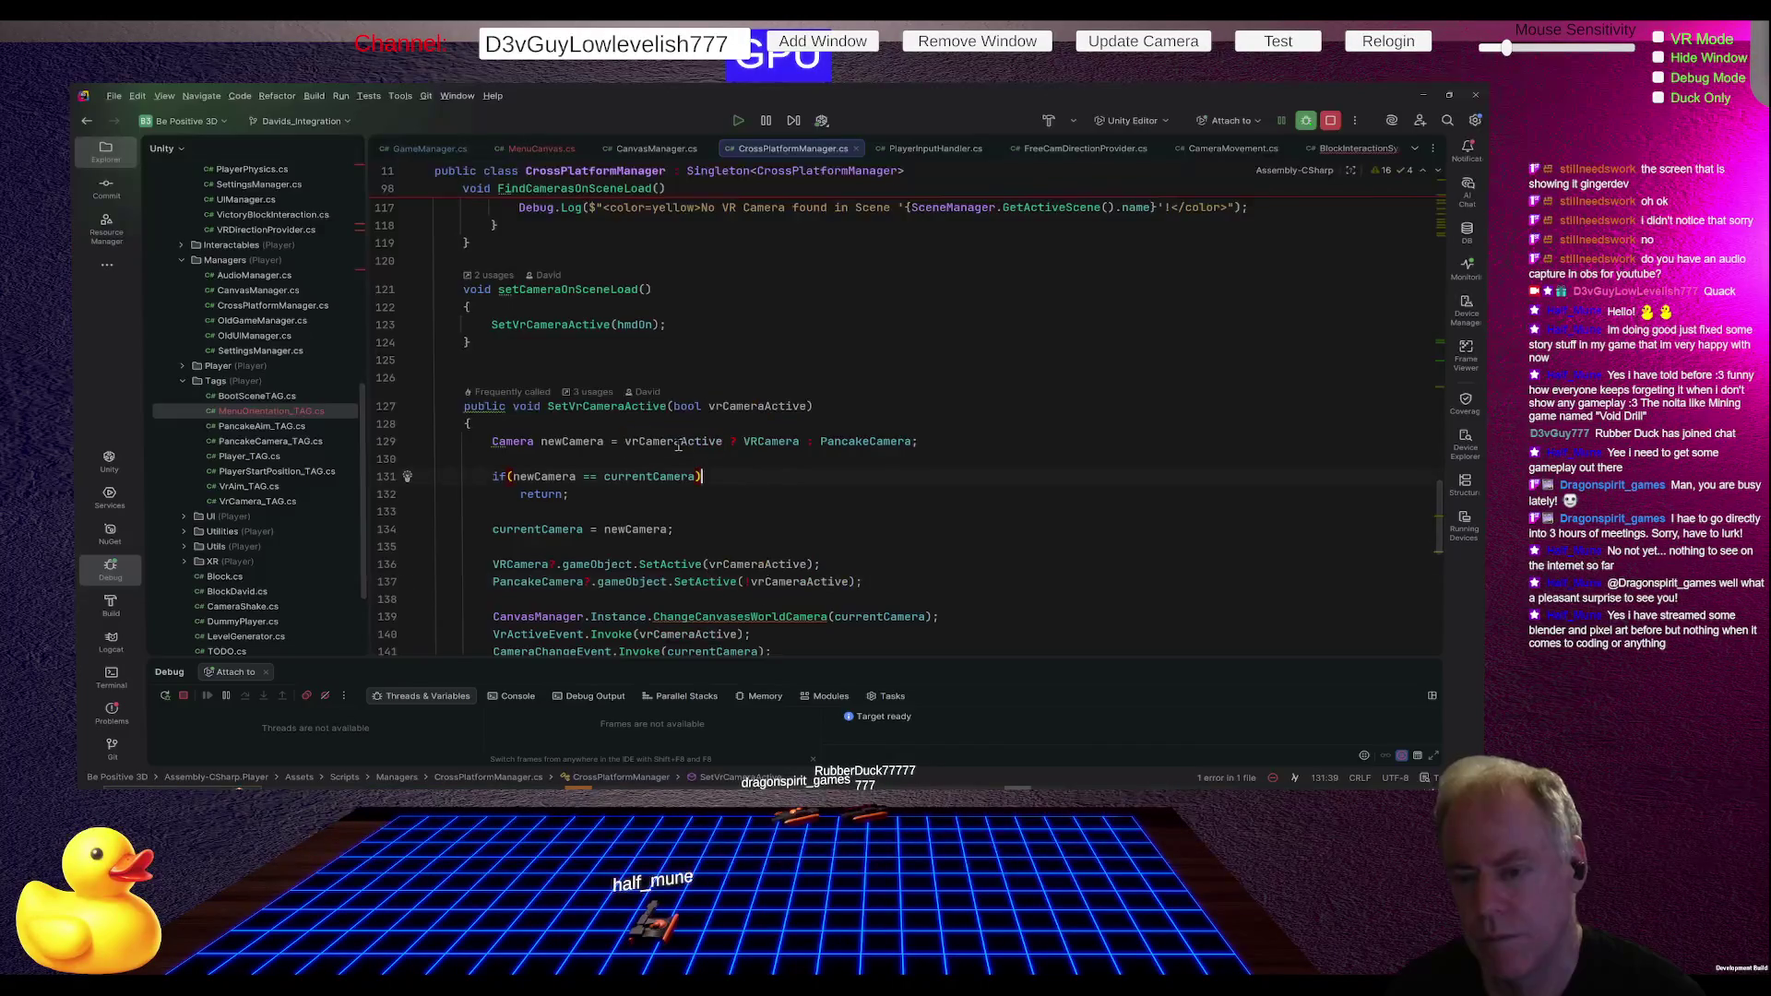
- In CrossPlatformManager.cs, run Find Usages on VrCamera_TAG and enlarge the five-result usages panel
left_click(764, 442)
scroll(812, 447, "up", 15)
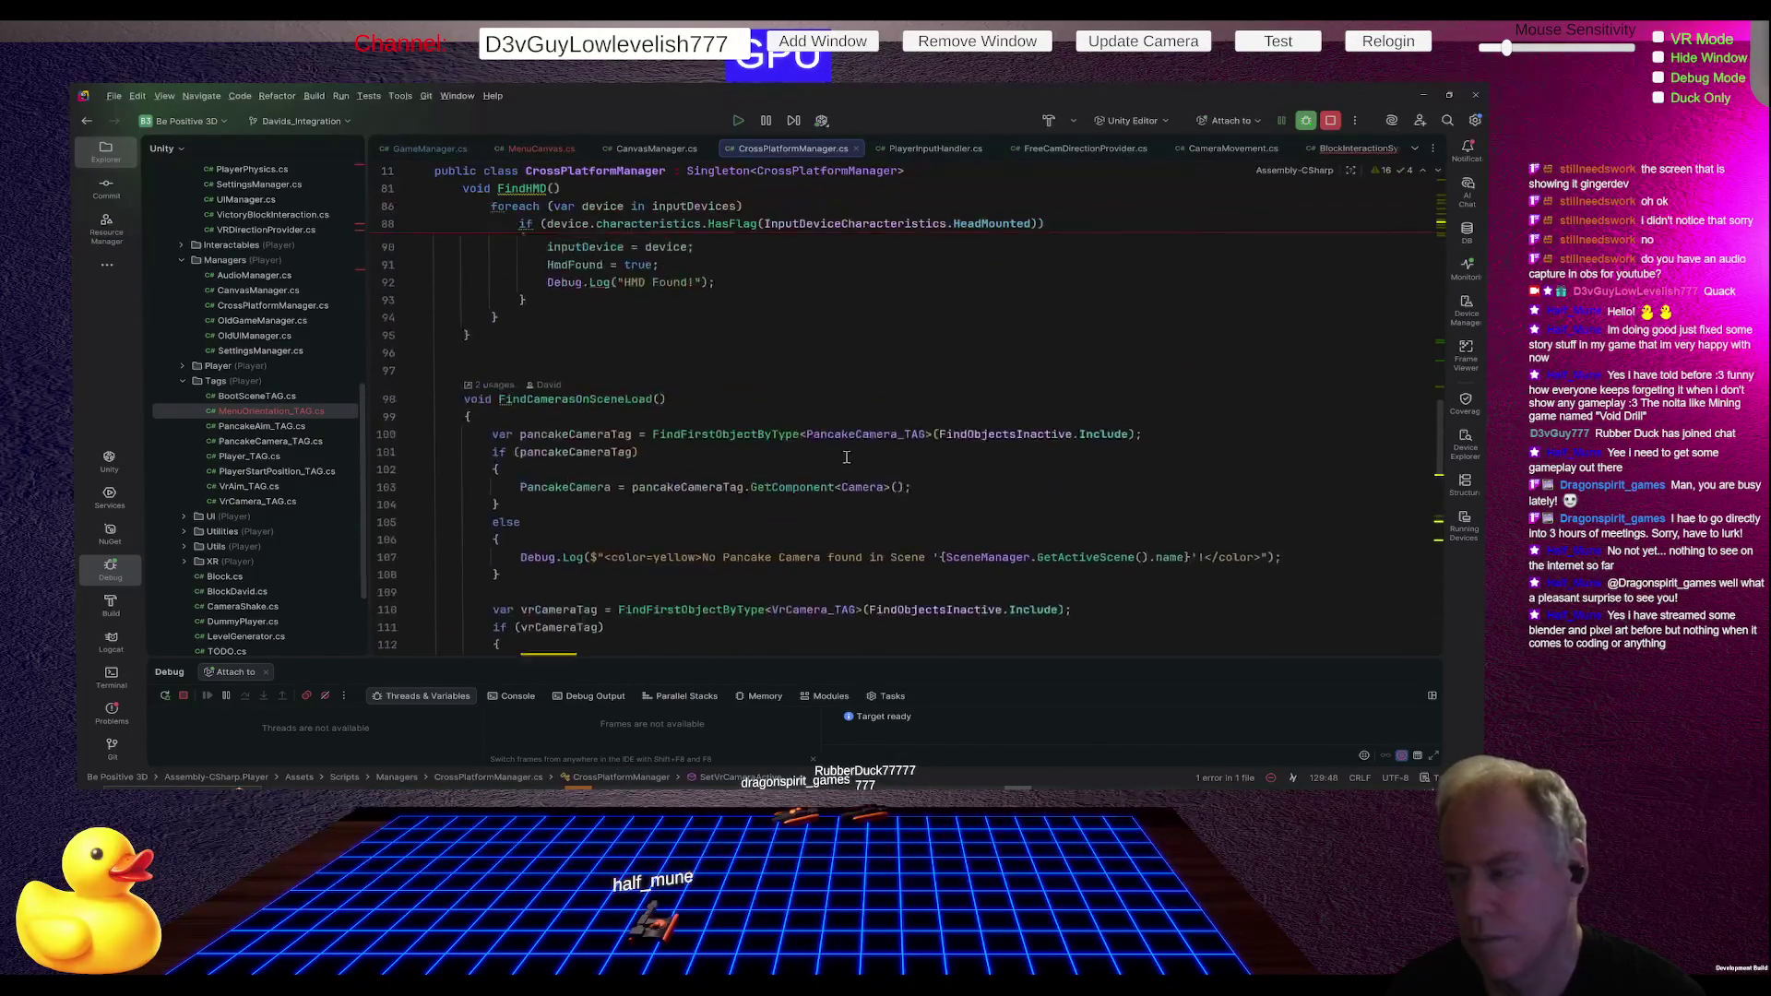
scroll(830, 447, "up", 10)
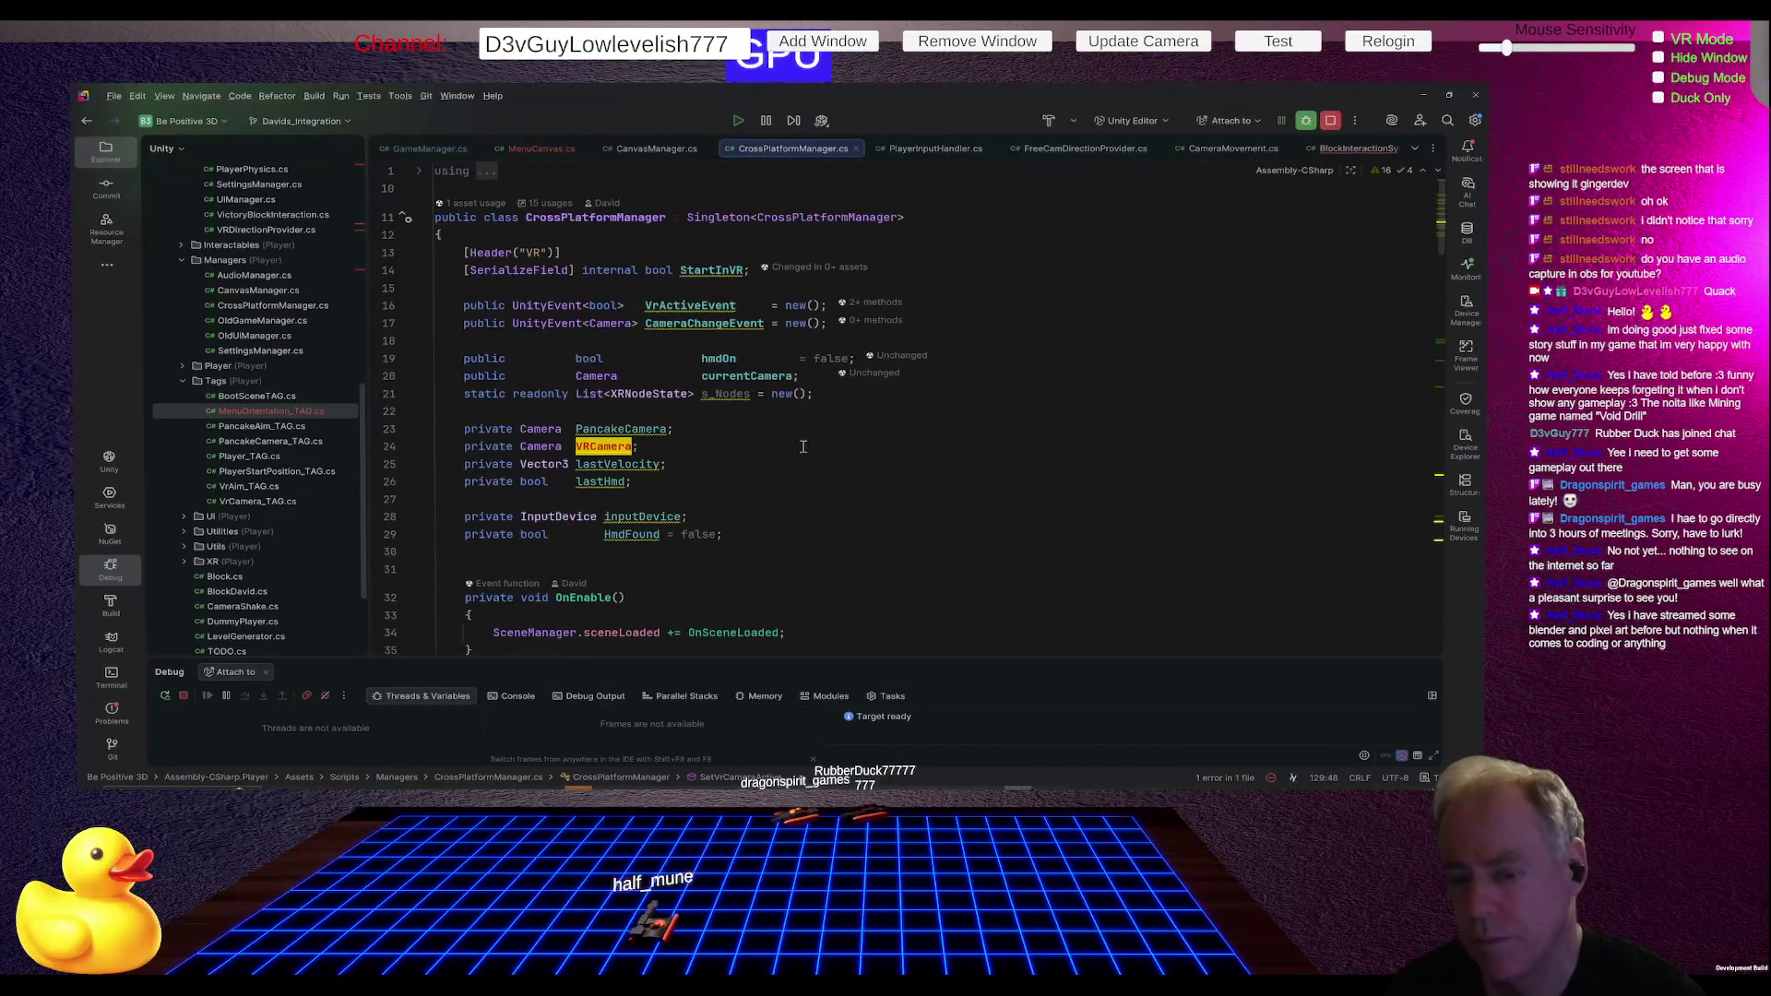
scroll(800, 445, "down", 2)
scroll(770, 443, "down", 6)
scroll(770, 443, "down", 15)
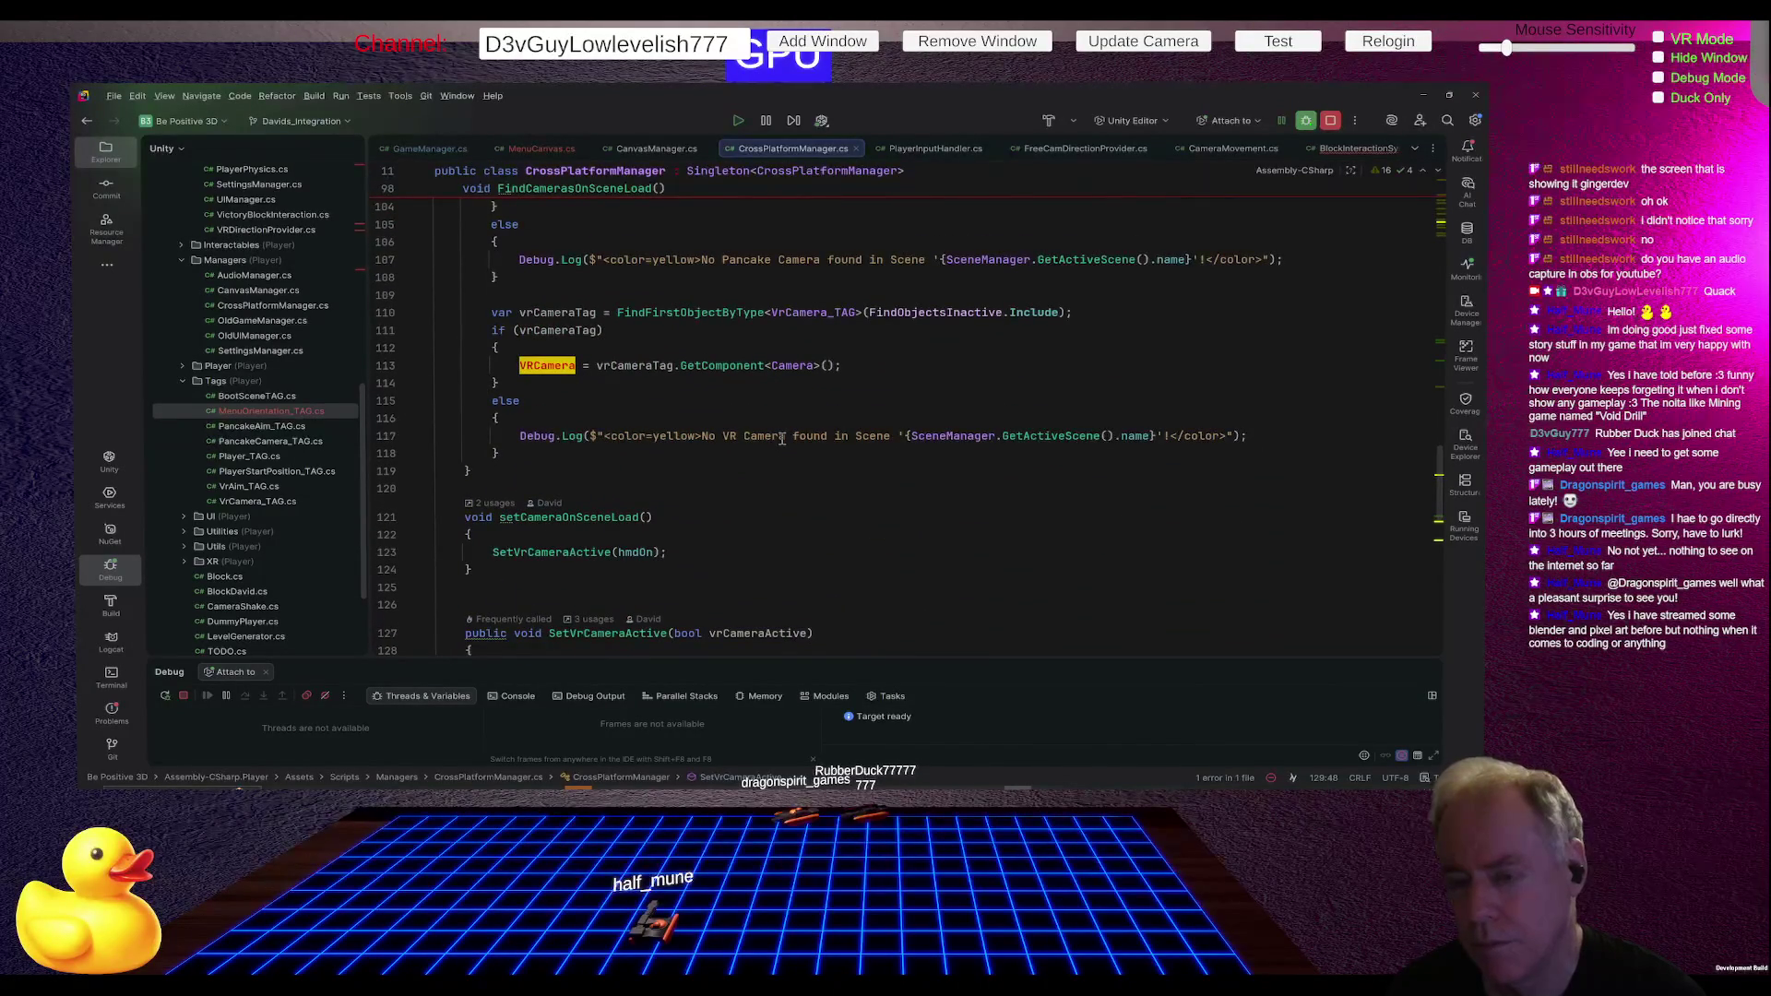
scroll(782, 439, "up", 2)
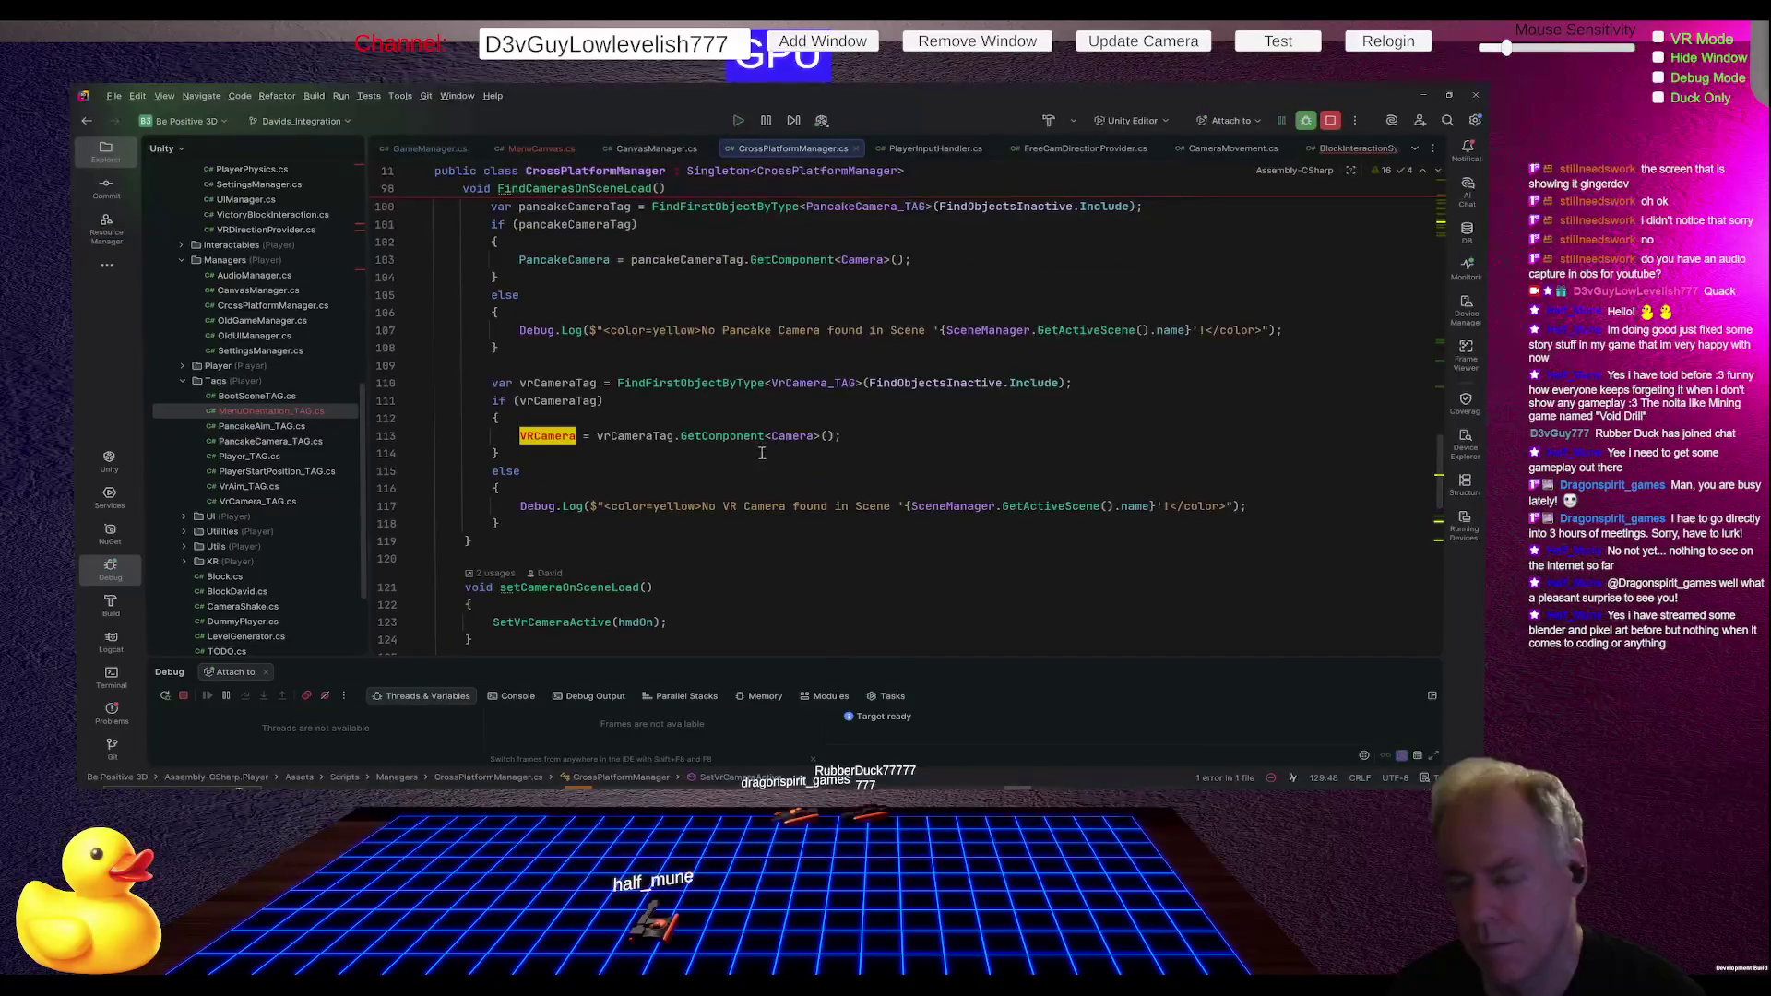
left_click(807, 383)
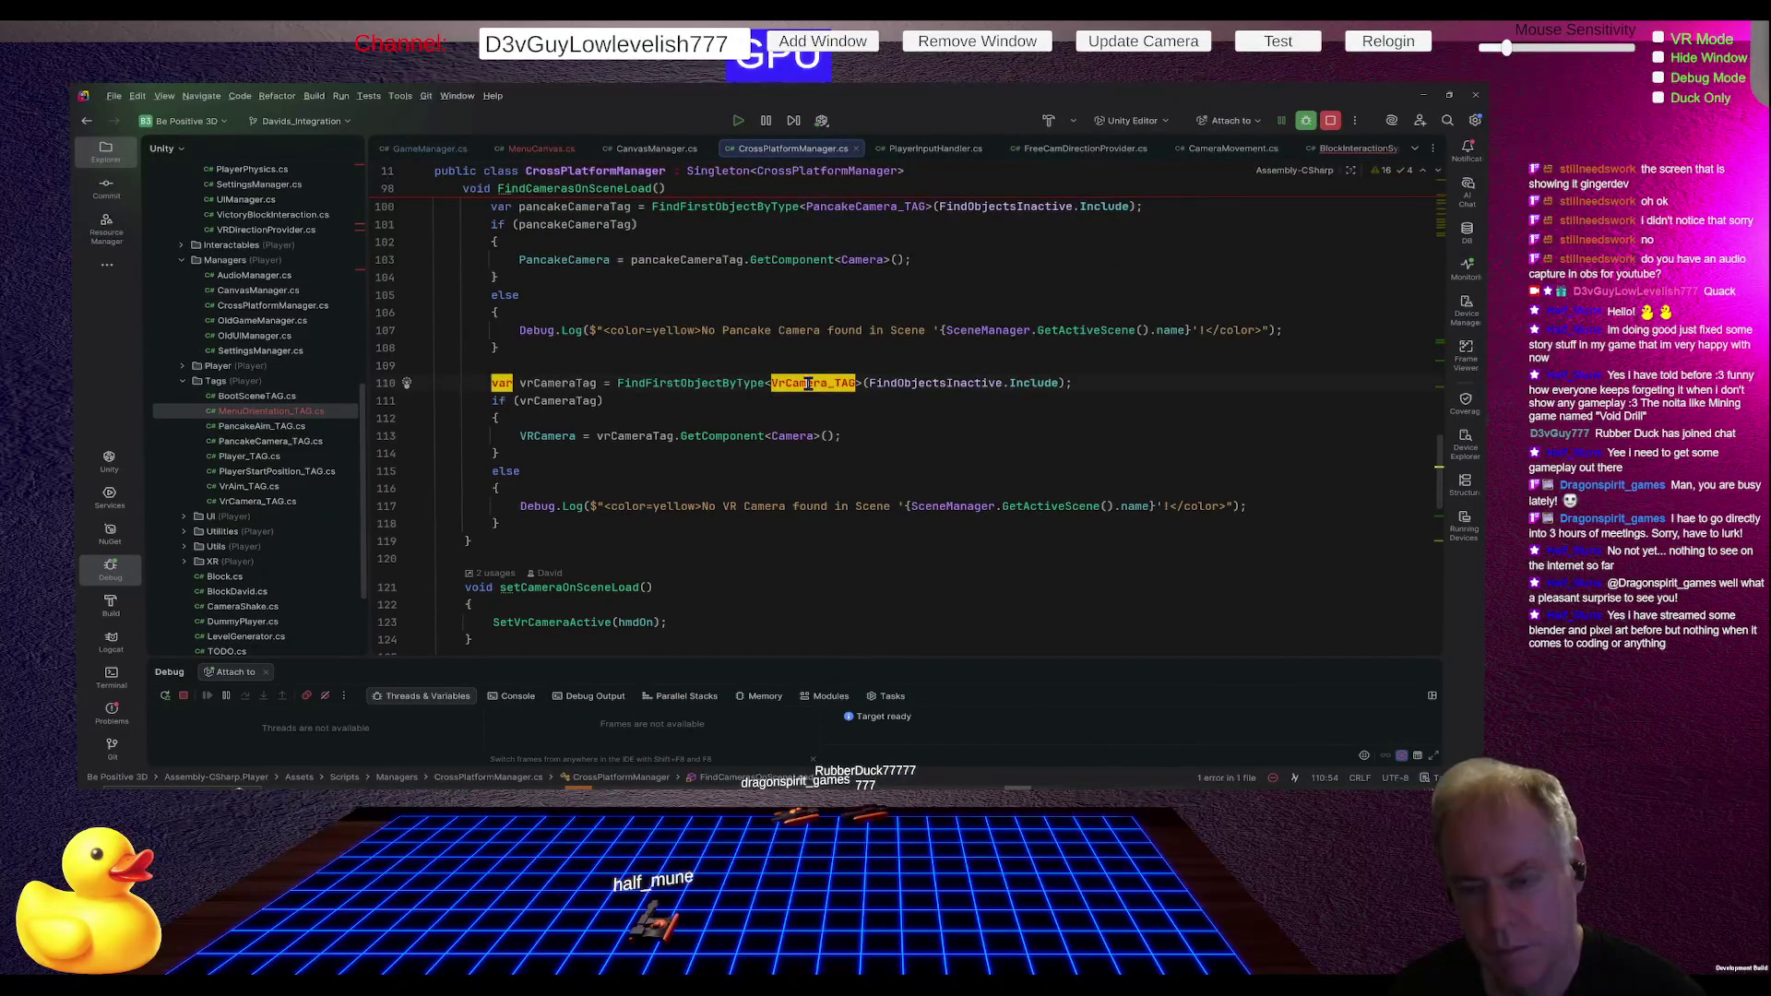
right_click(808, 382)
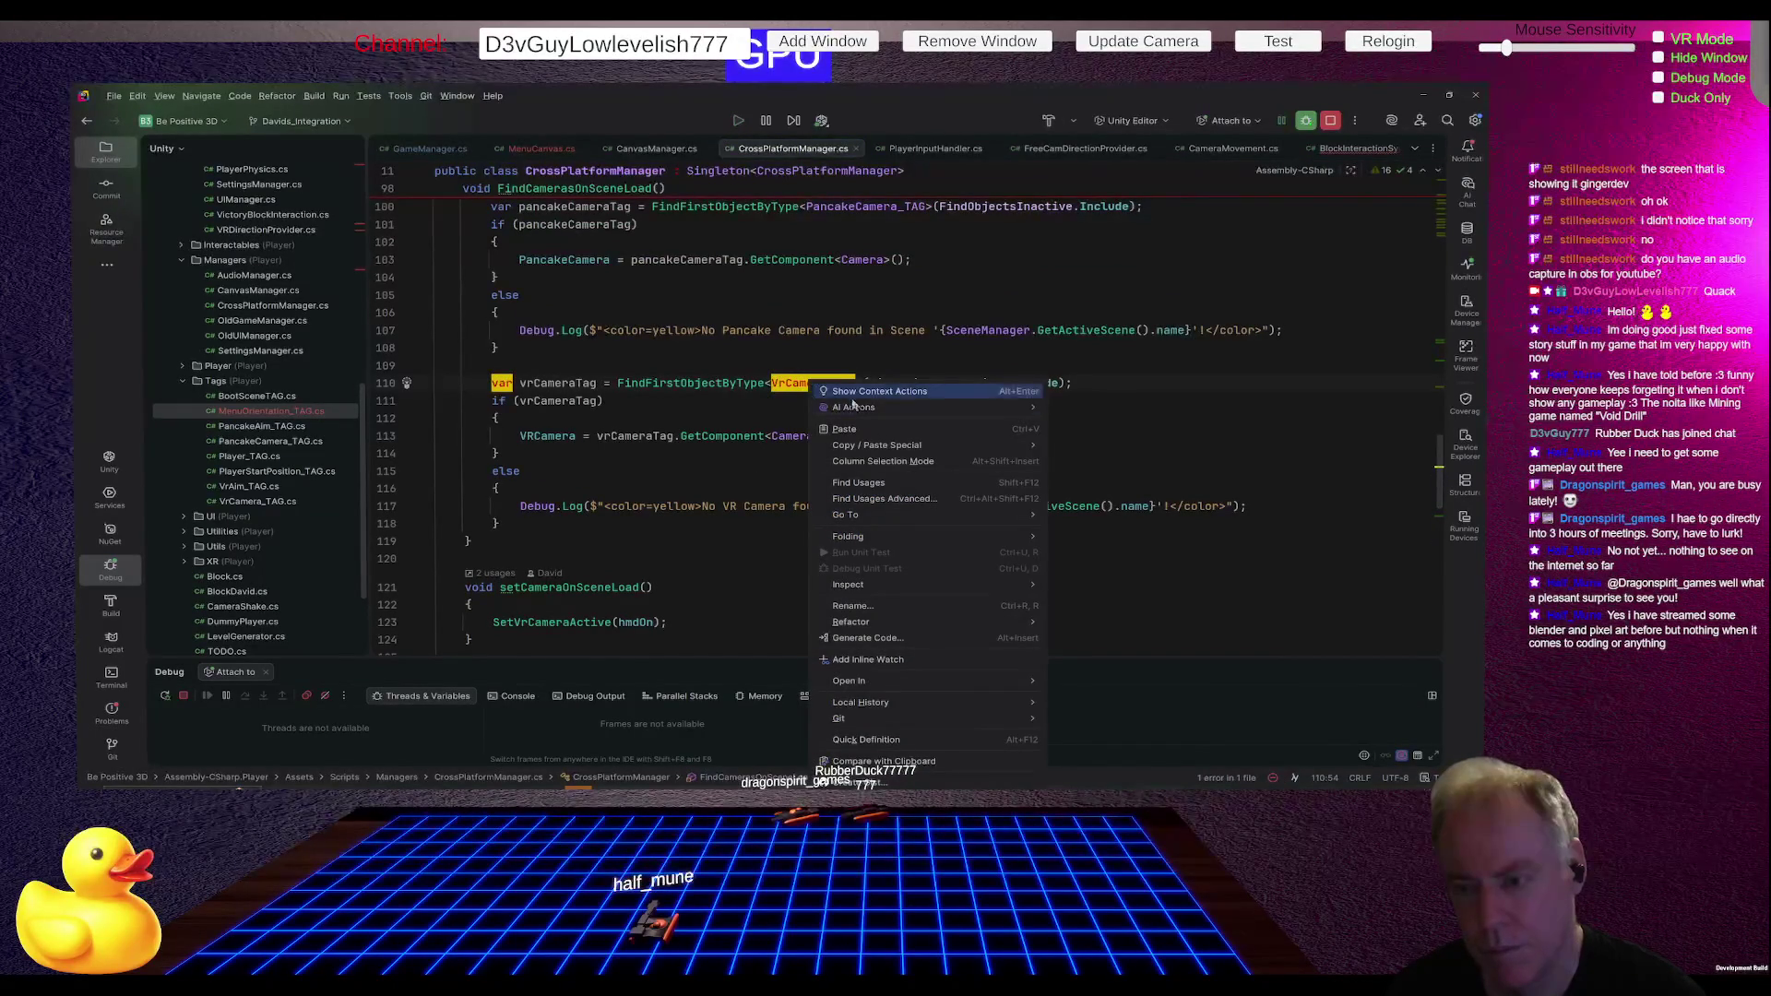
left_click(875, 486)
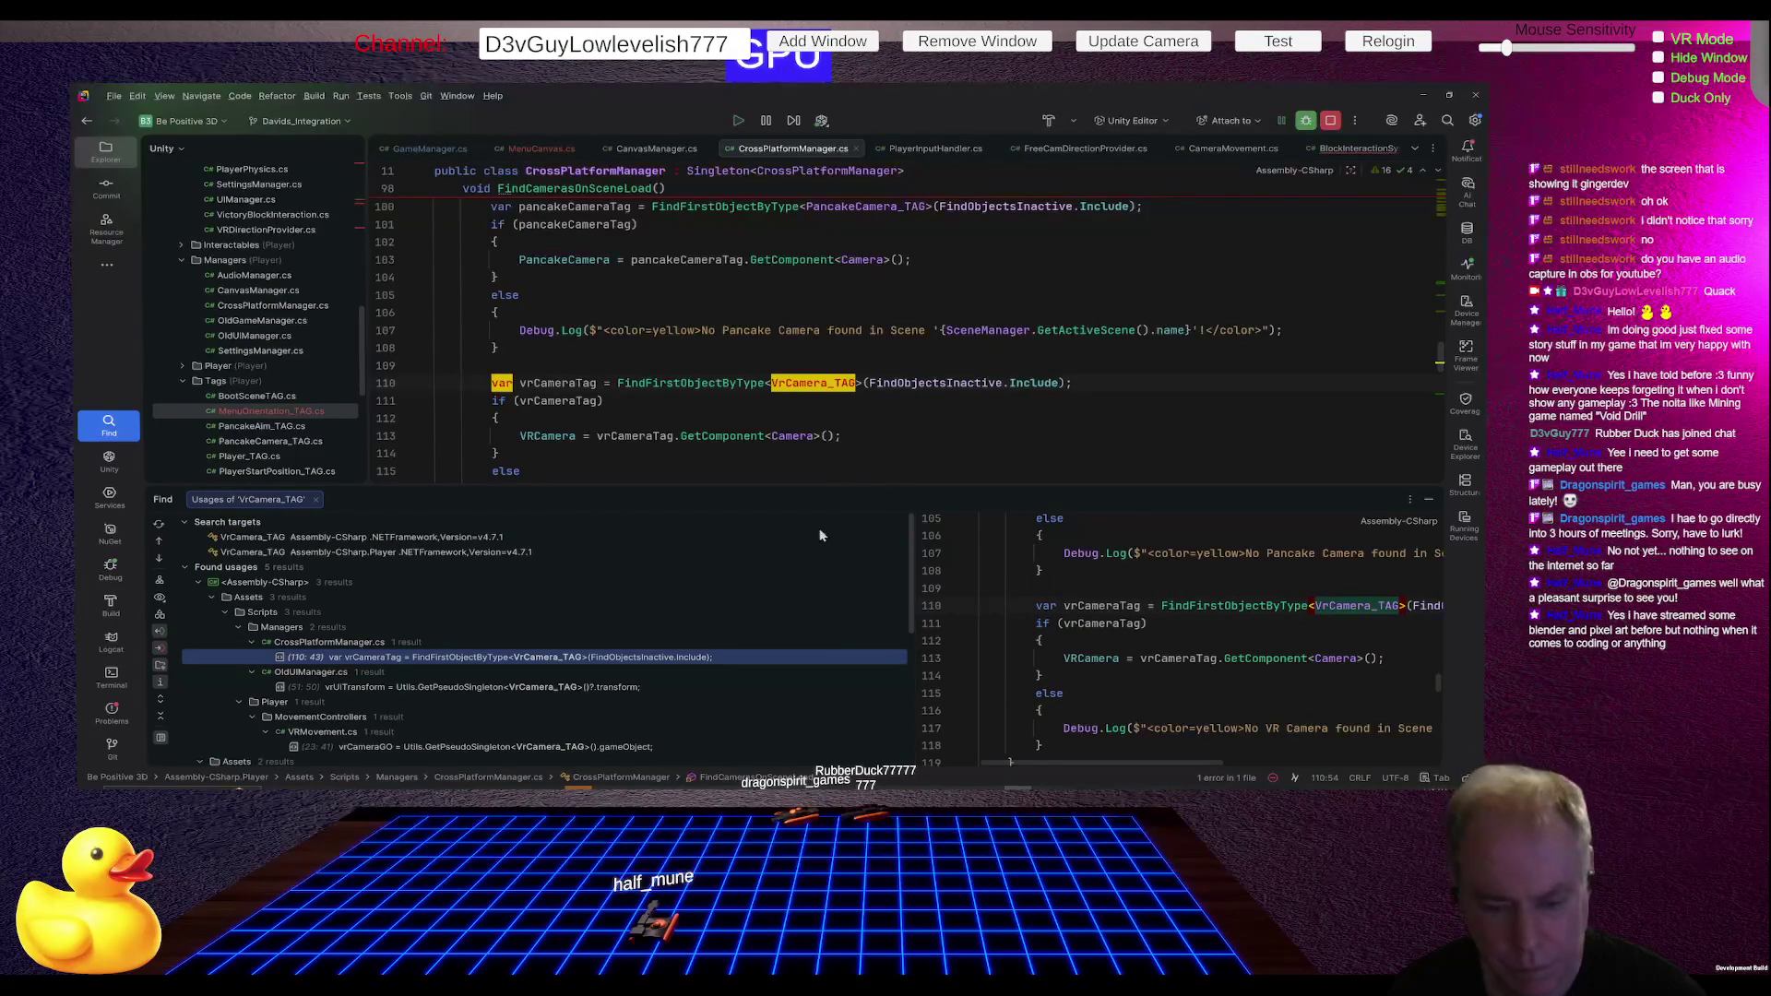
mouse_move(827, 488)
left_mouse_down()
mouse_move(833, 387)
mouse_move(834, 414)
left_mouse_up()
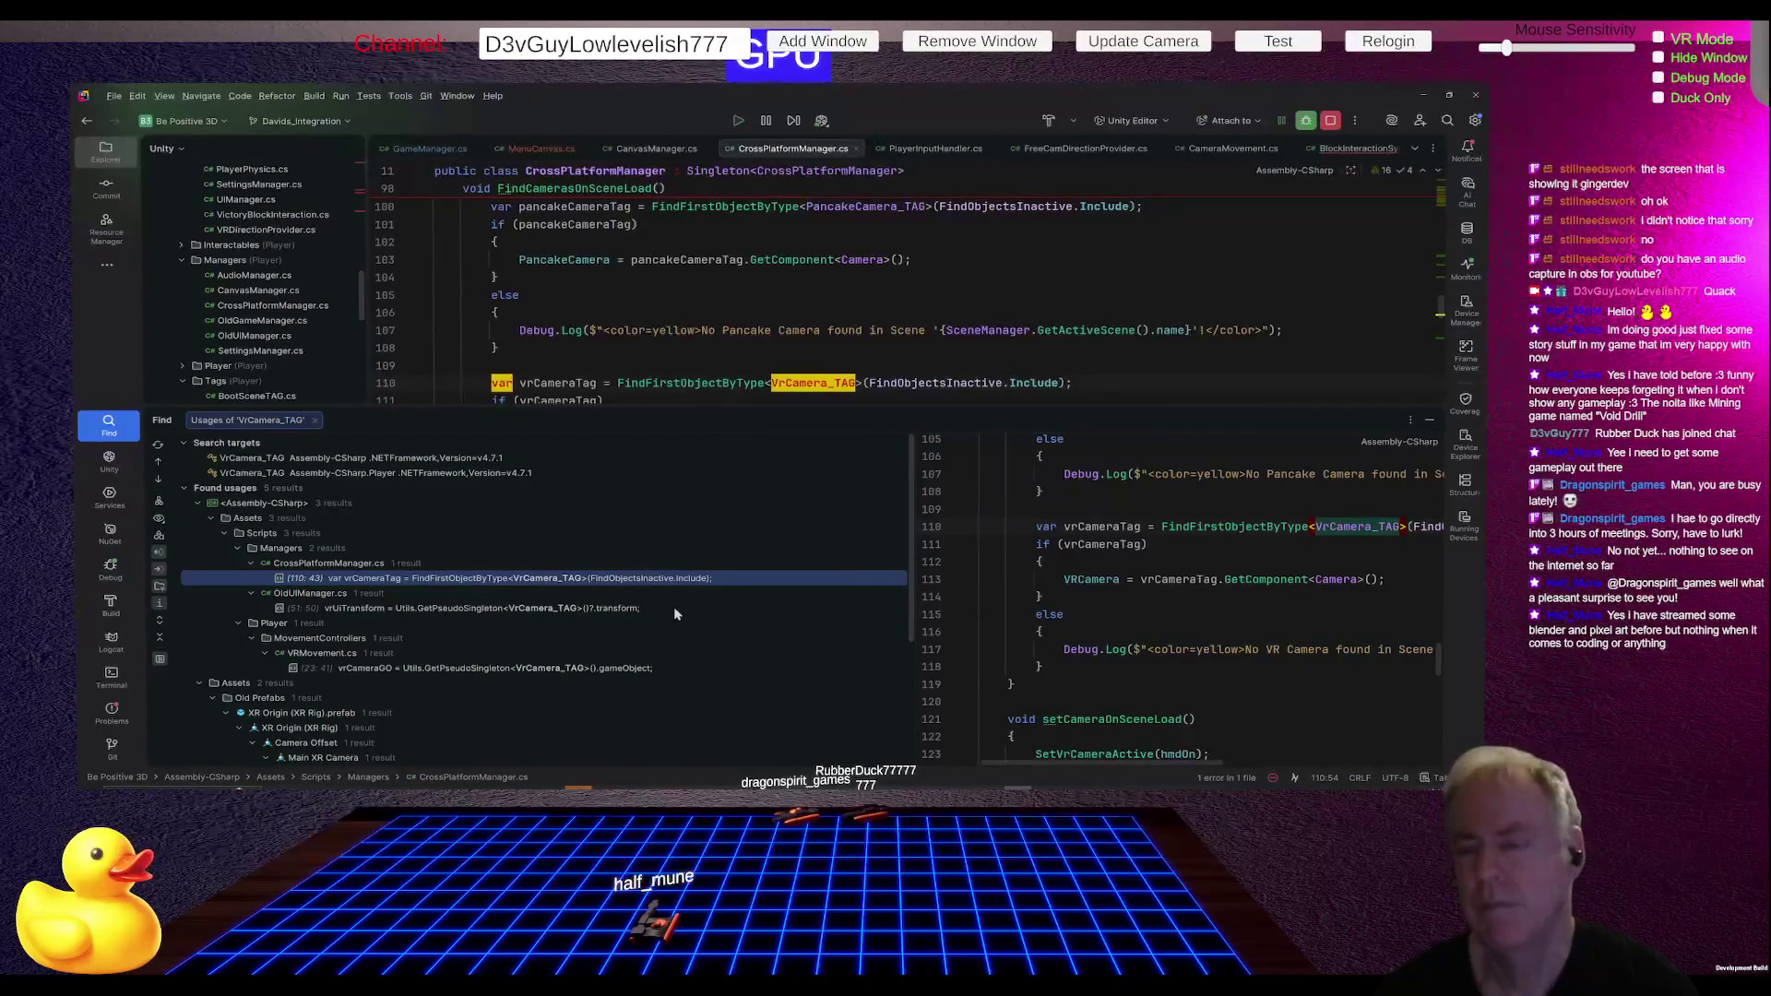
key("alt+Tab")
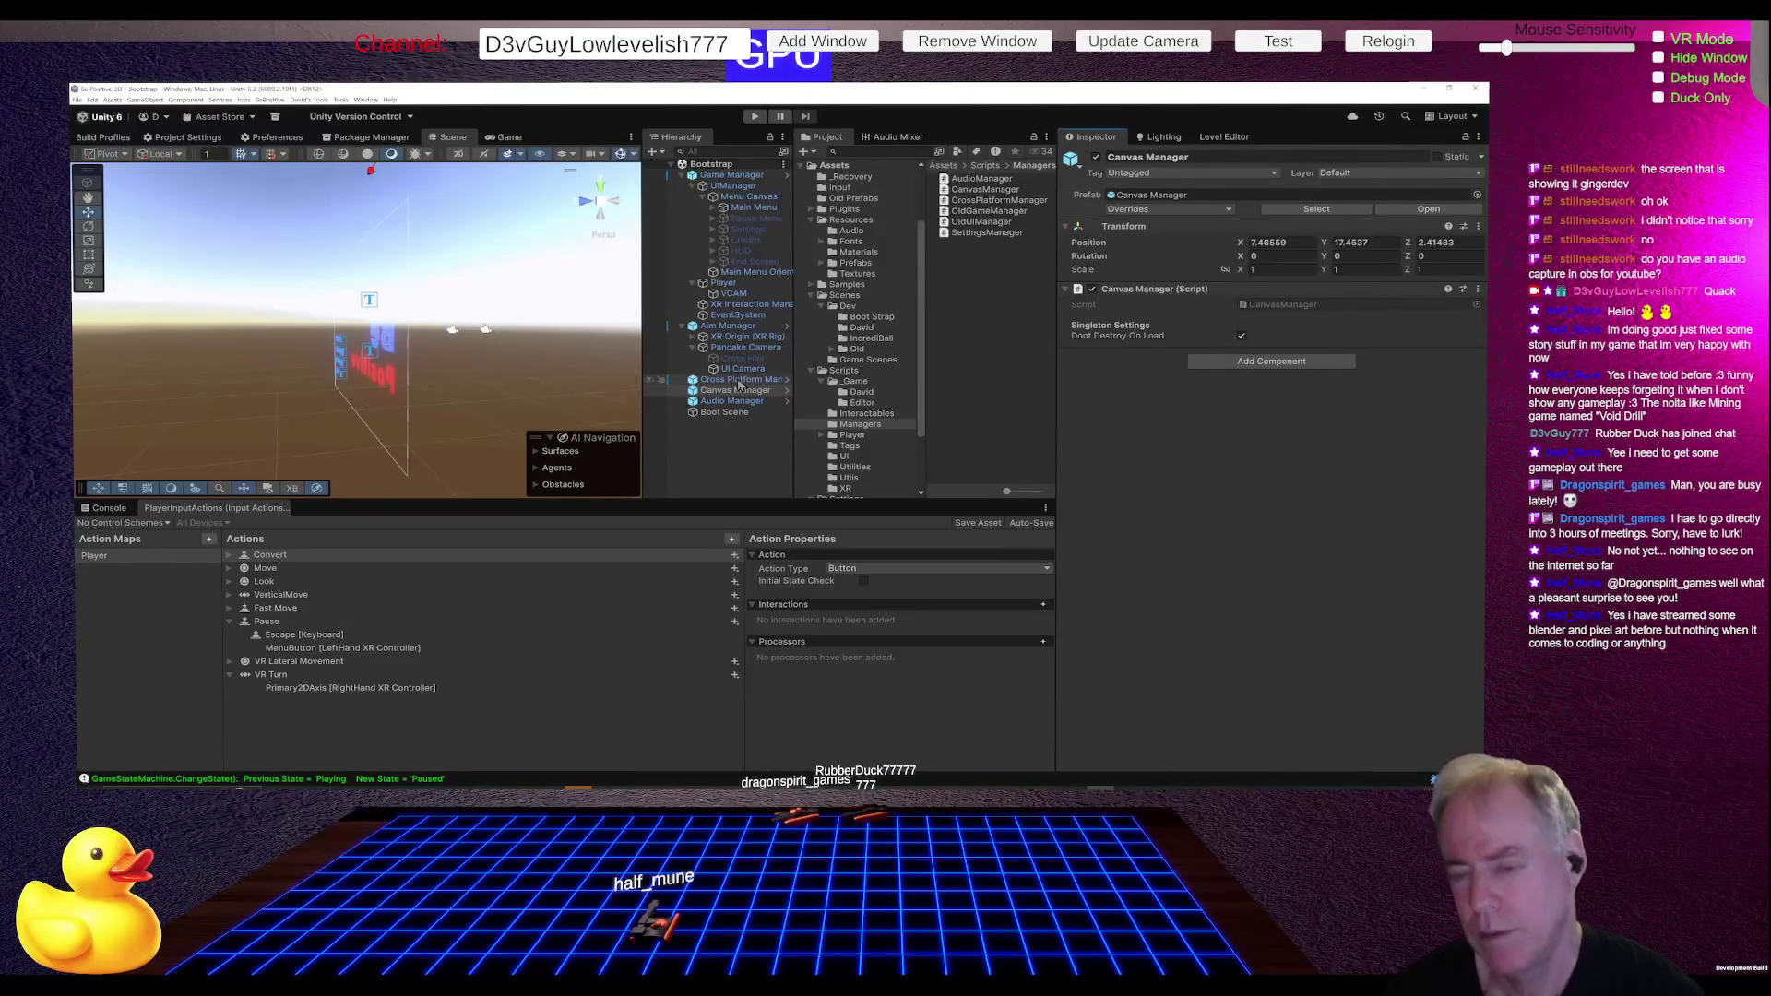
- Expand XR Origin (XR Rig), select VR Camera and reveal its child UI VR Camera
left_click(743, 337)
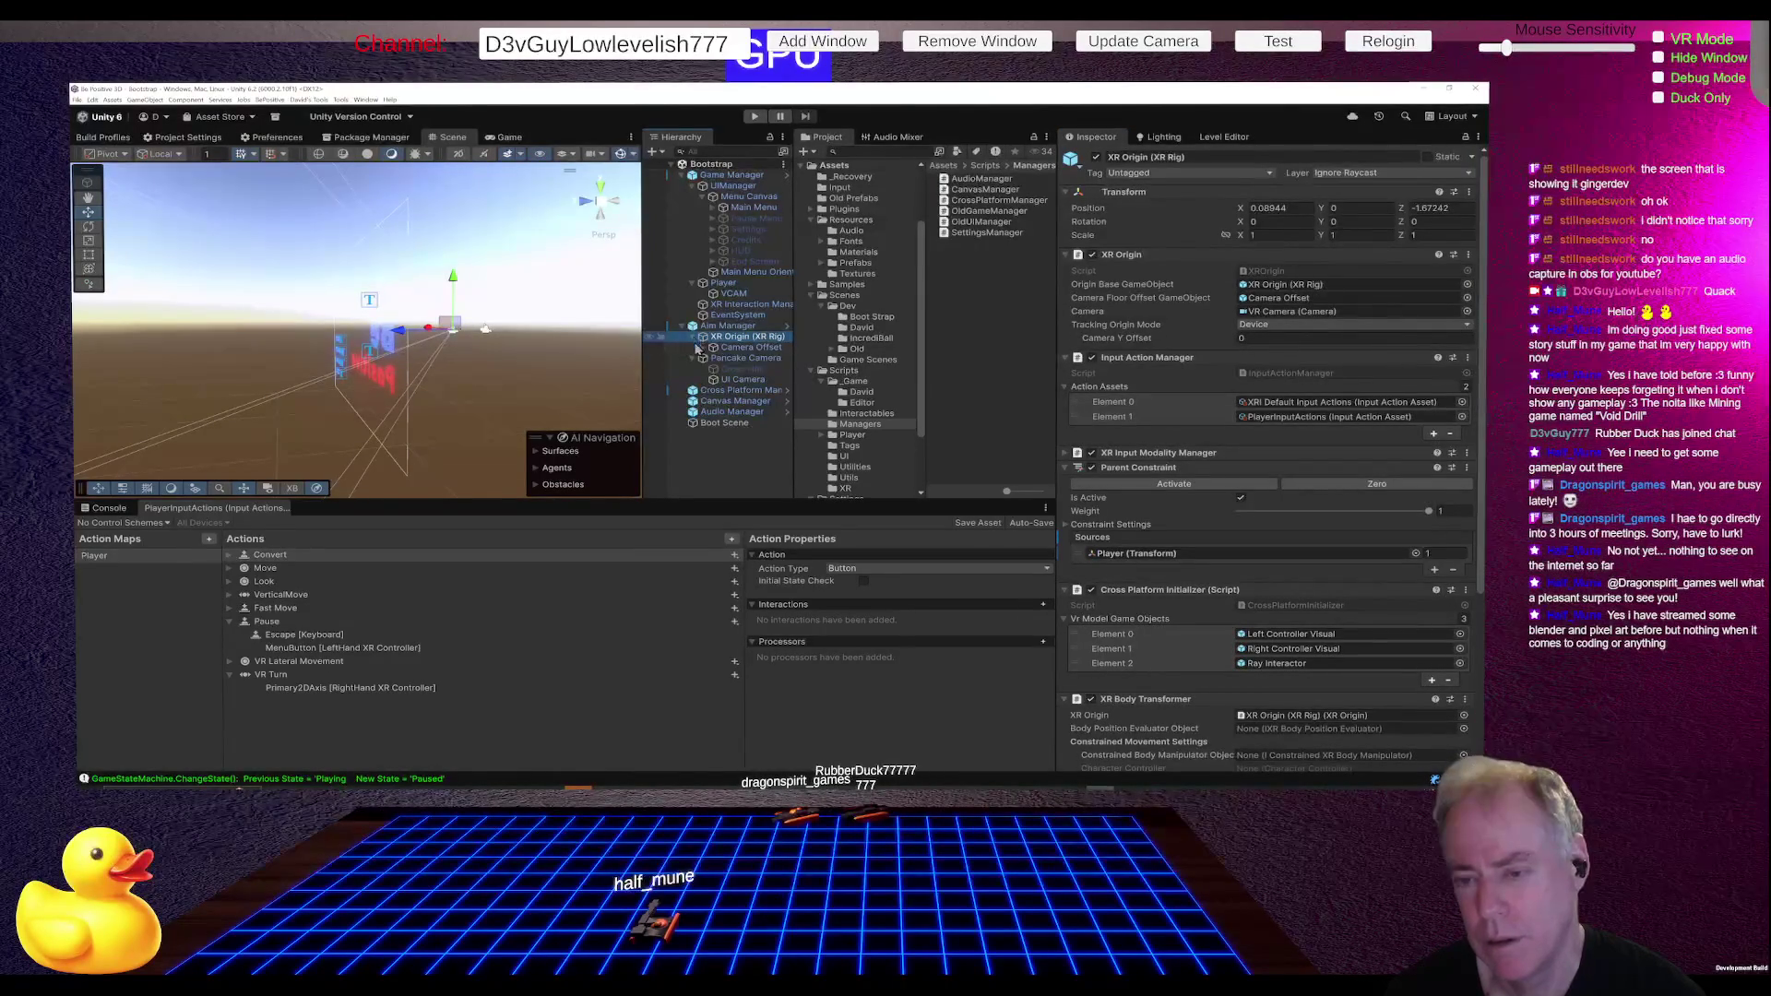
left_click(695, 338)
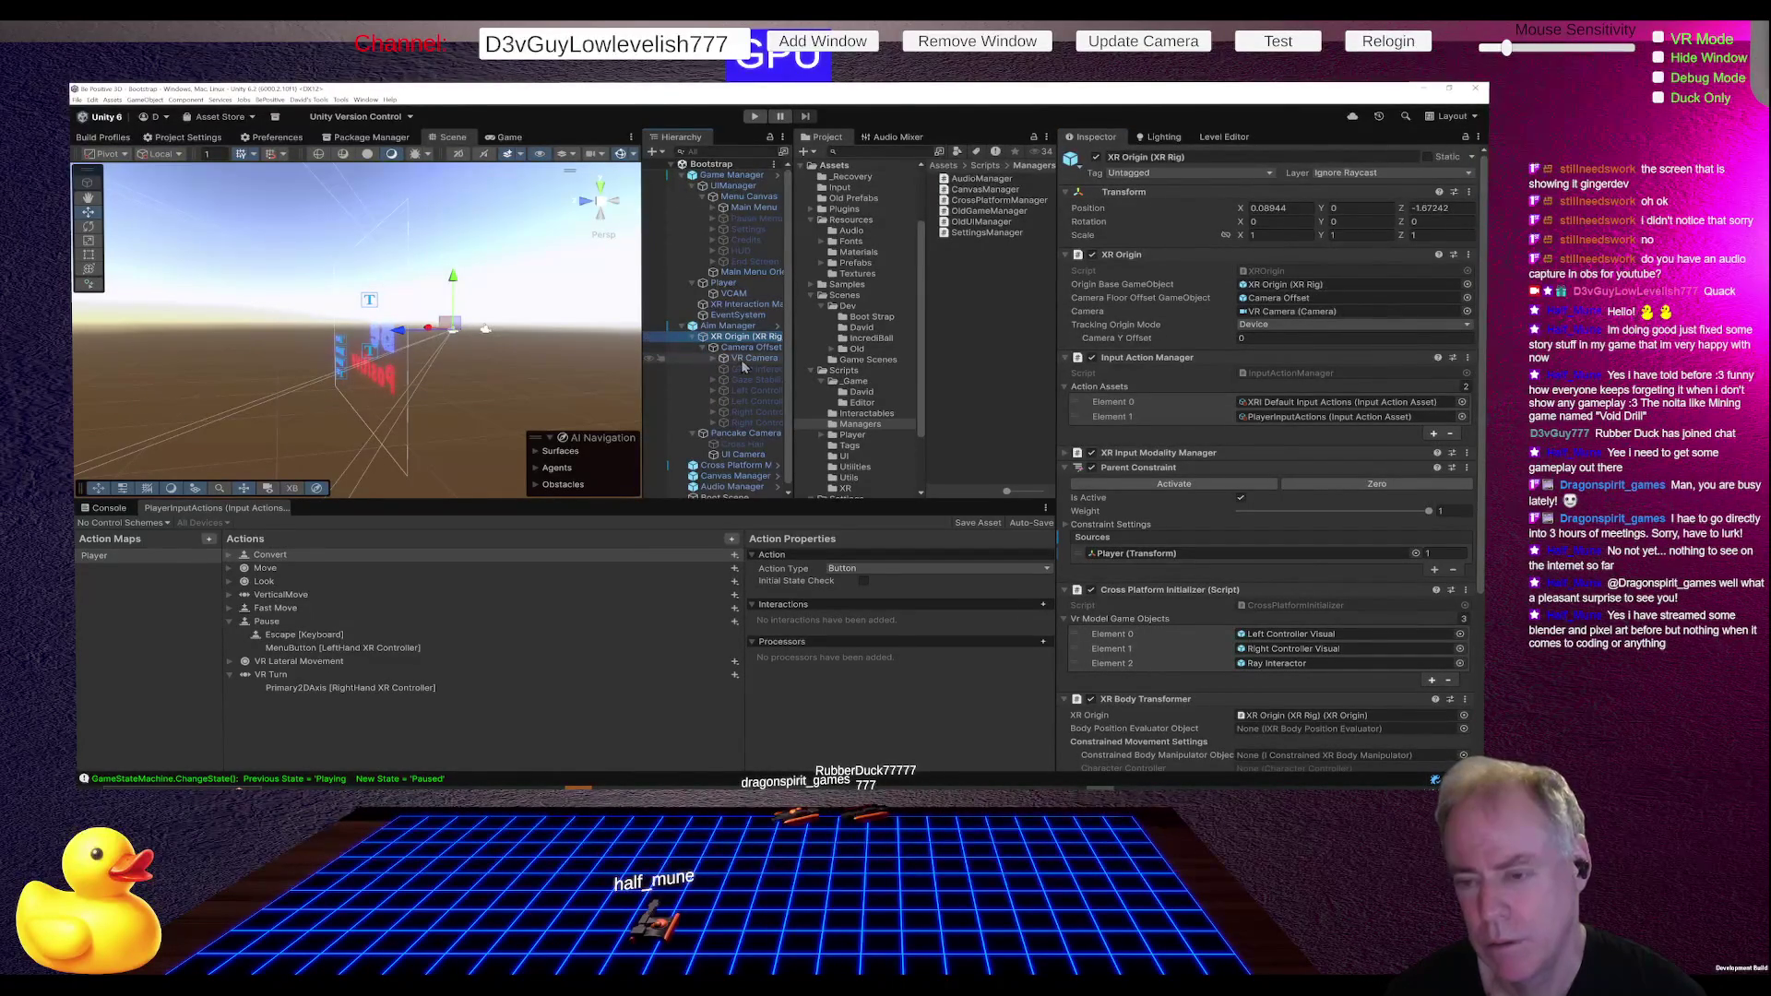
left_click(742, 359)
scroll(1261, 392, "down", 5)
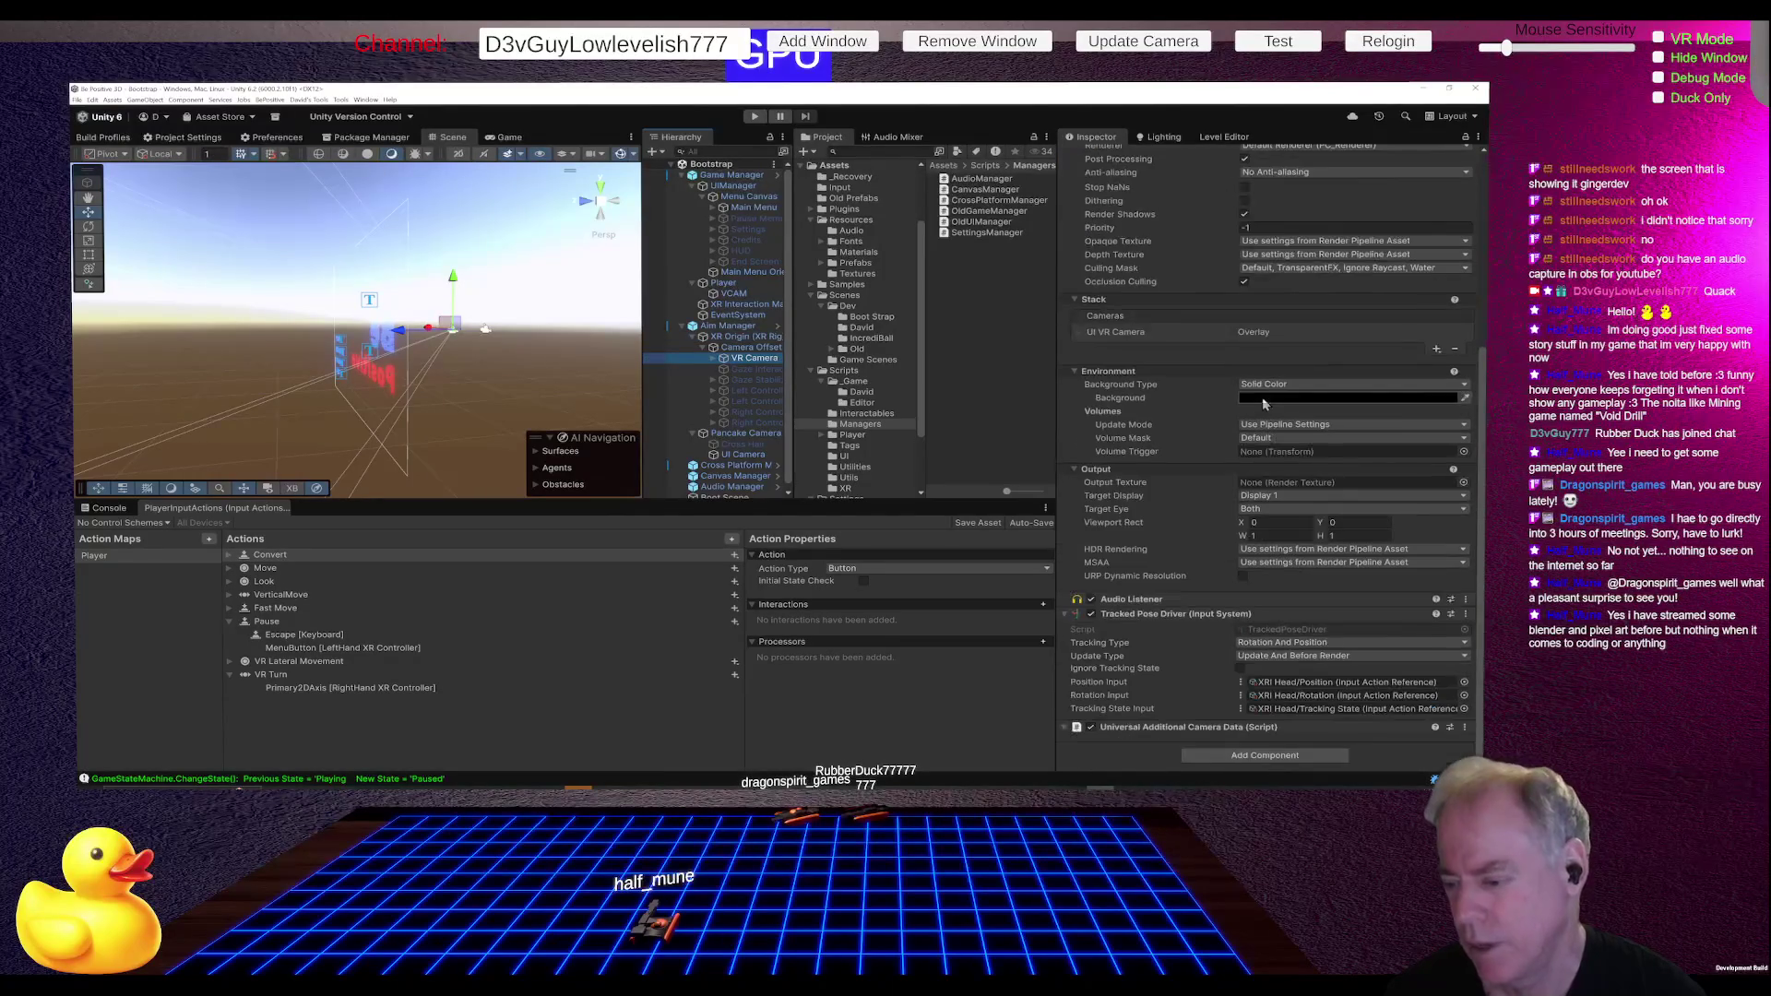
scroll(1139, 673, "up", 1)
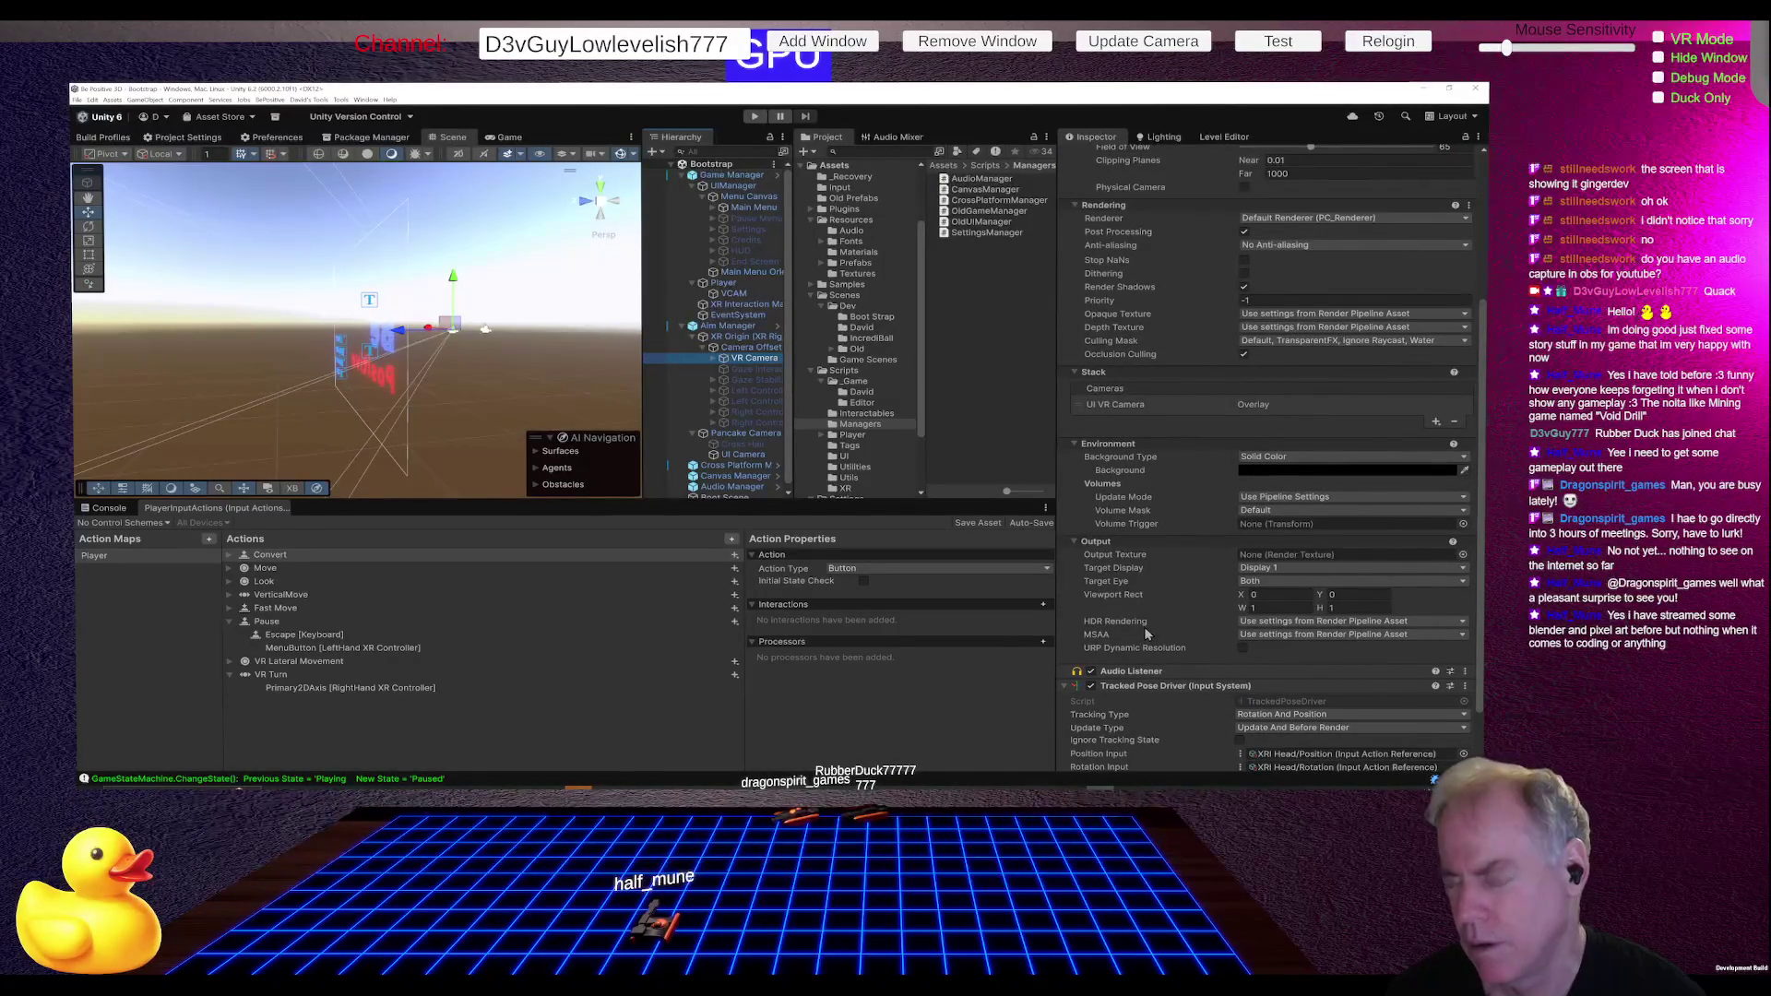
scroll(1146, 633, "up", 3)
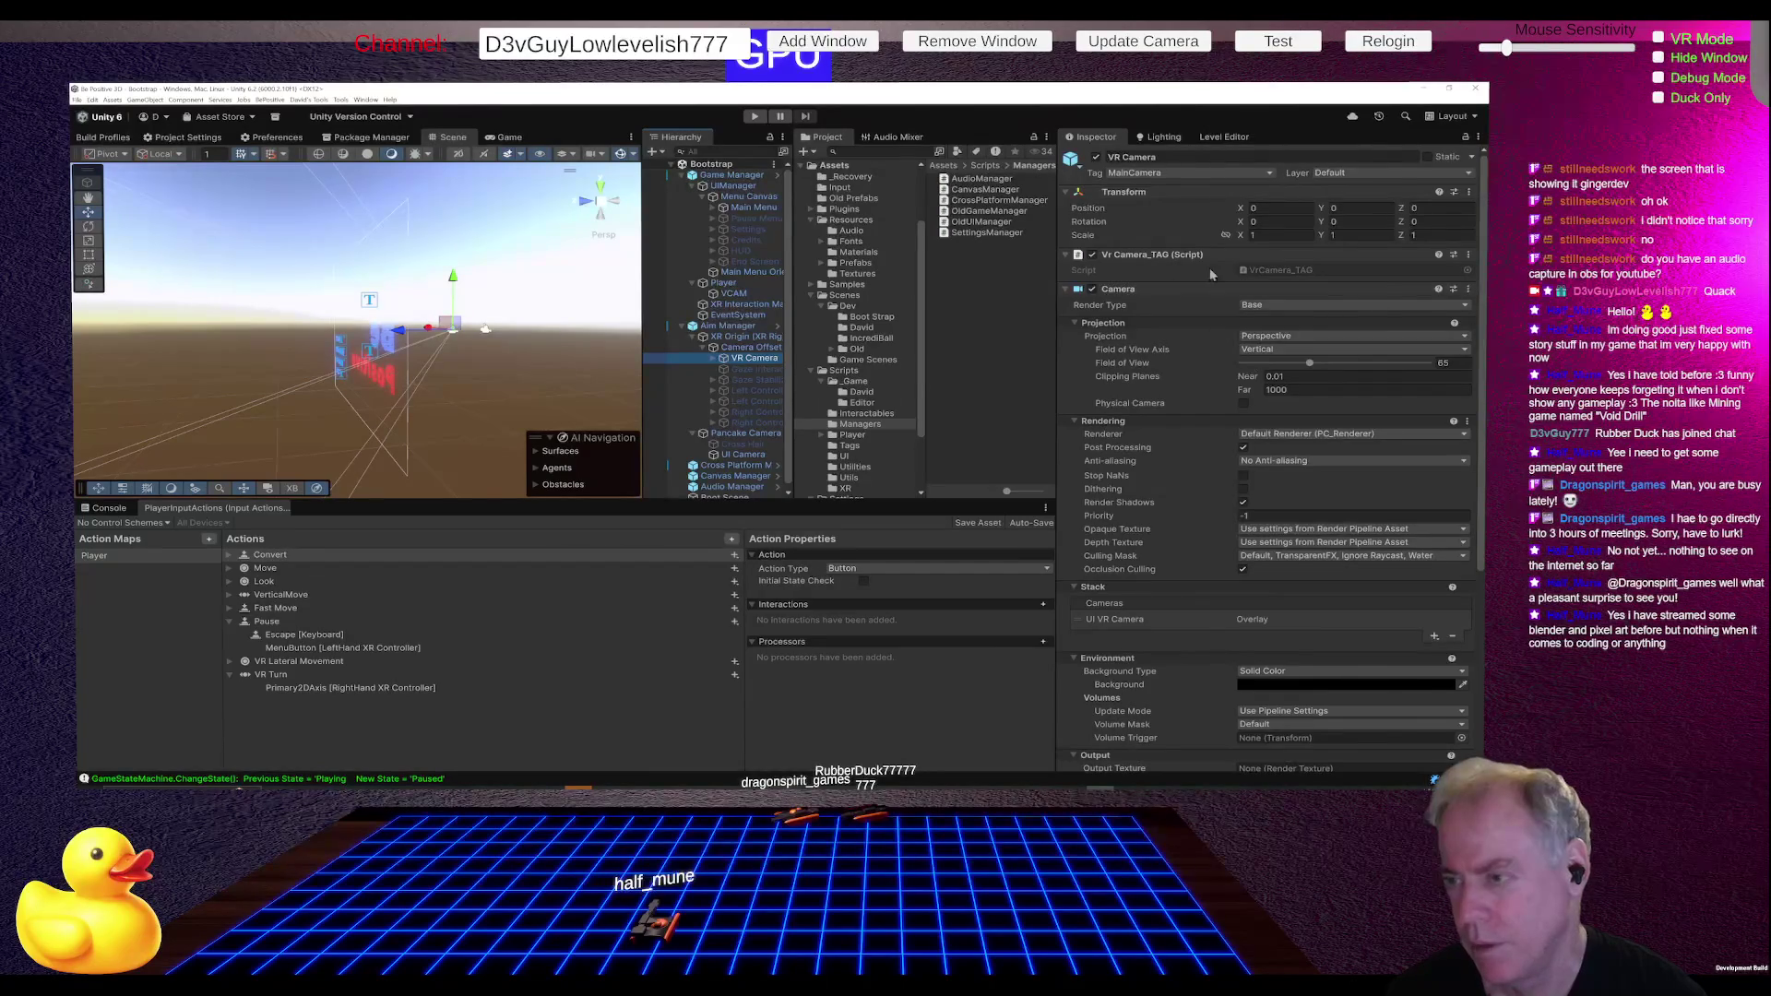
left_click(715, 359)
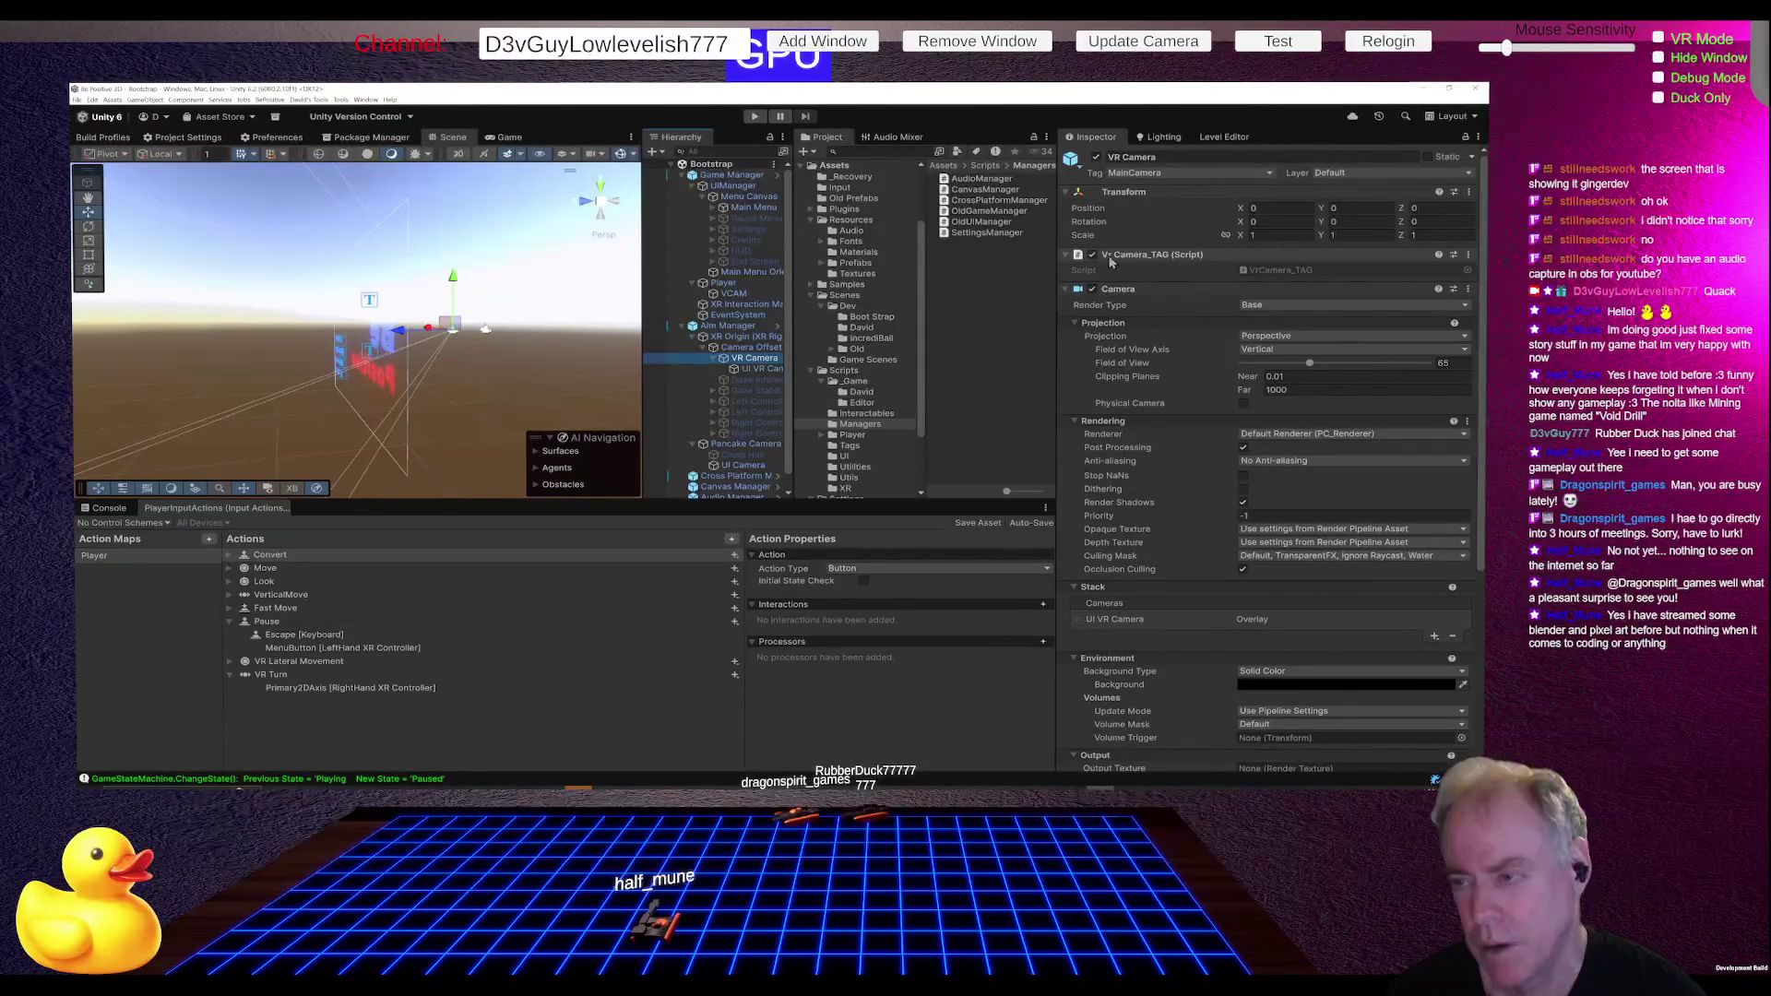
- Remove the Vr Camera_TAG component from VR Camera, then select UI VR Camera
right_click(1144, 256)
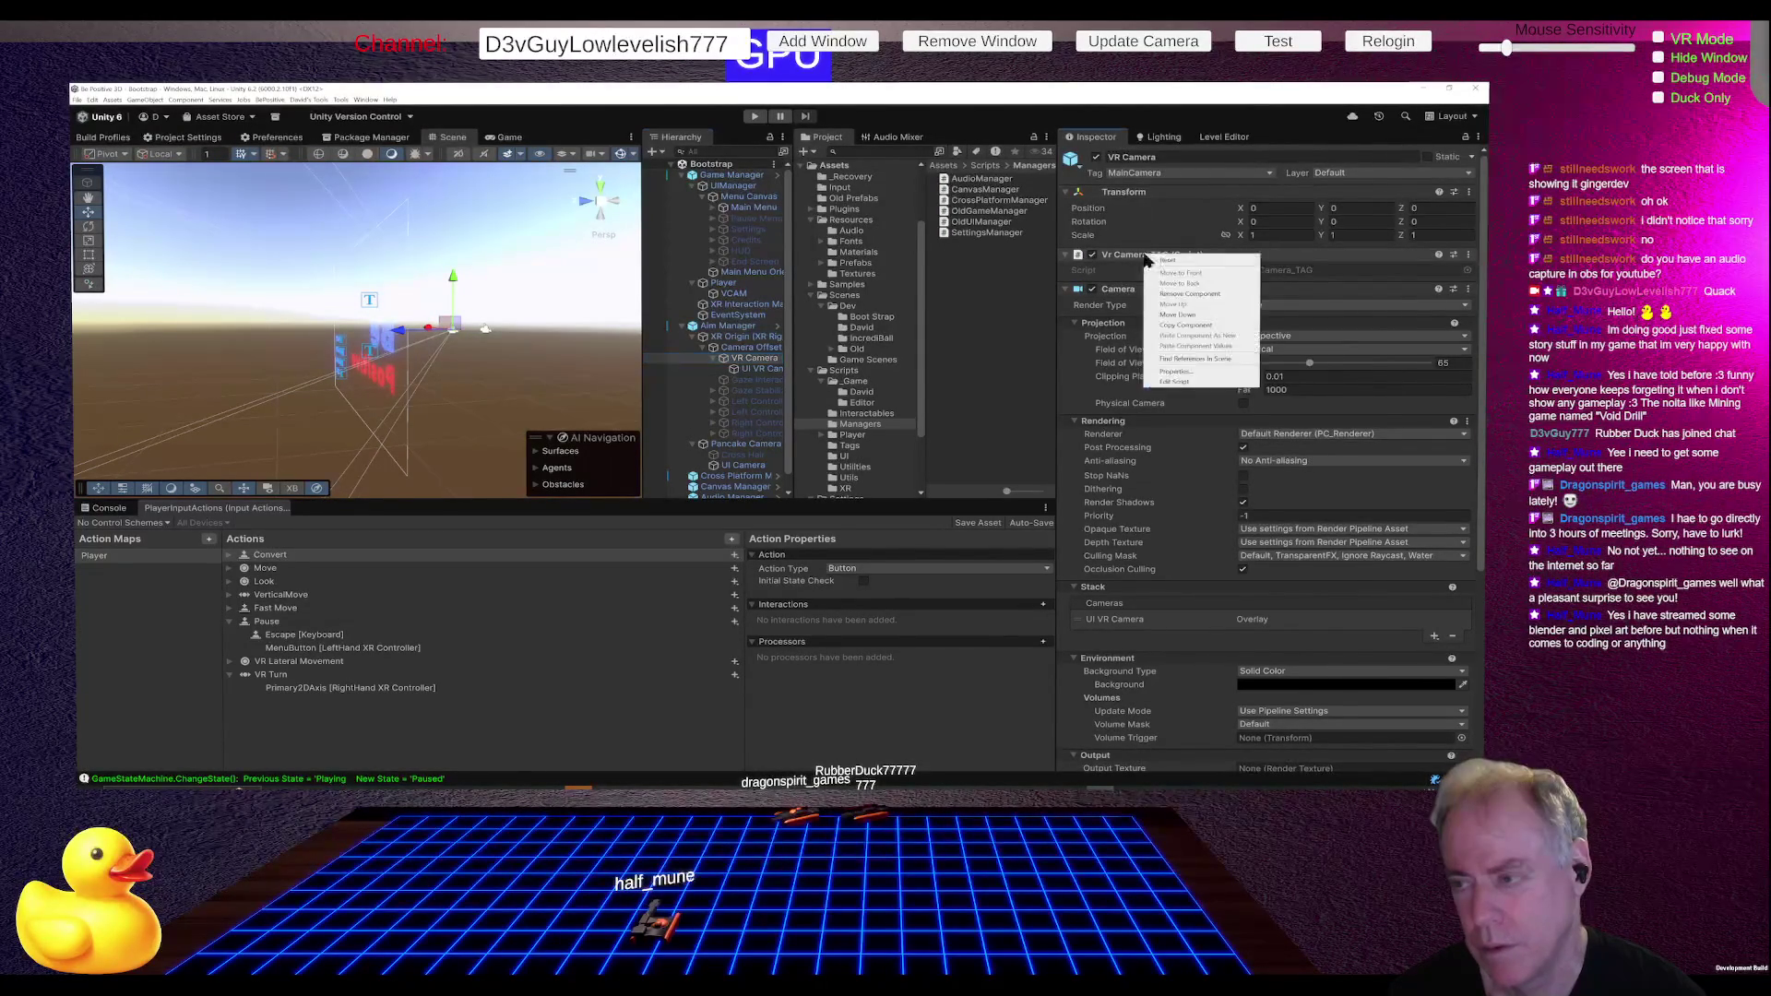
left_click(1190, 294)
left_click(761, 368)
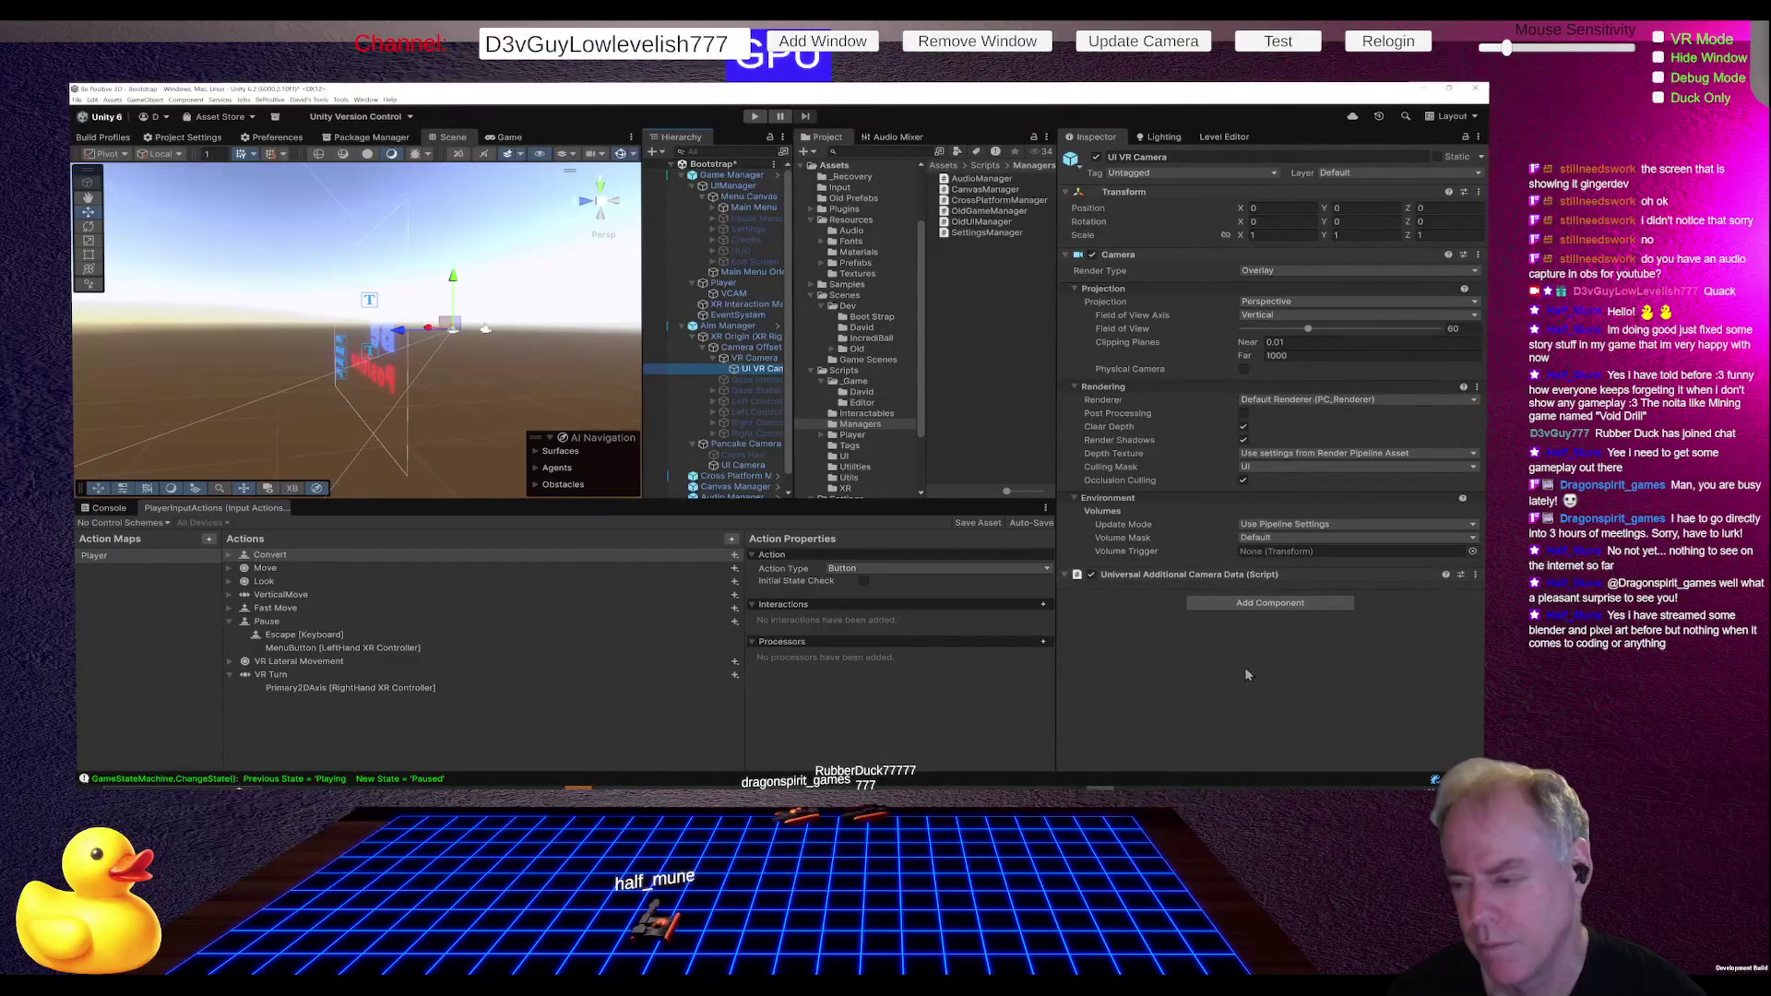
left_click(1270, 602)
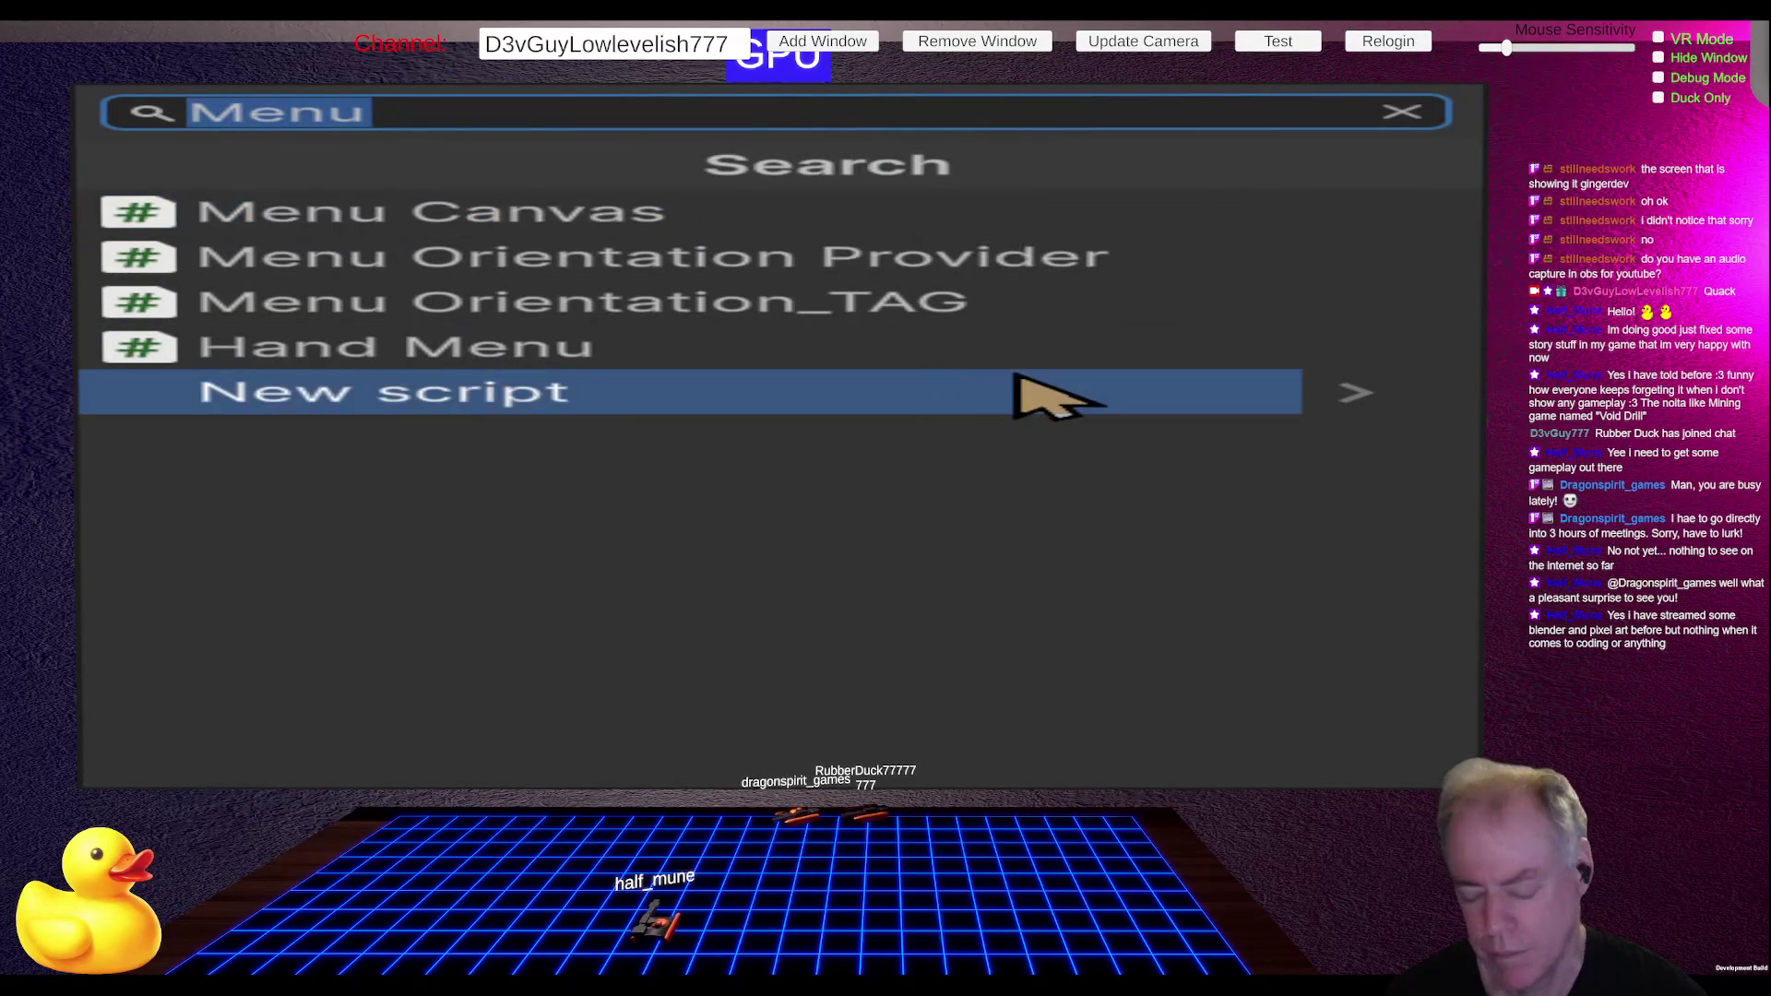
- Add Vr Camera_TAG to UI VR Camera, test in play mode, then stop and remove it again
type("vr")
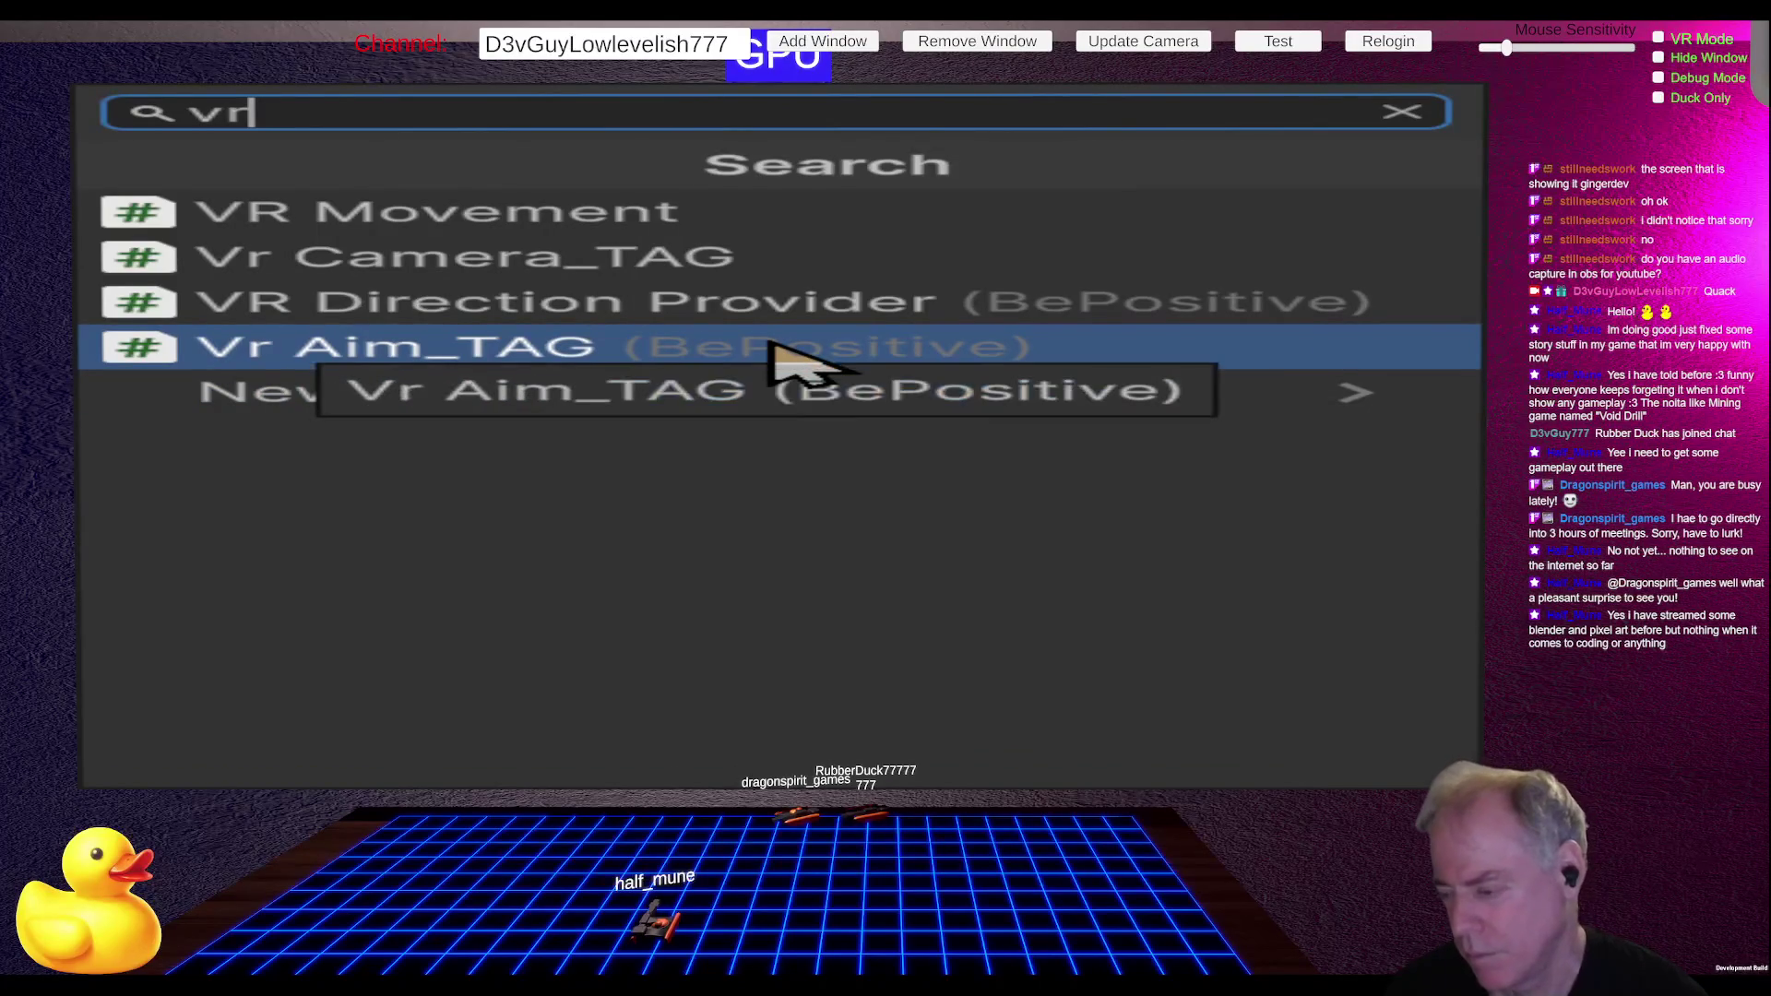
left_click(660, 260)
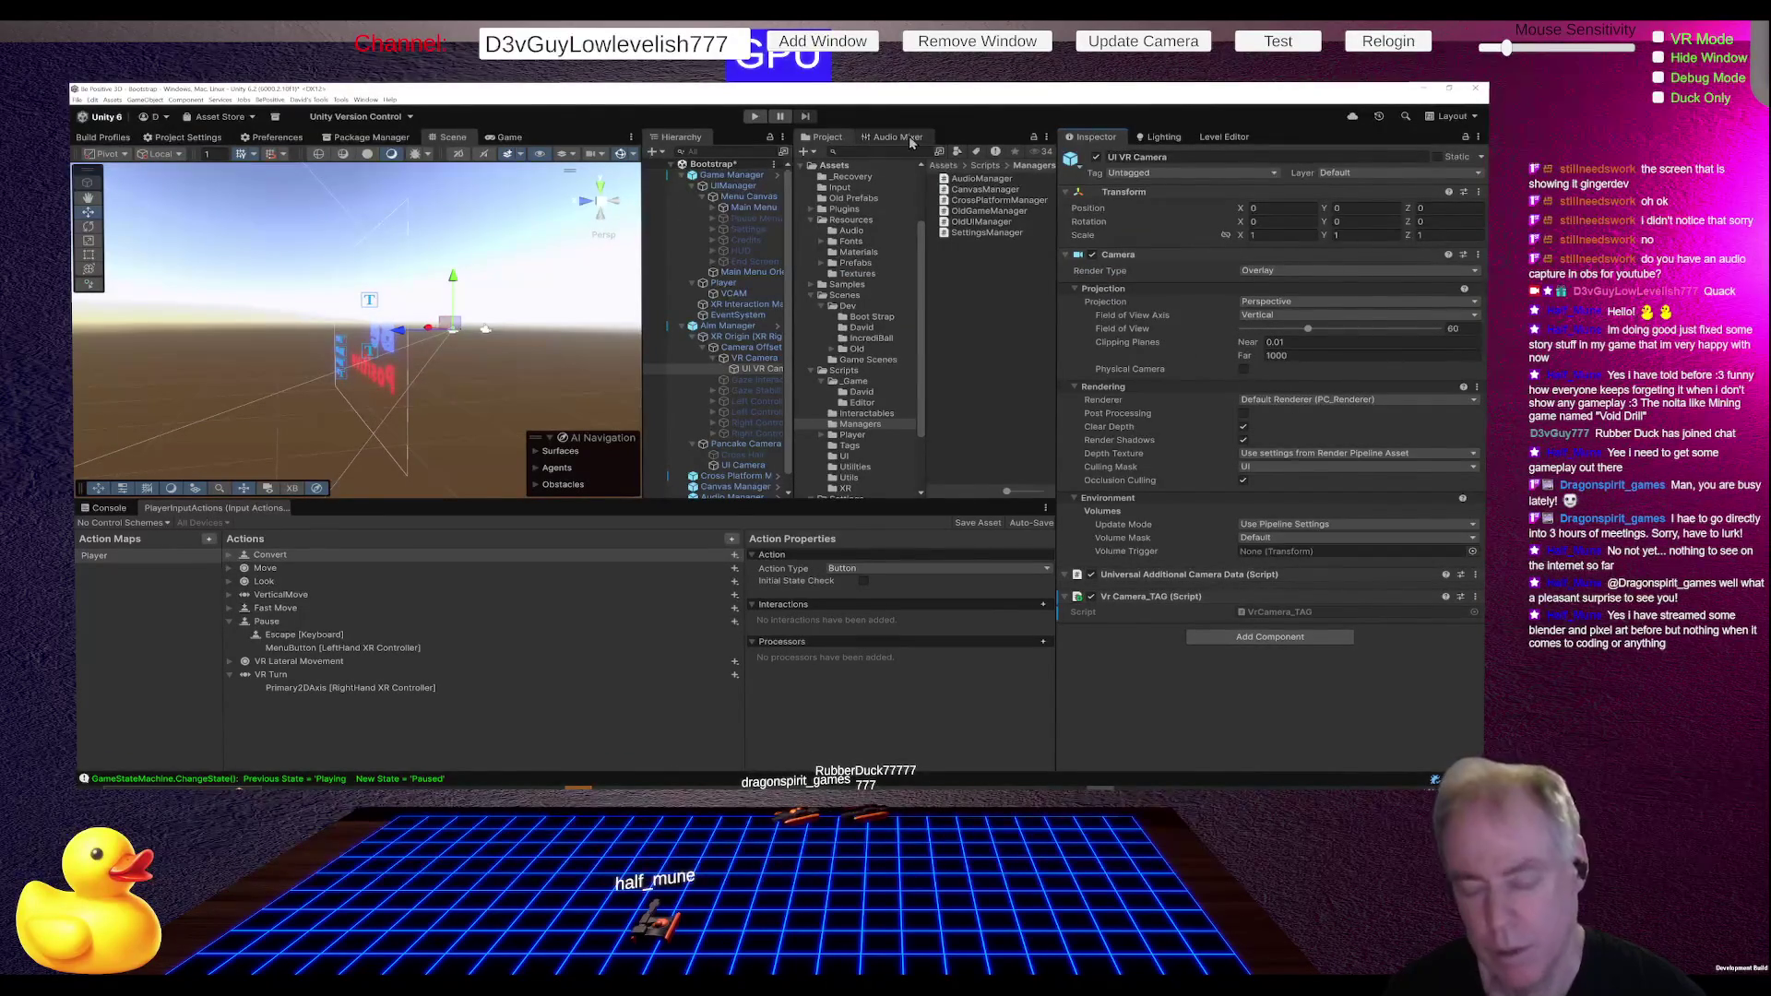
left_click(752, 117)
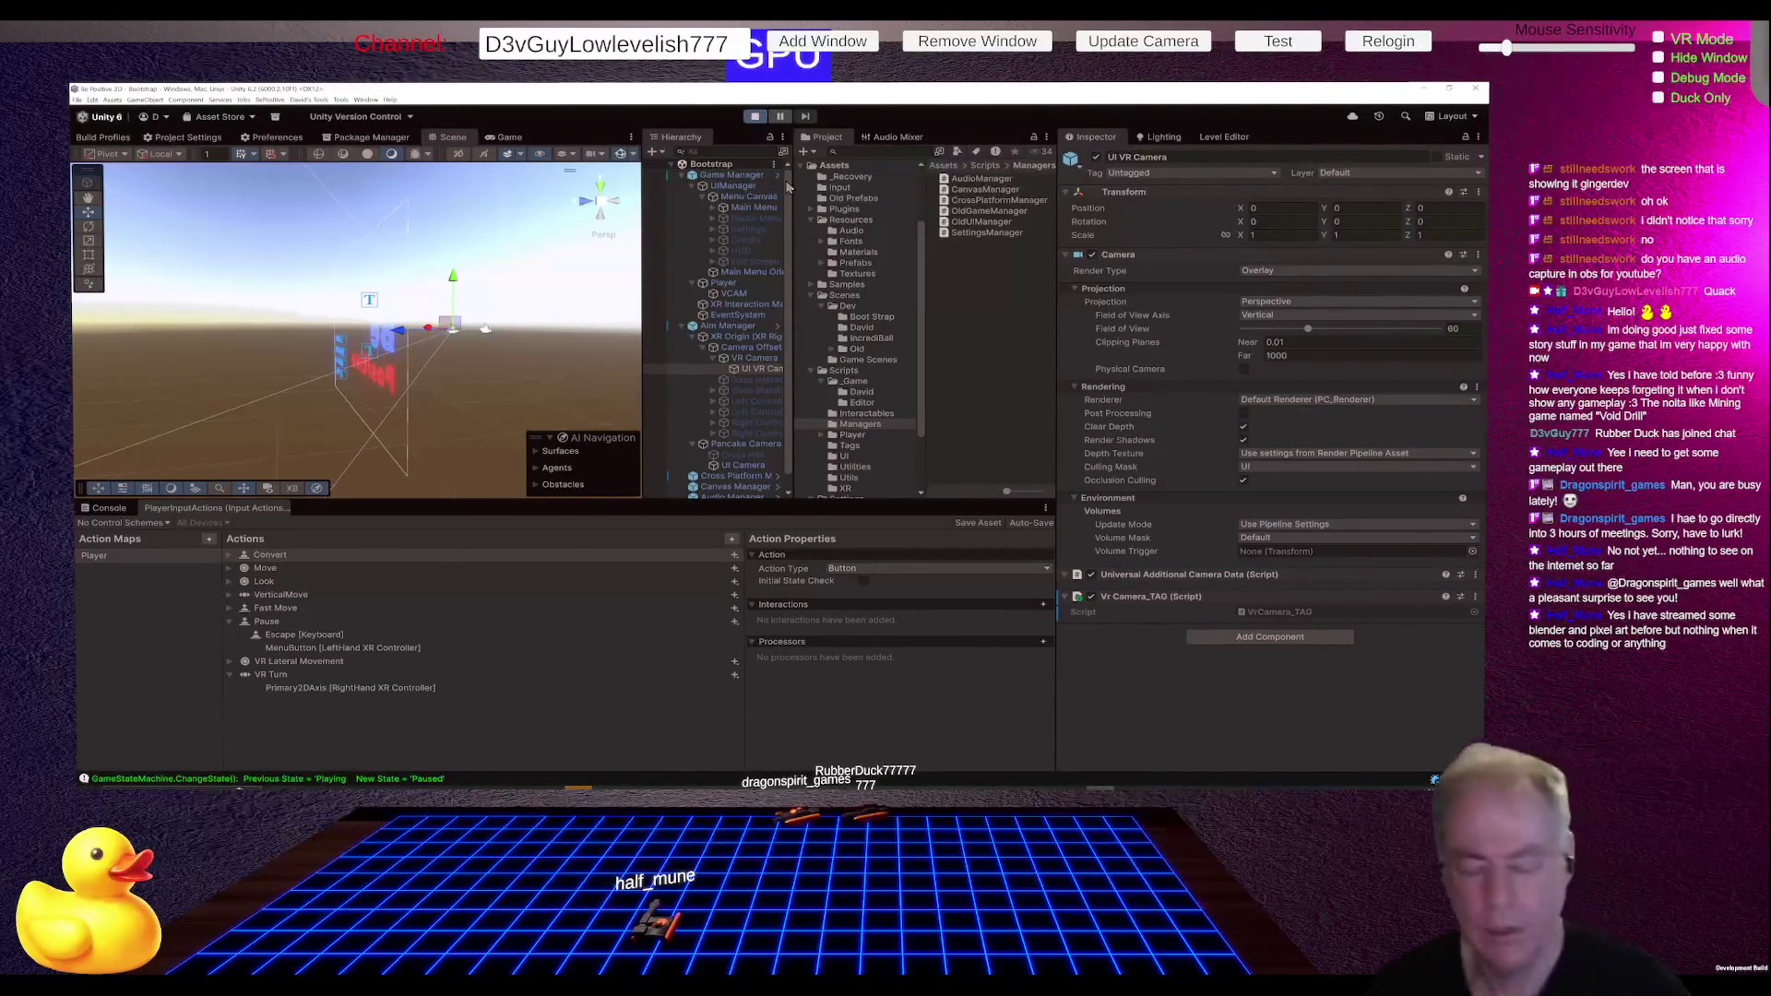
right_click(1162, 599)
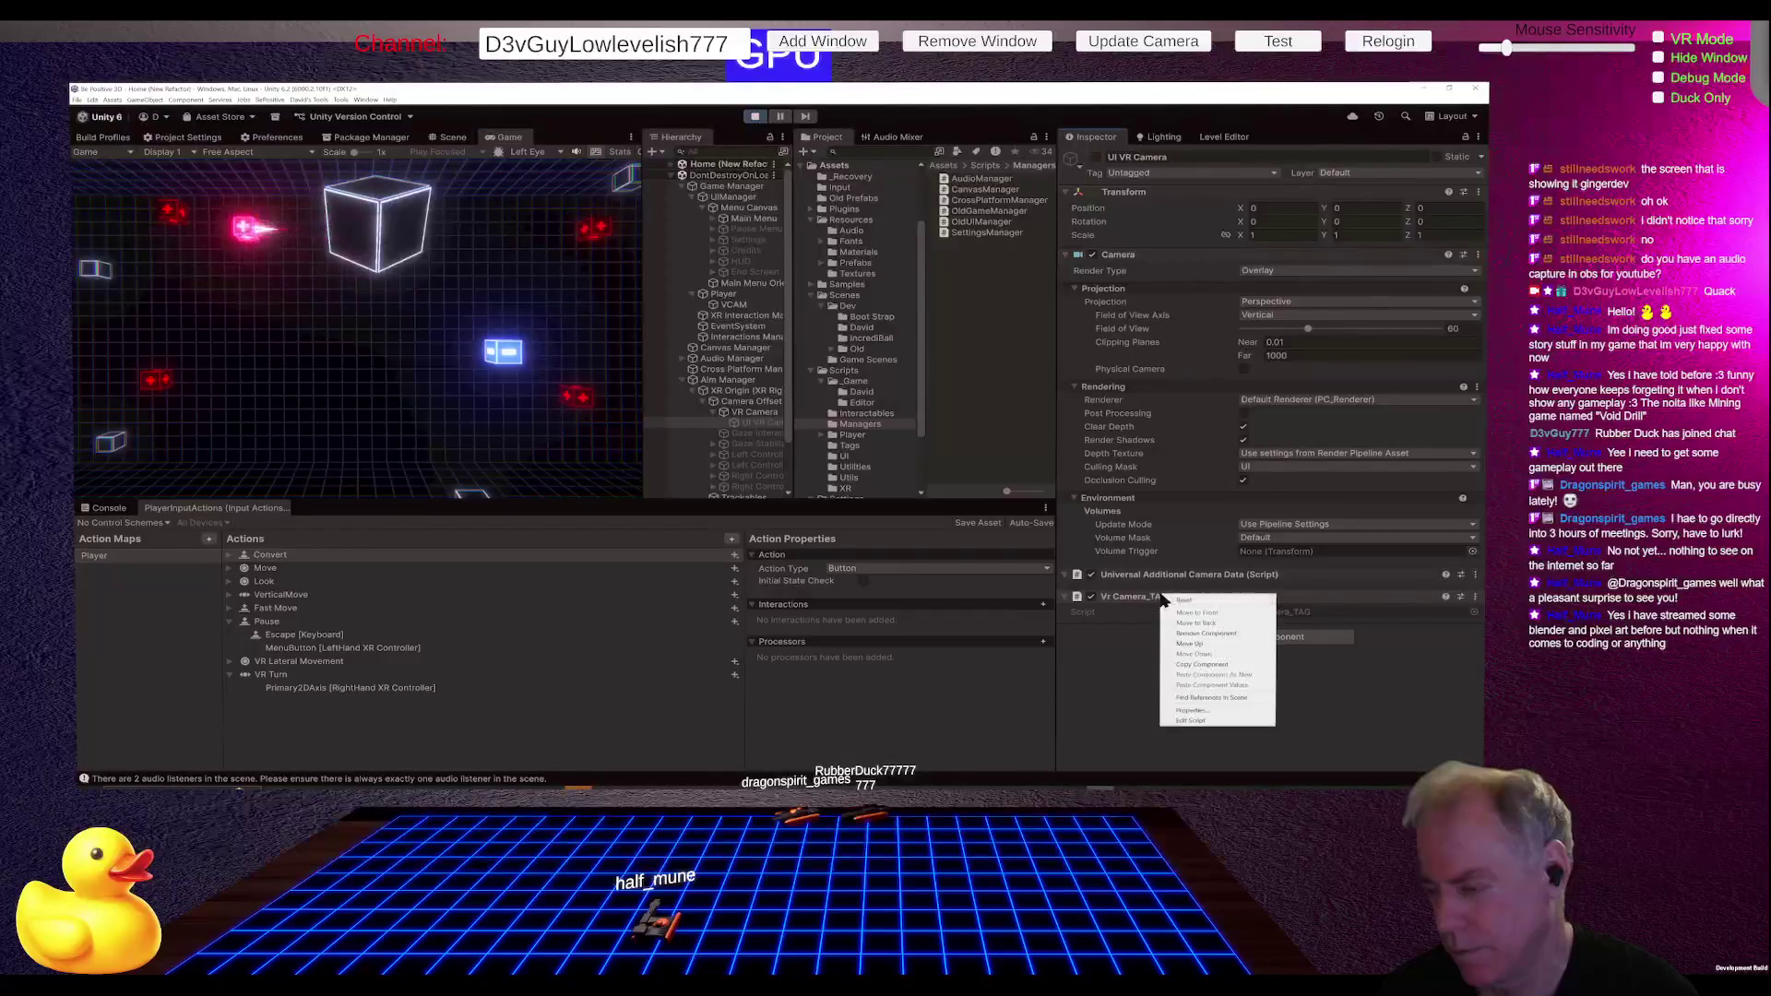
left_click(753, 118)
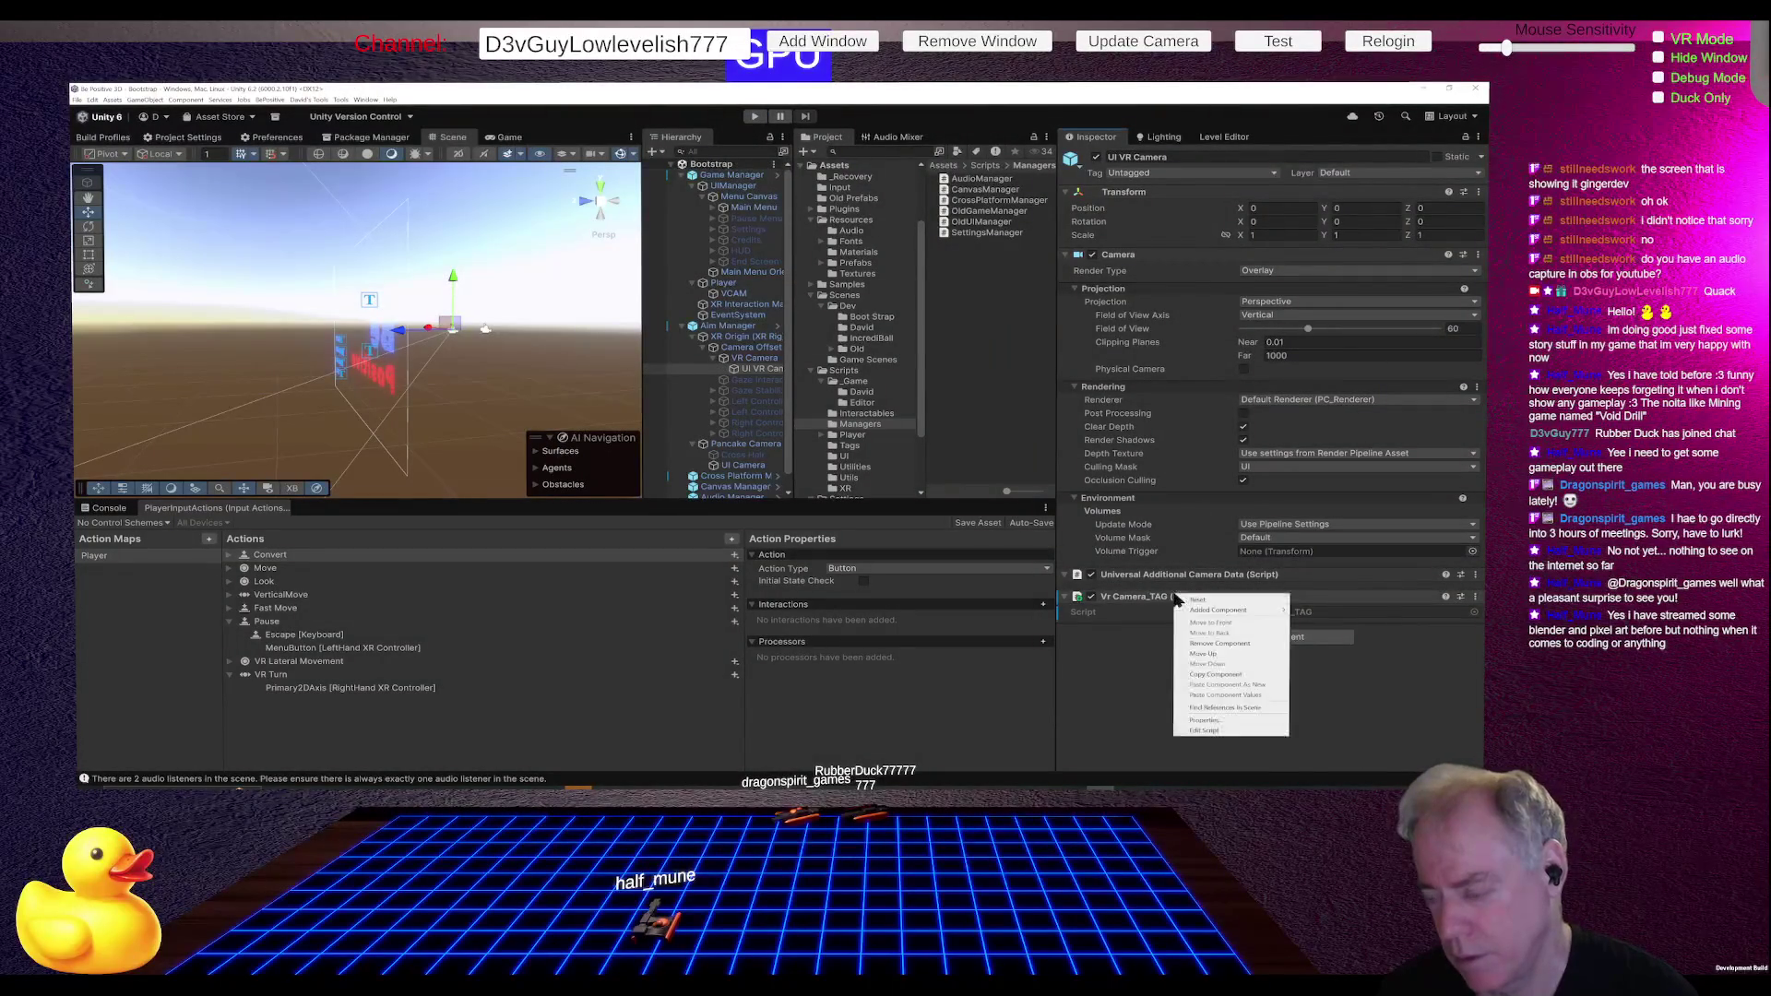
left_click(1233, 644)
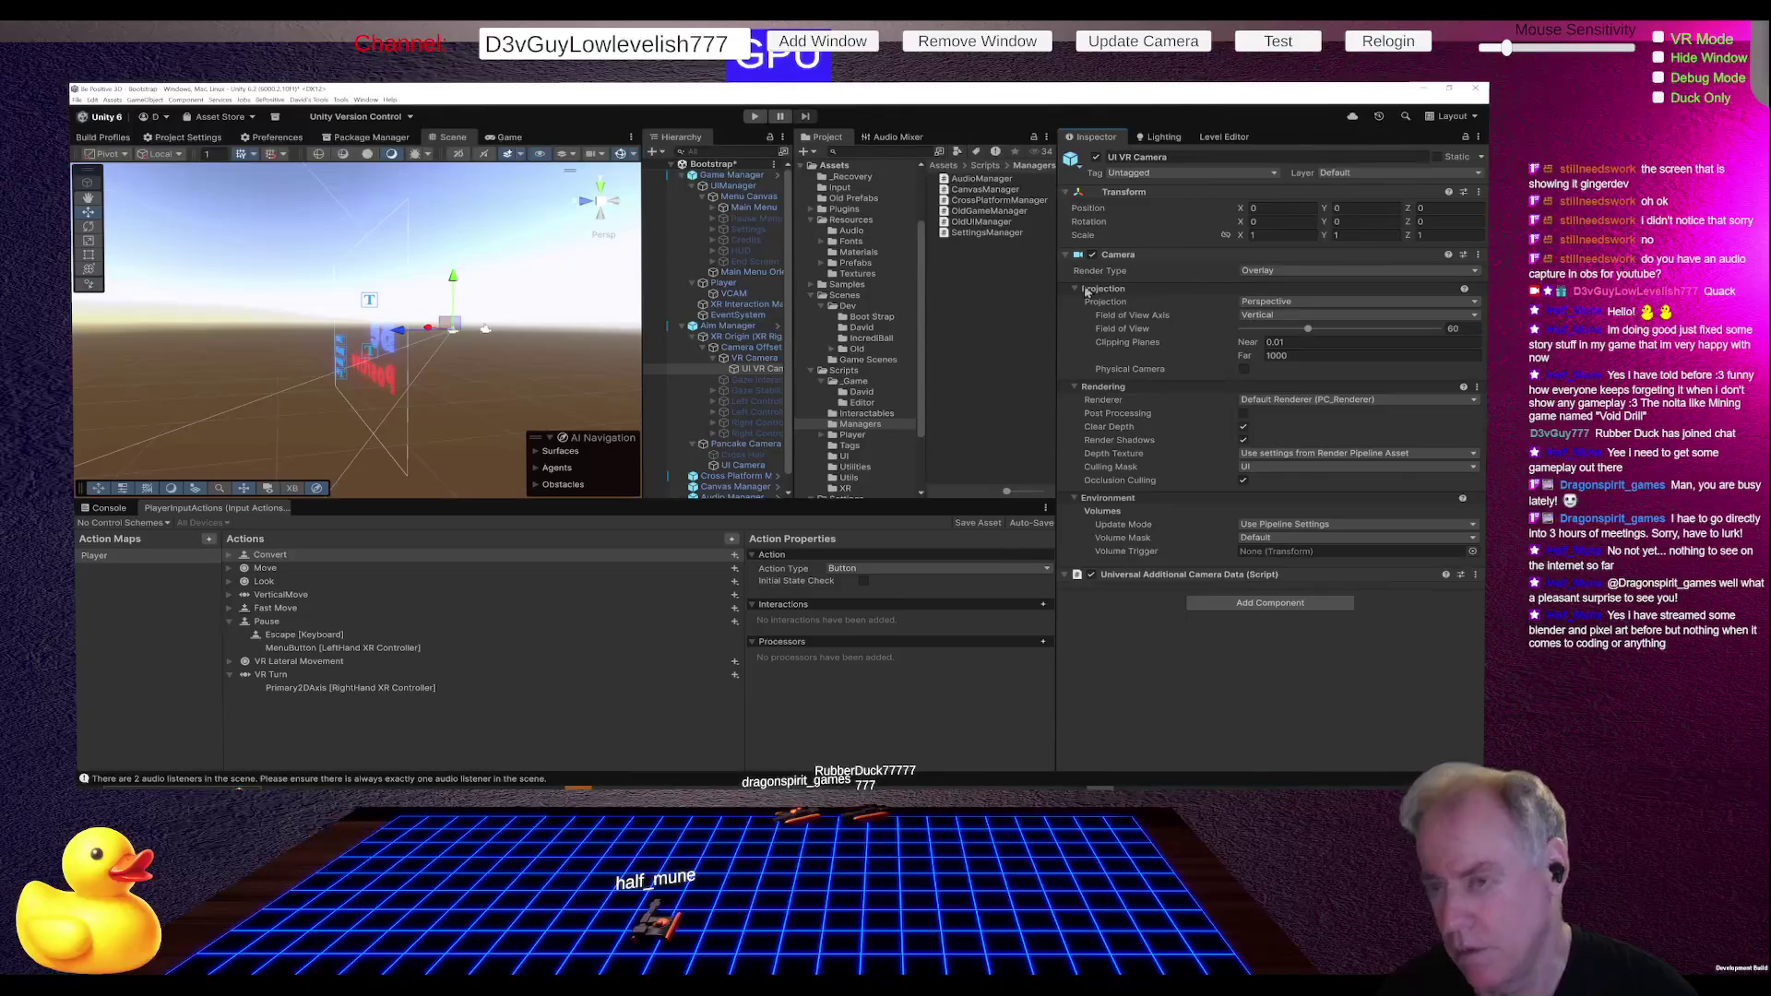
- Revert the removed Vr Camera_TAG script on VR Camera
left_click_drag(751, 374, 752, 366)
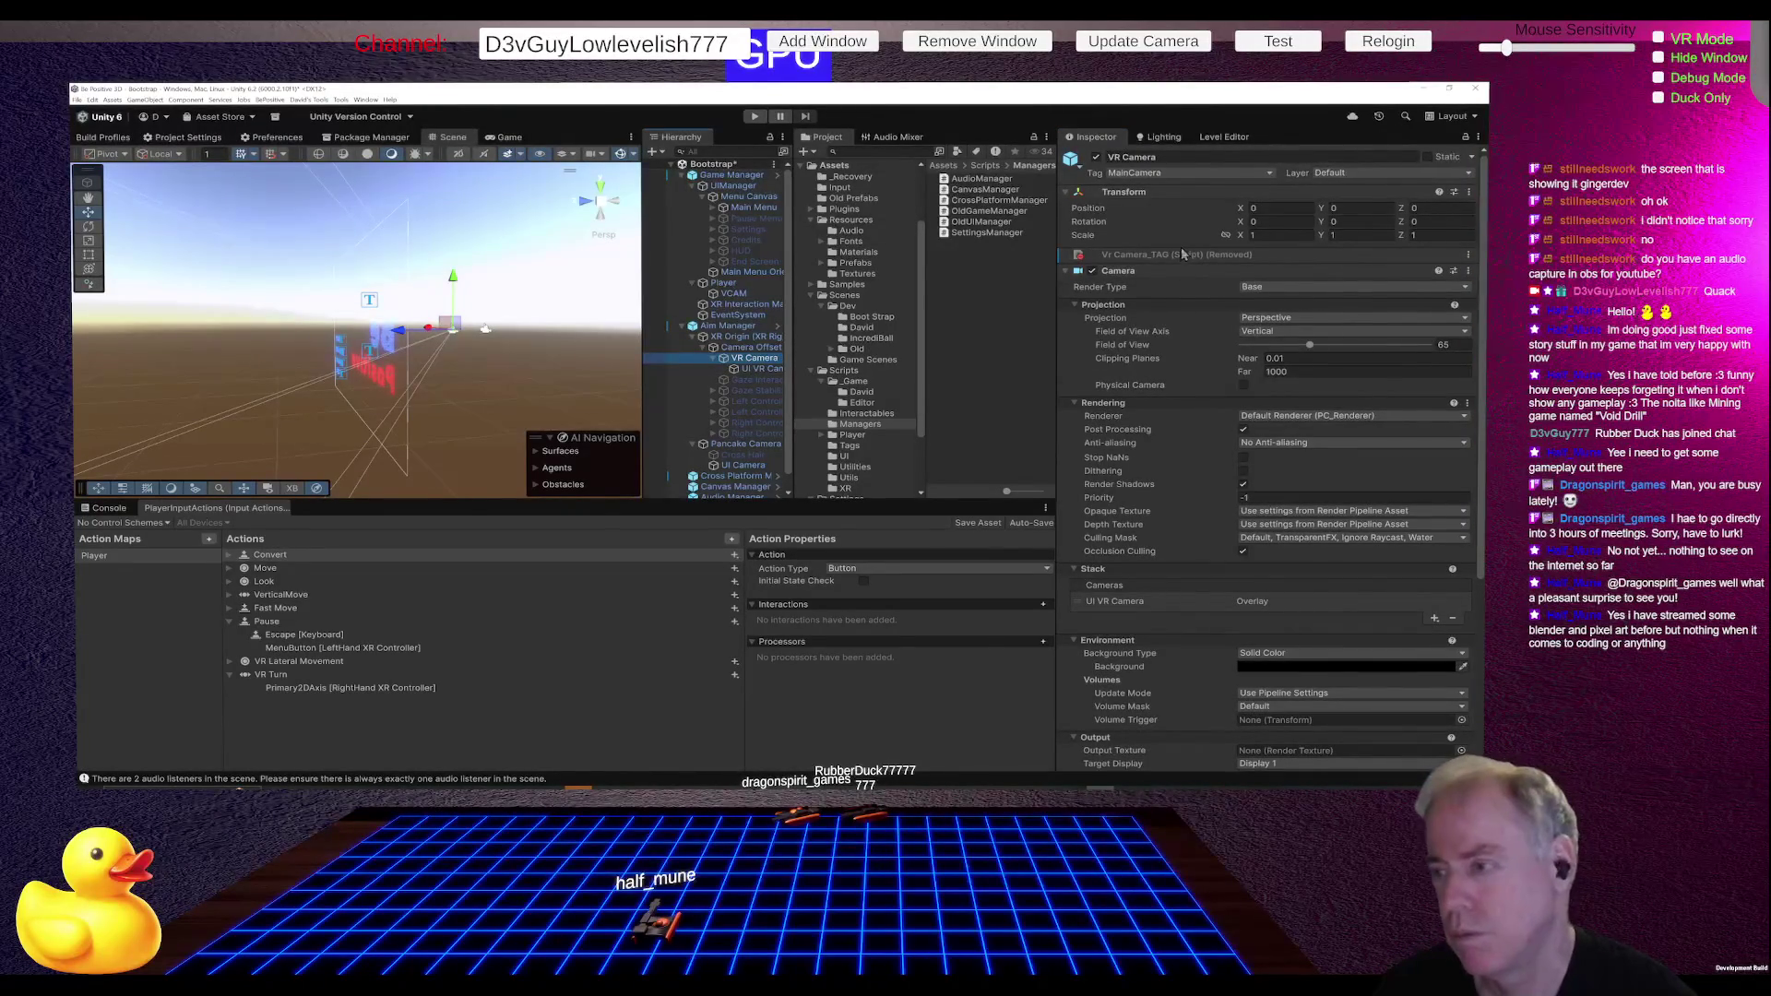
mouse_move(1211, 259)
left_click(1307, 263)
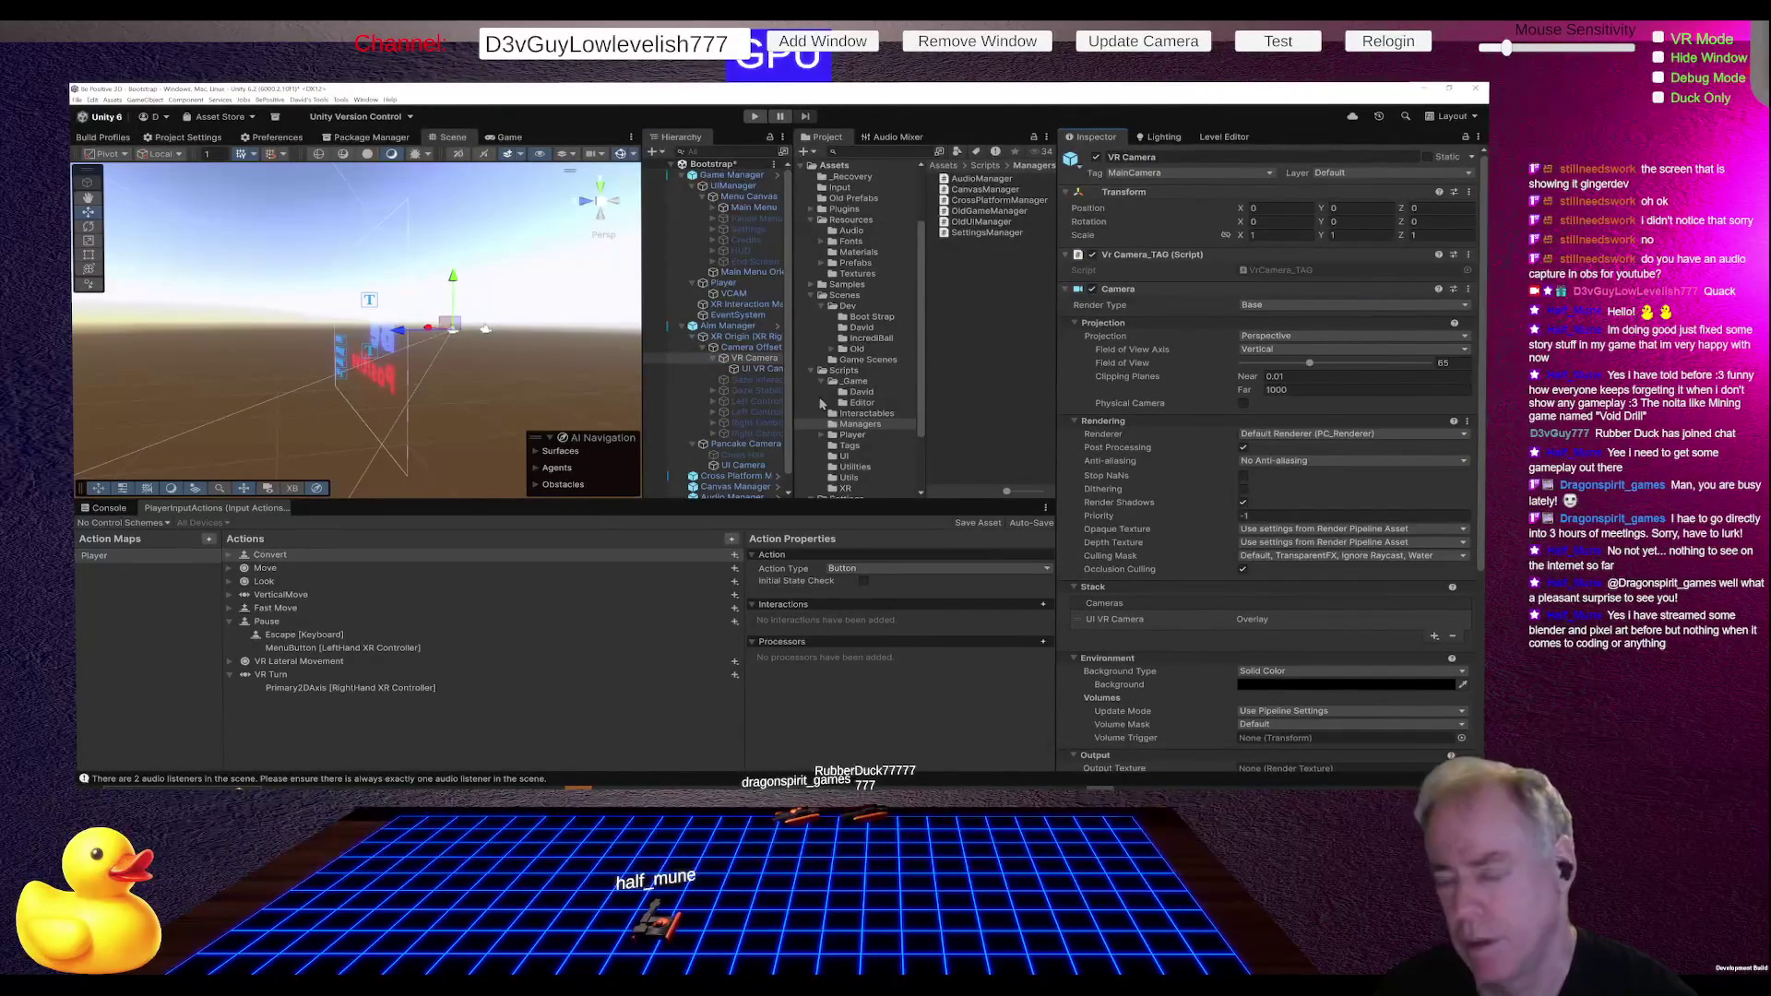
scroll(733, 397, "down", 1)
- Move the Pancake Camera_TAG script from Pancake Camera onto UI Camera
left_click(747, 430)
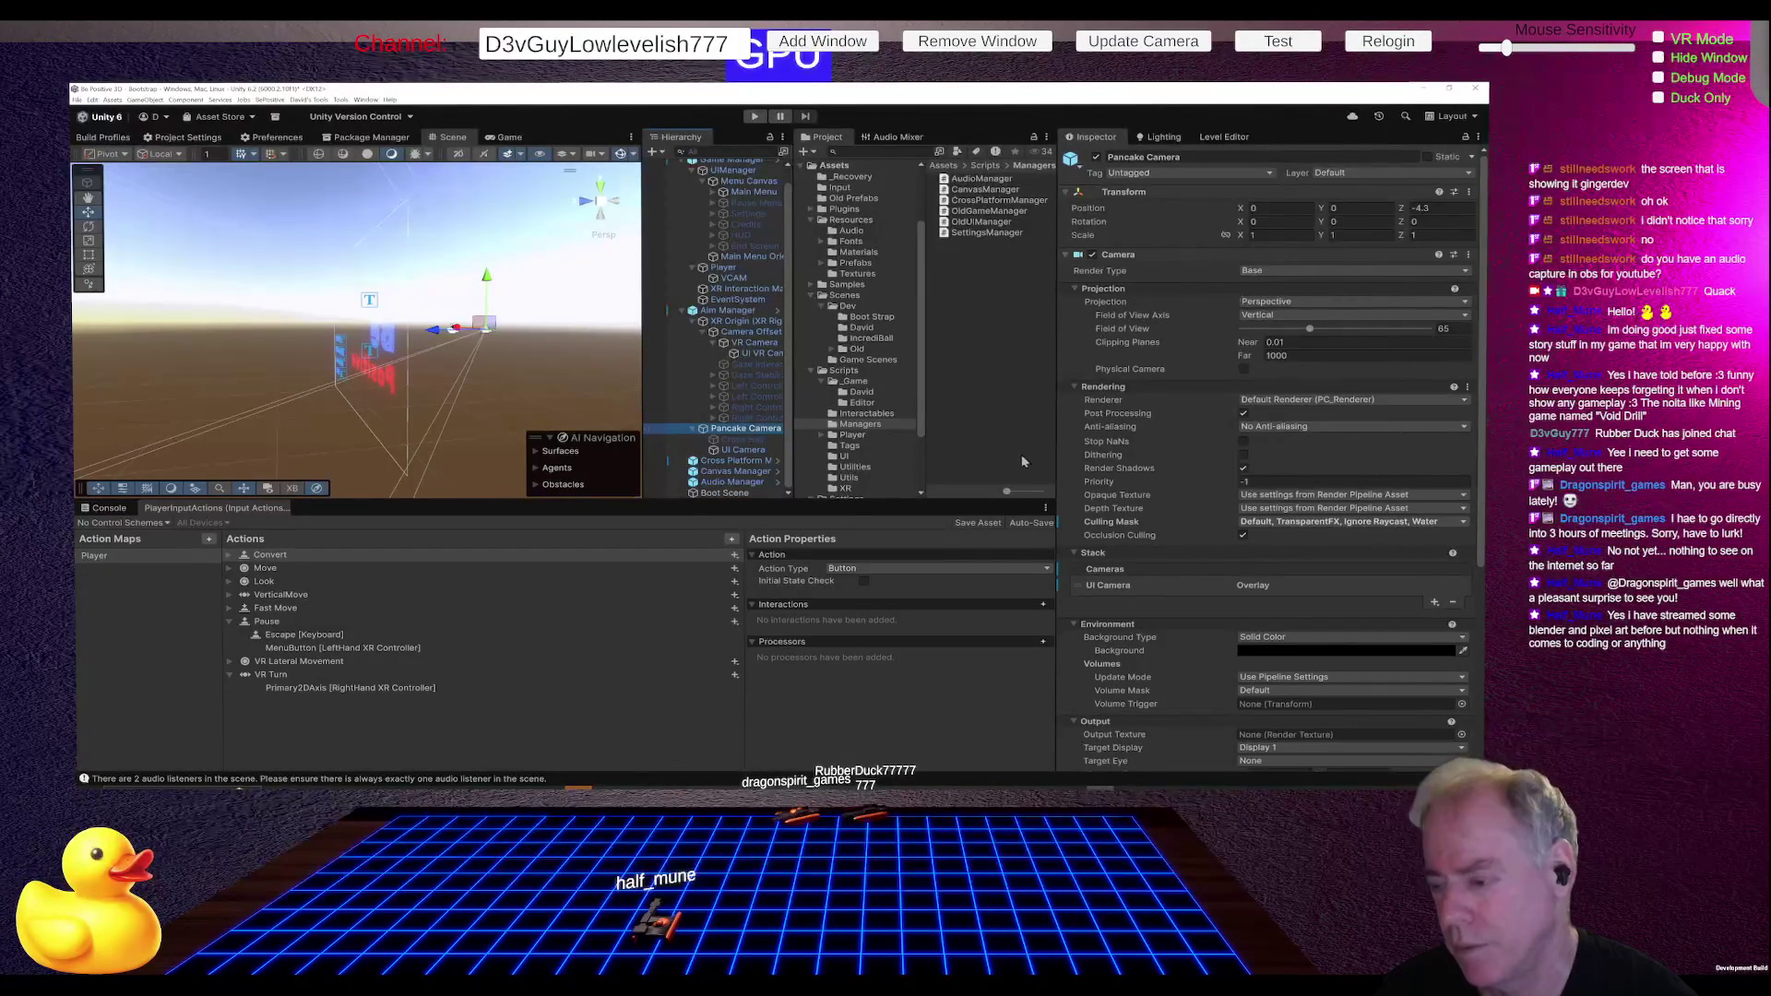
scroll(1153, 461, "down", 6)
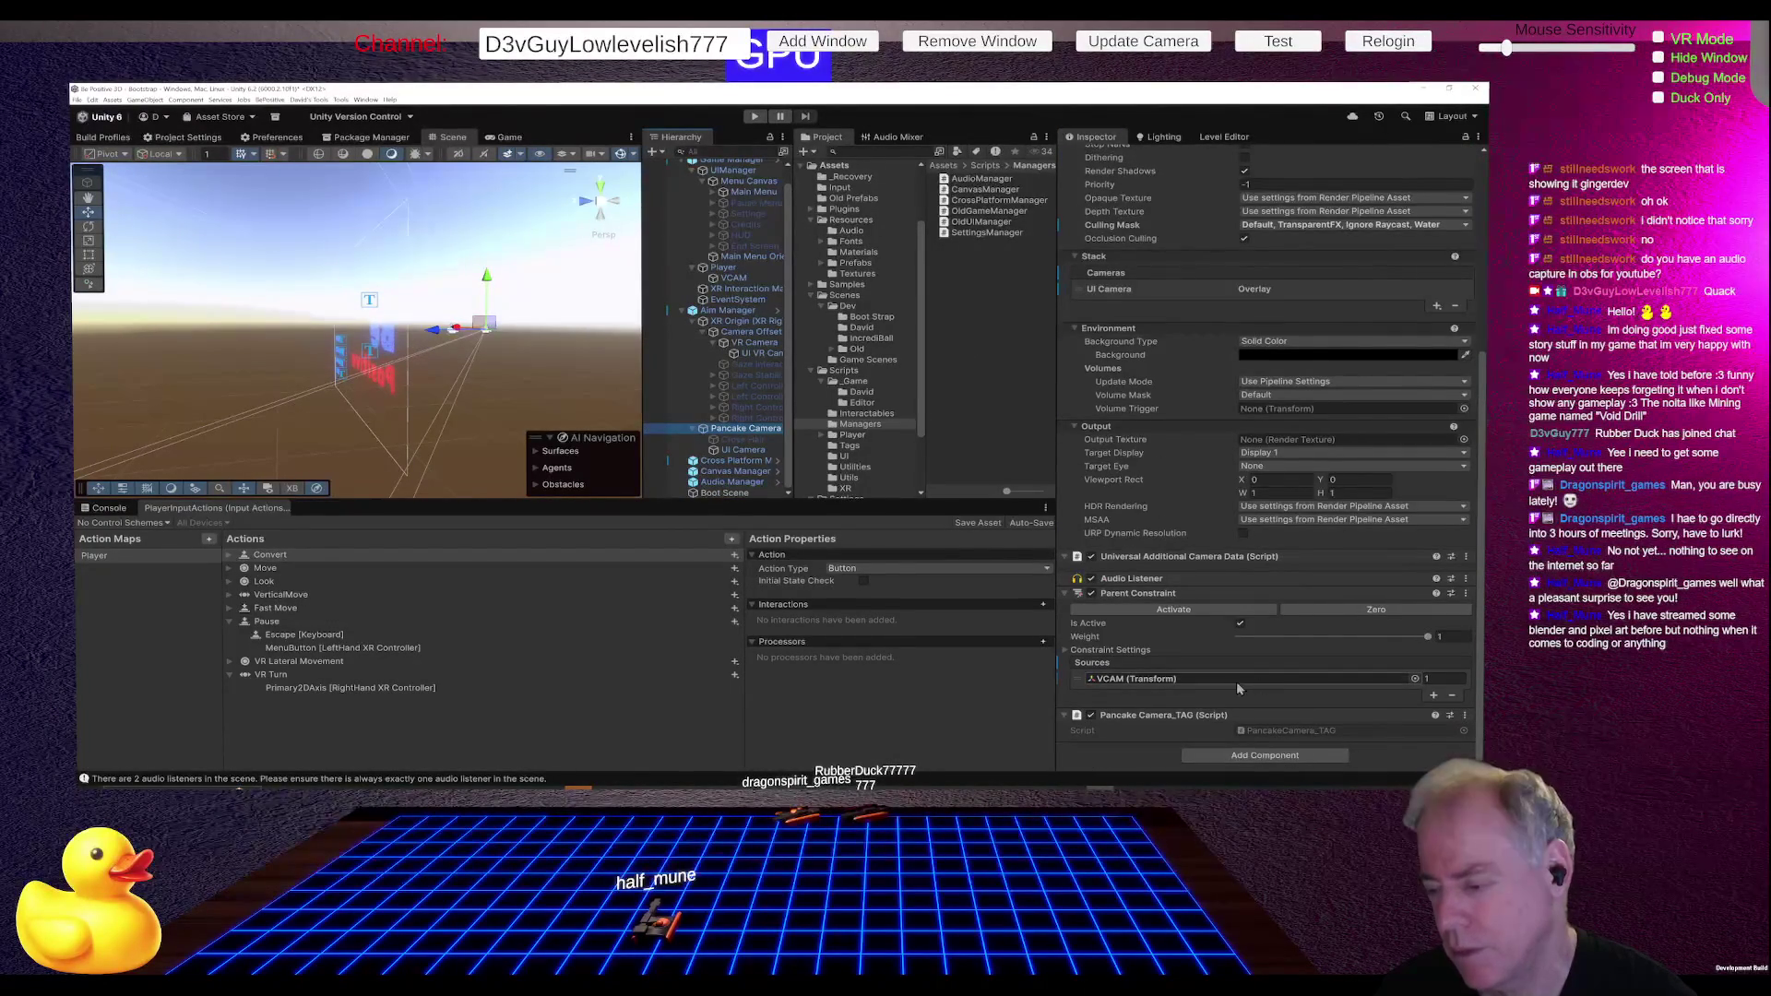
right_click(1169, 583)
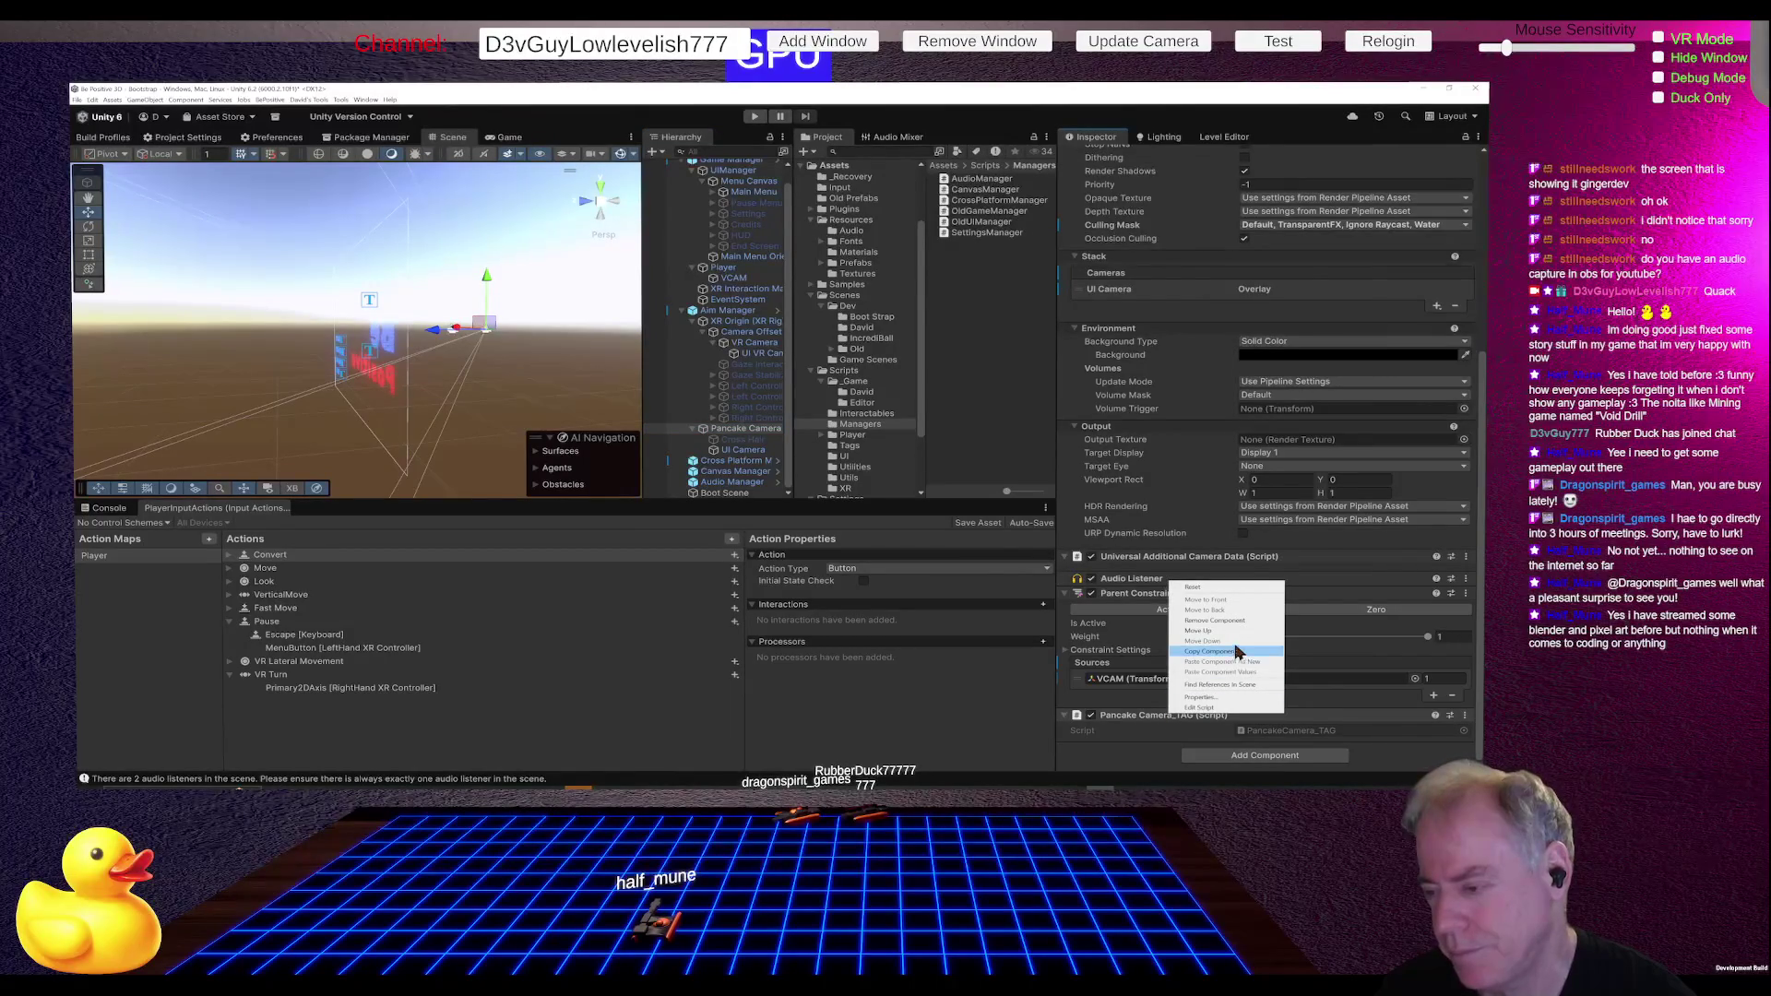
left_click(1224, 619)
left_click(745, 450)
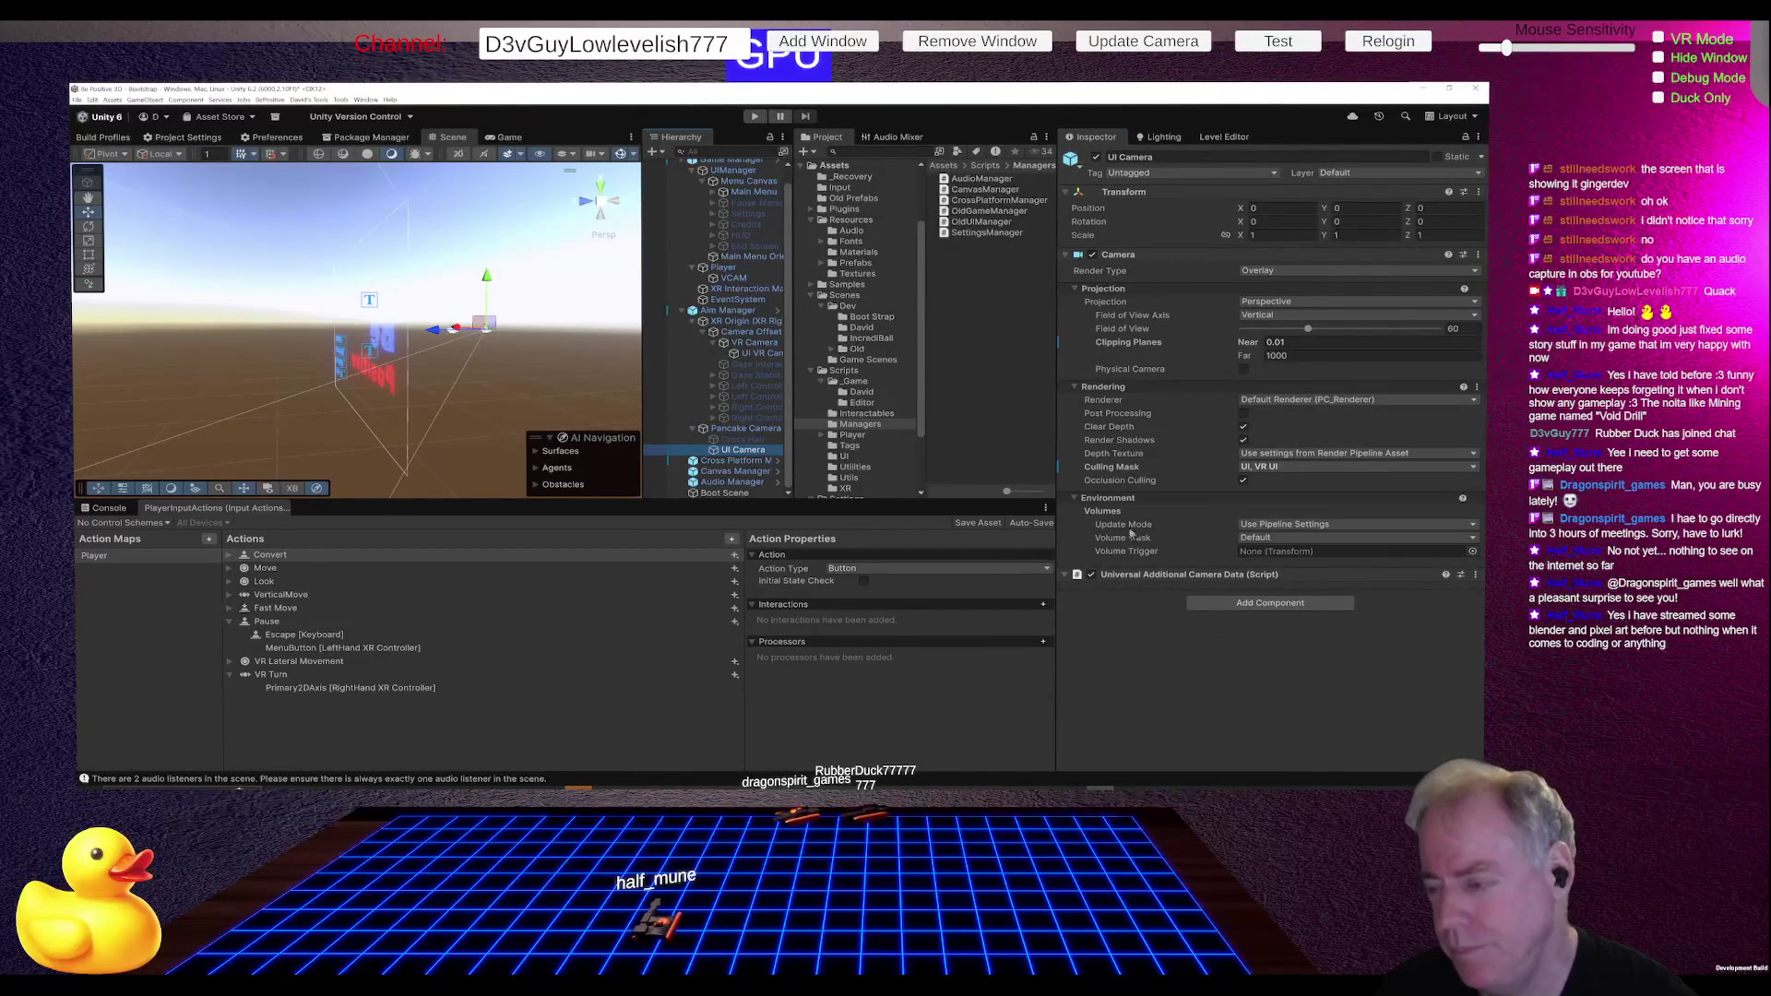
left_click(1269, 602)
type("vr")
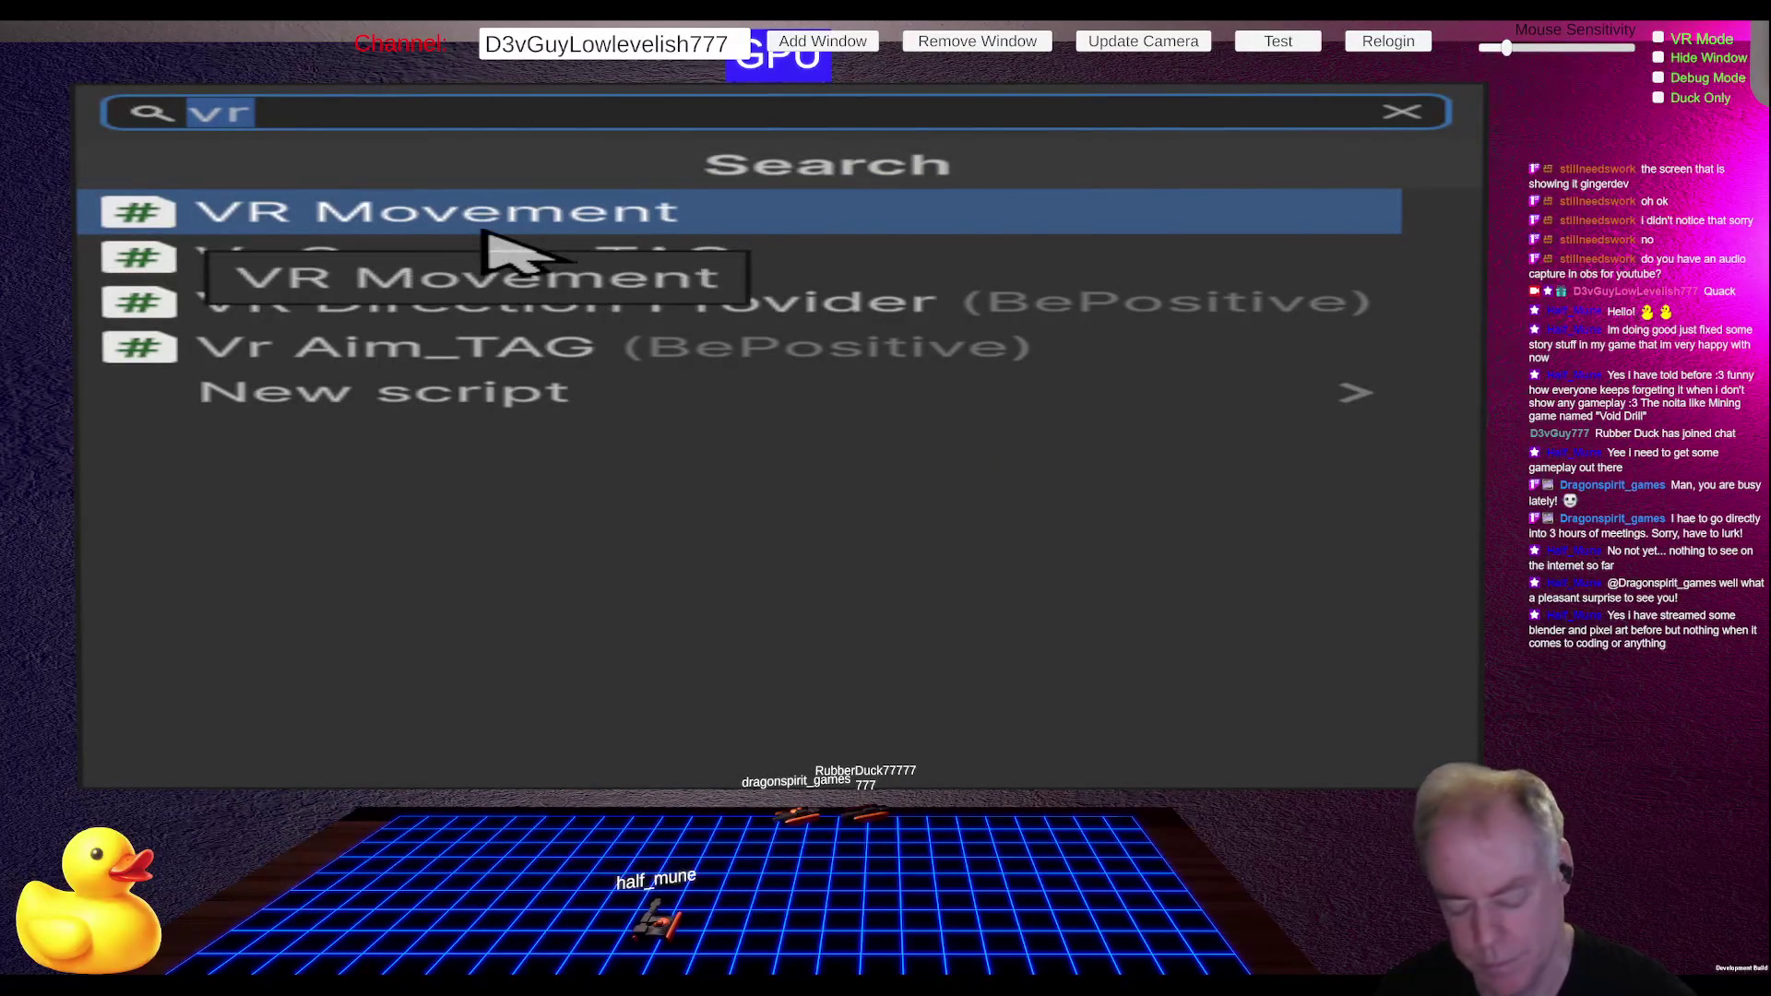
type("tag")
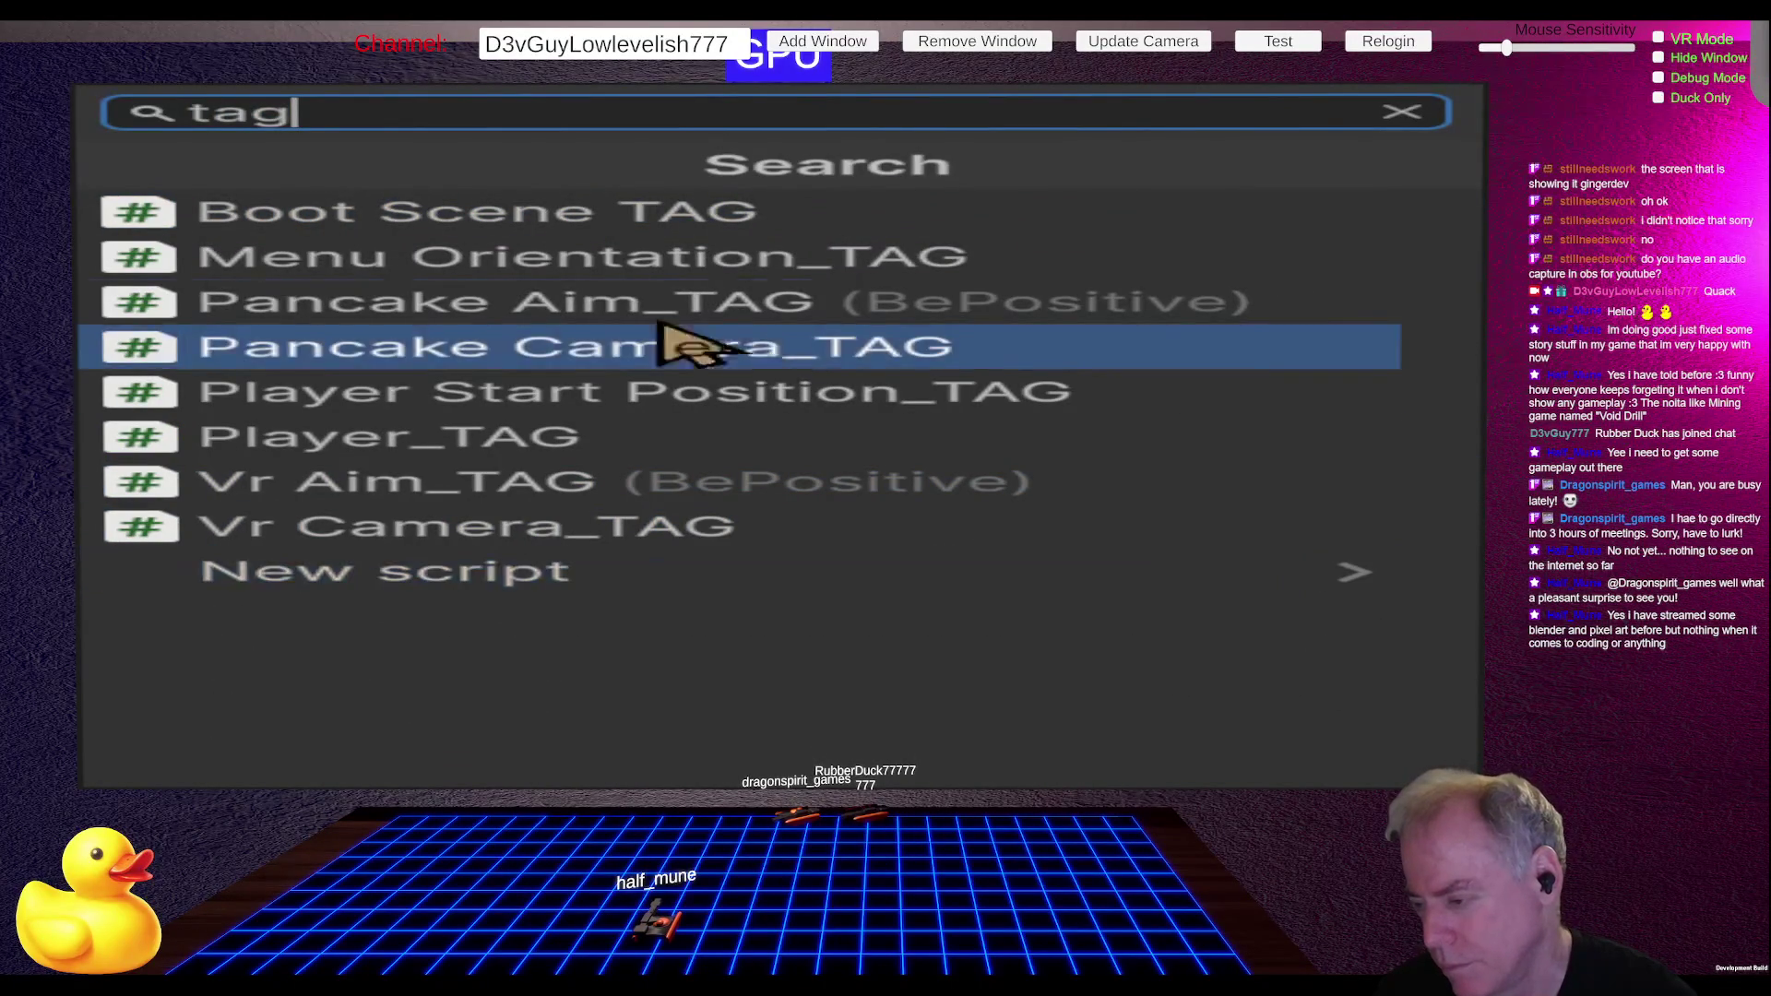
left_click(653, 350)
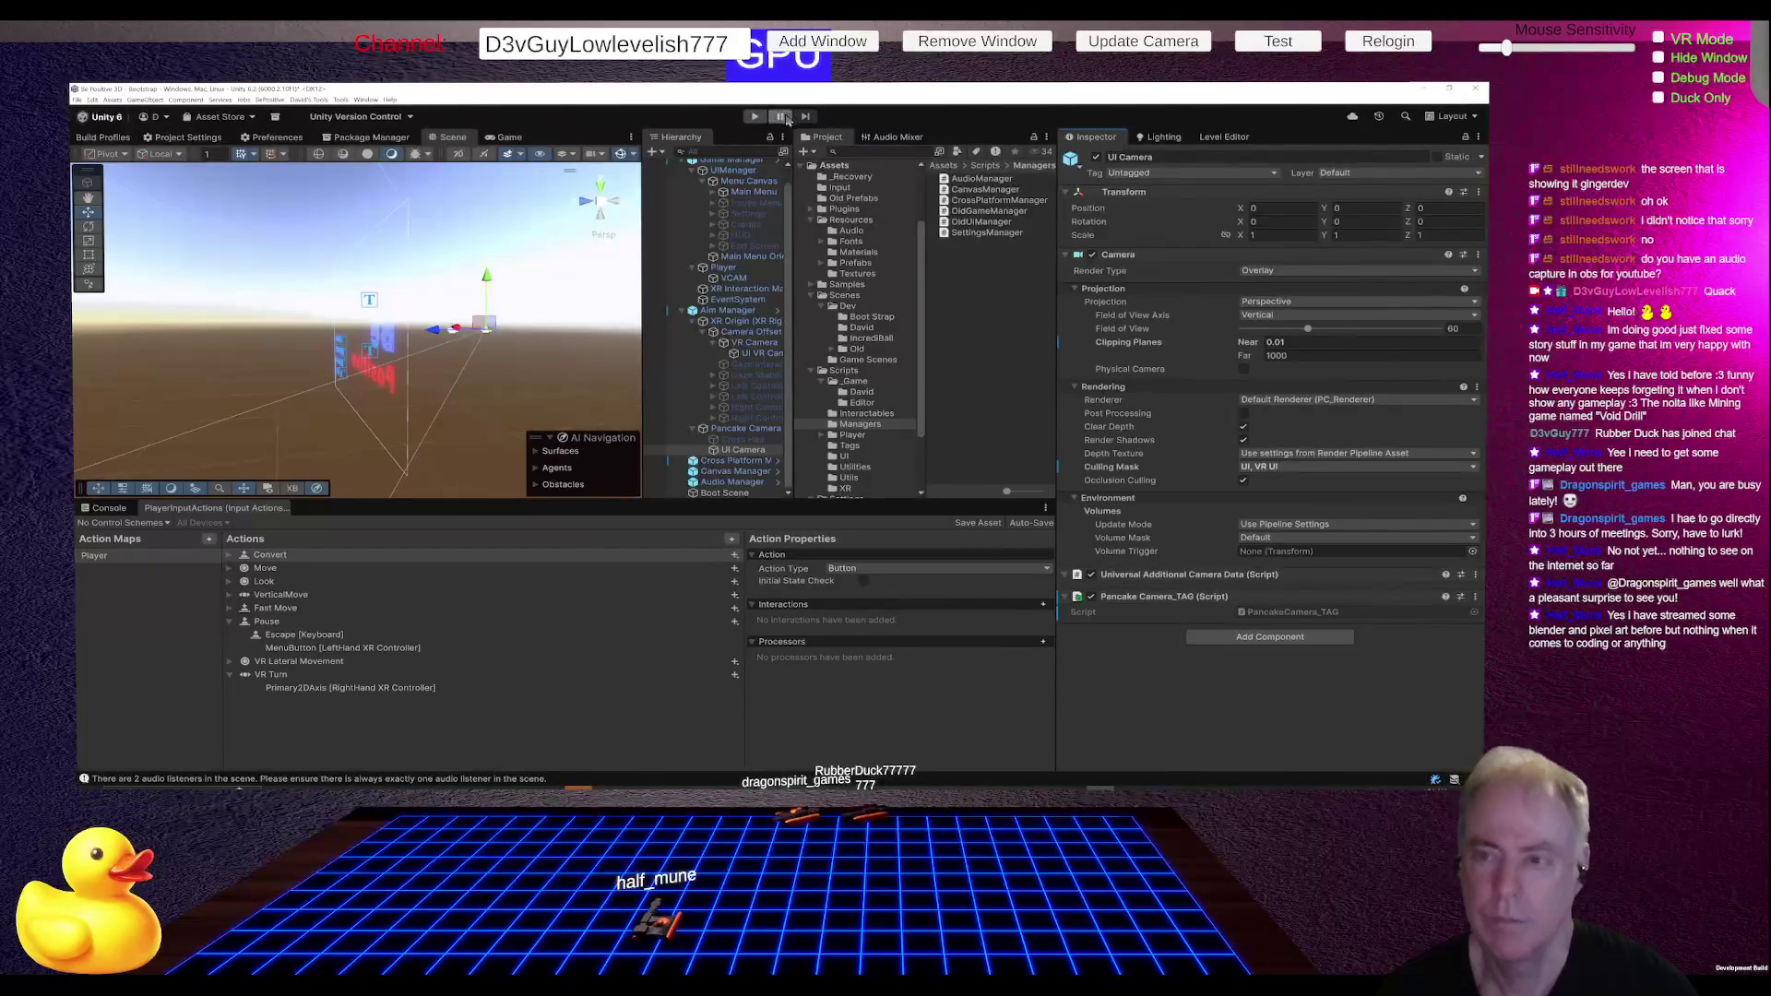
left_click(753, 117)
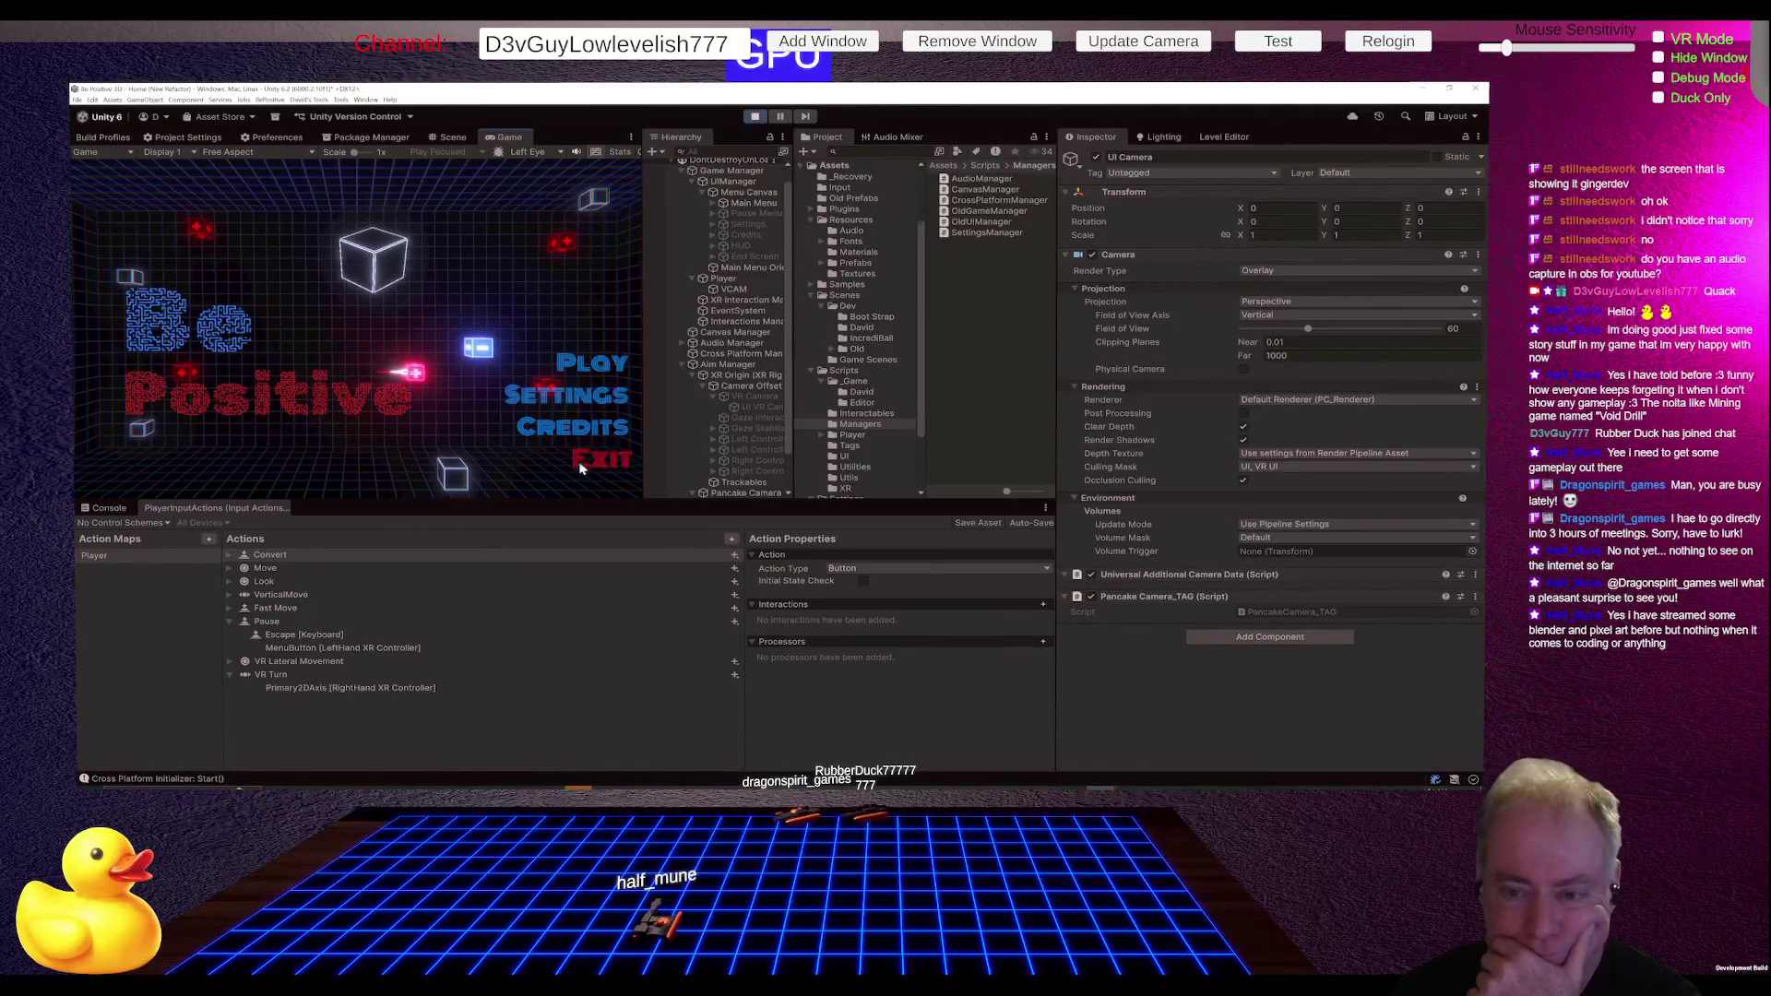
left_click(566, 396)
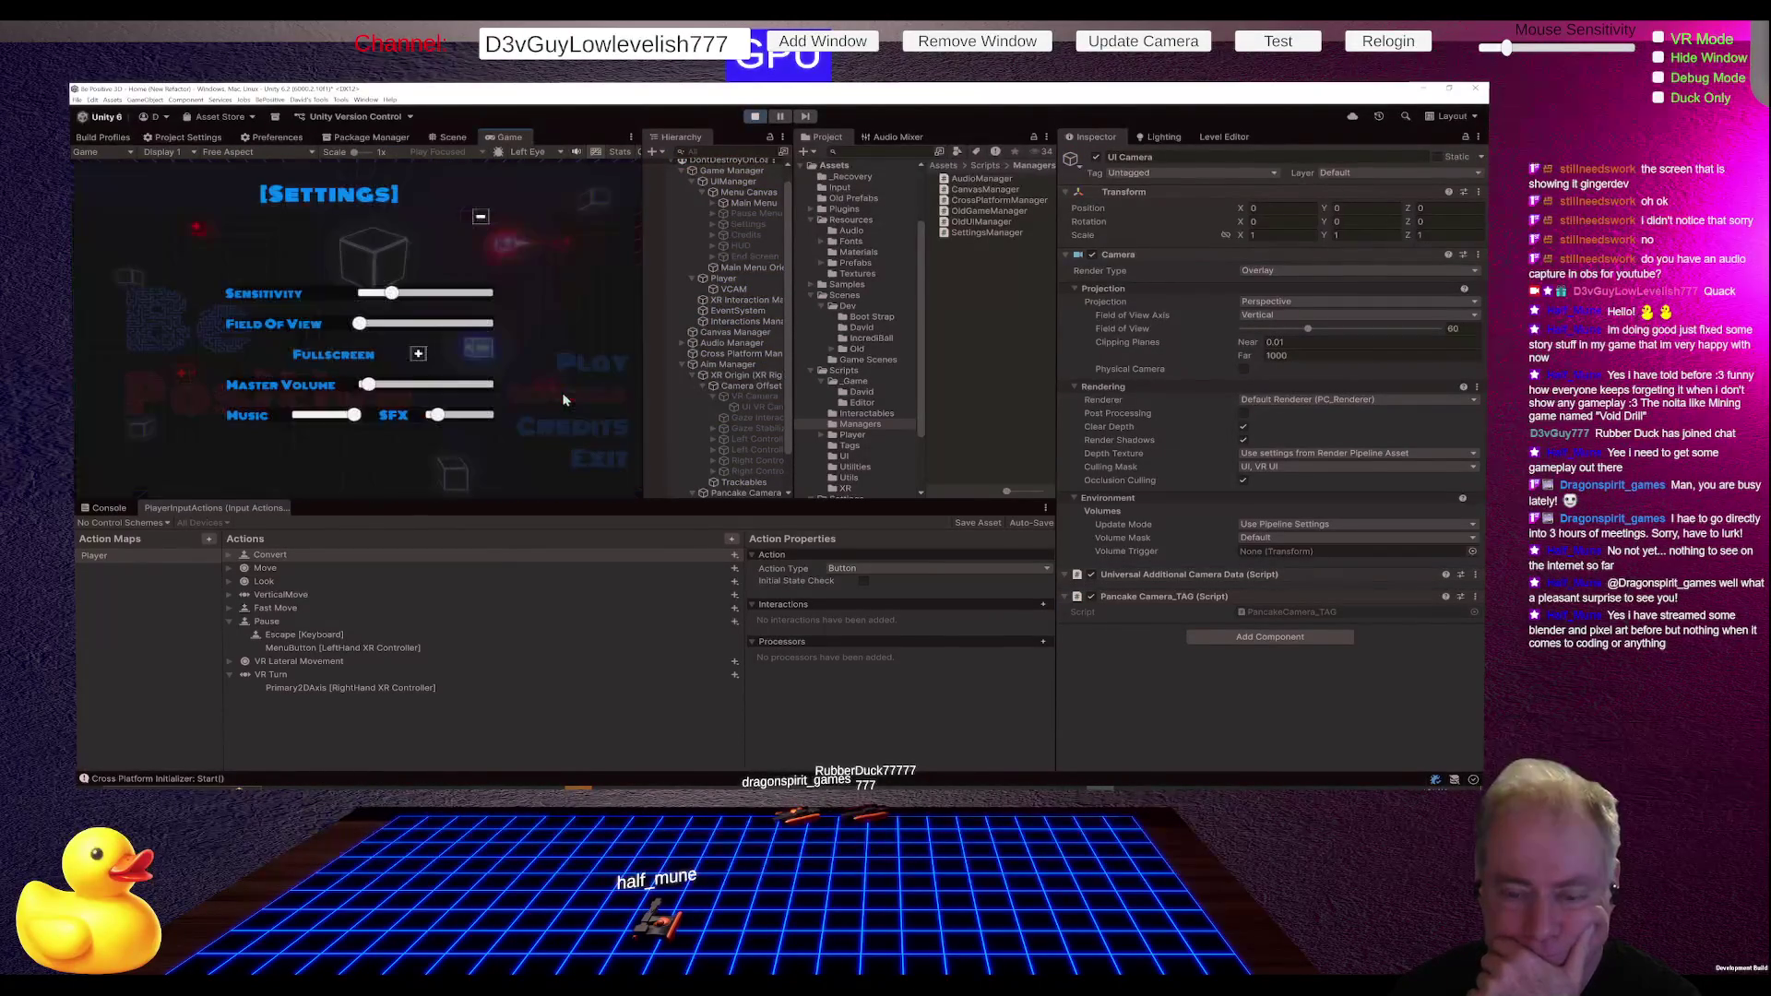
left_click_drag(397, 324, 583, 326)
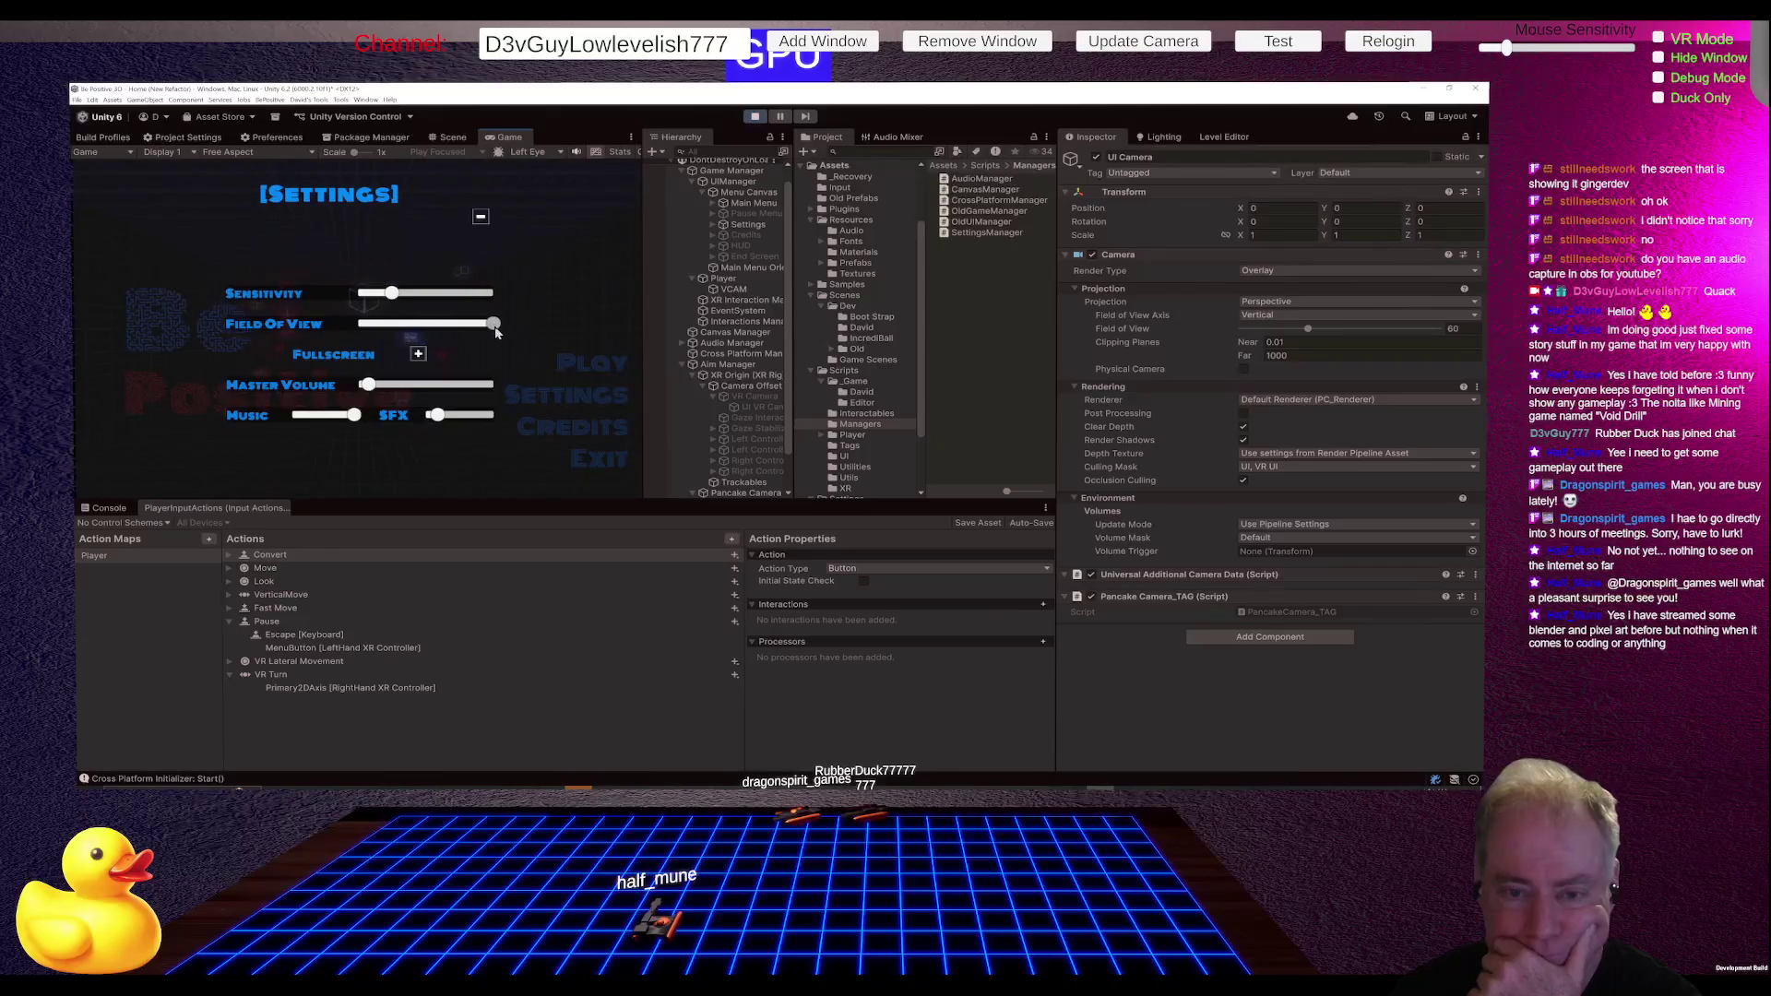
left_click(481, 217)
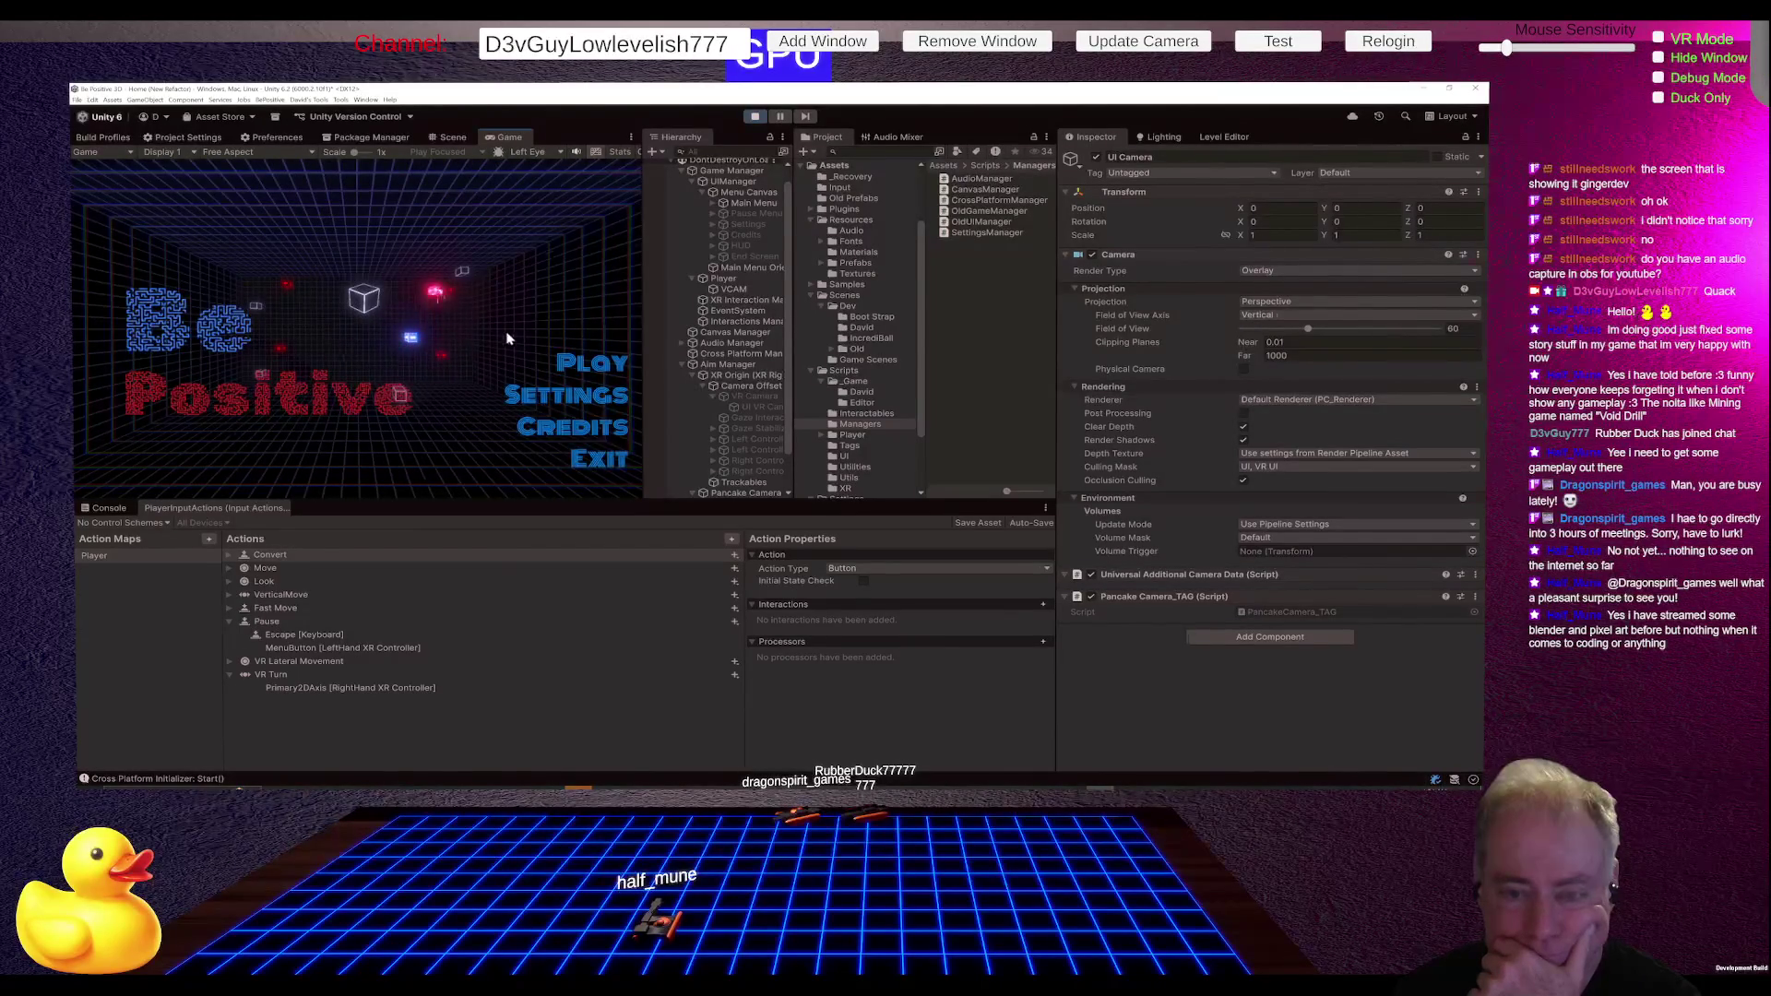
left_click(590, 392)
left_click_drag(427, 327, 367, 330)
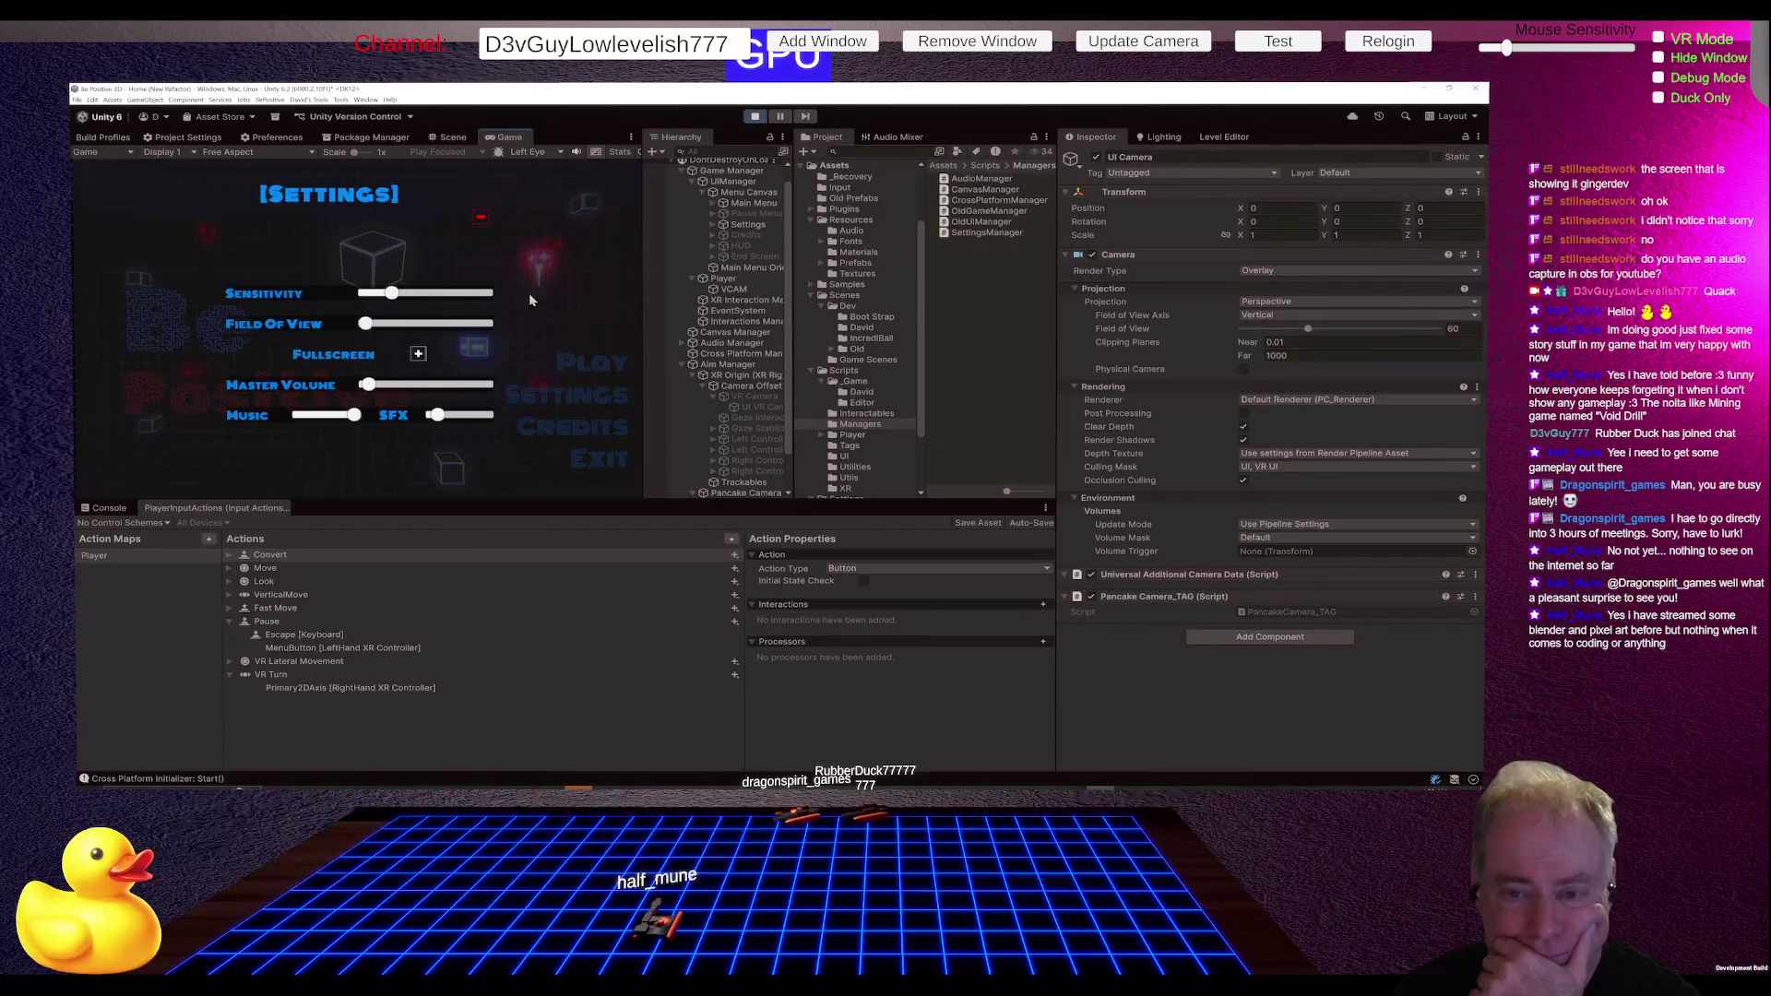
left_click(479, 219)
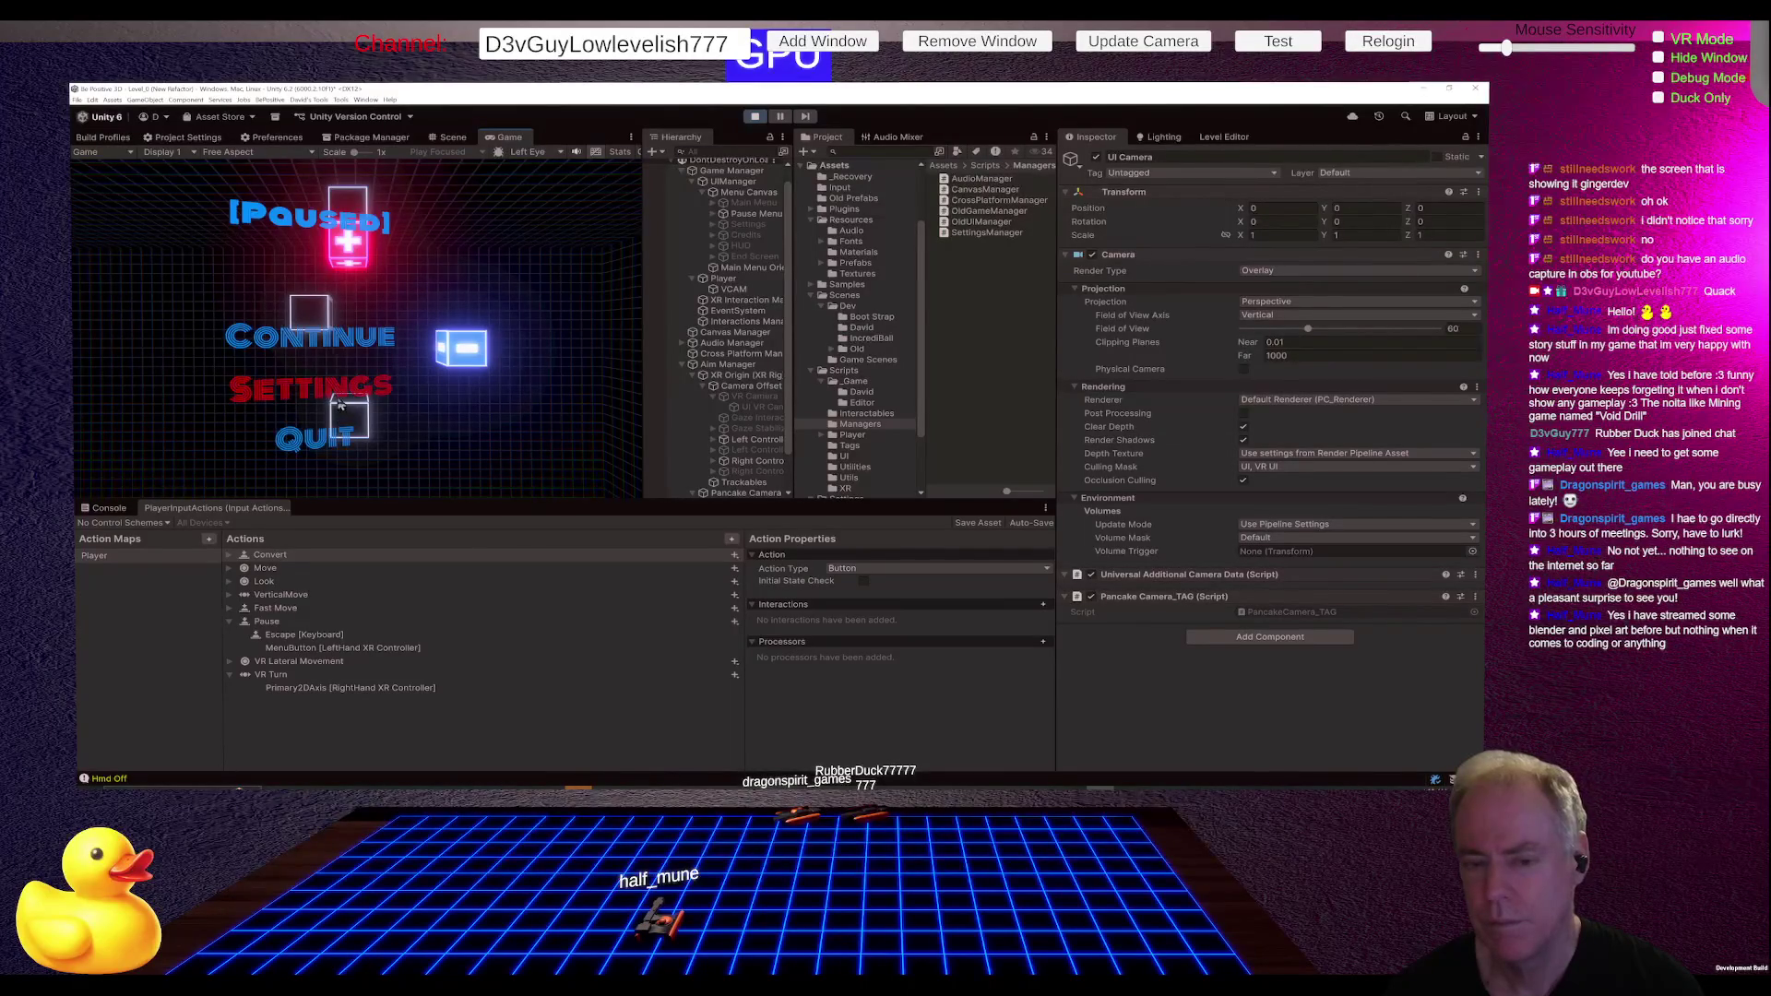
left_click(754, 116)
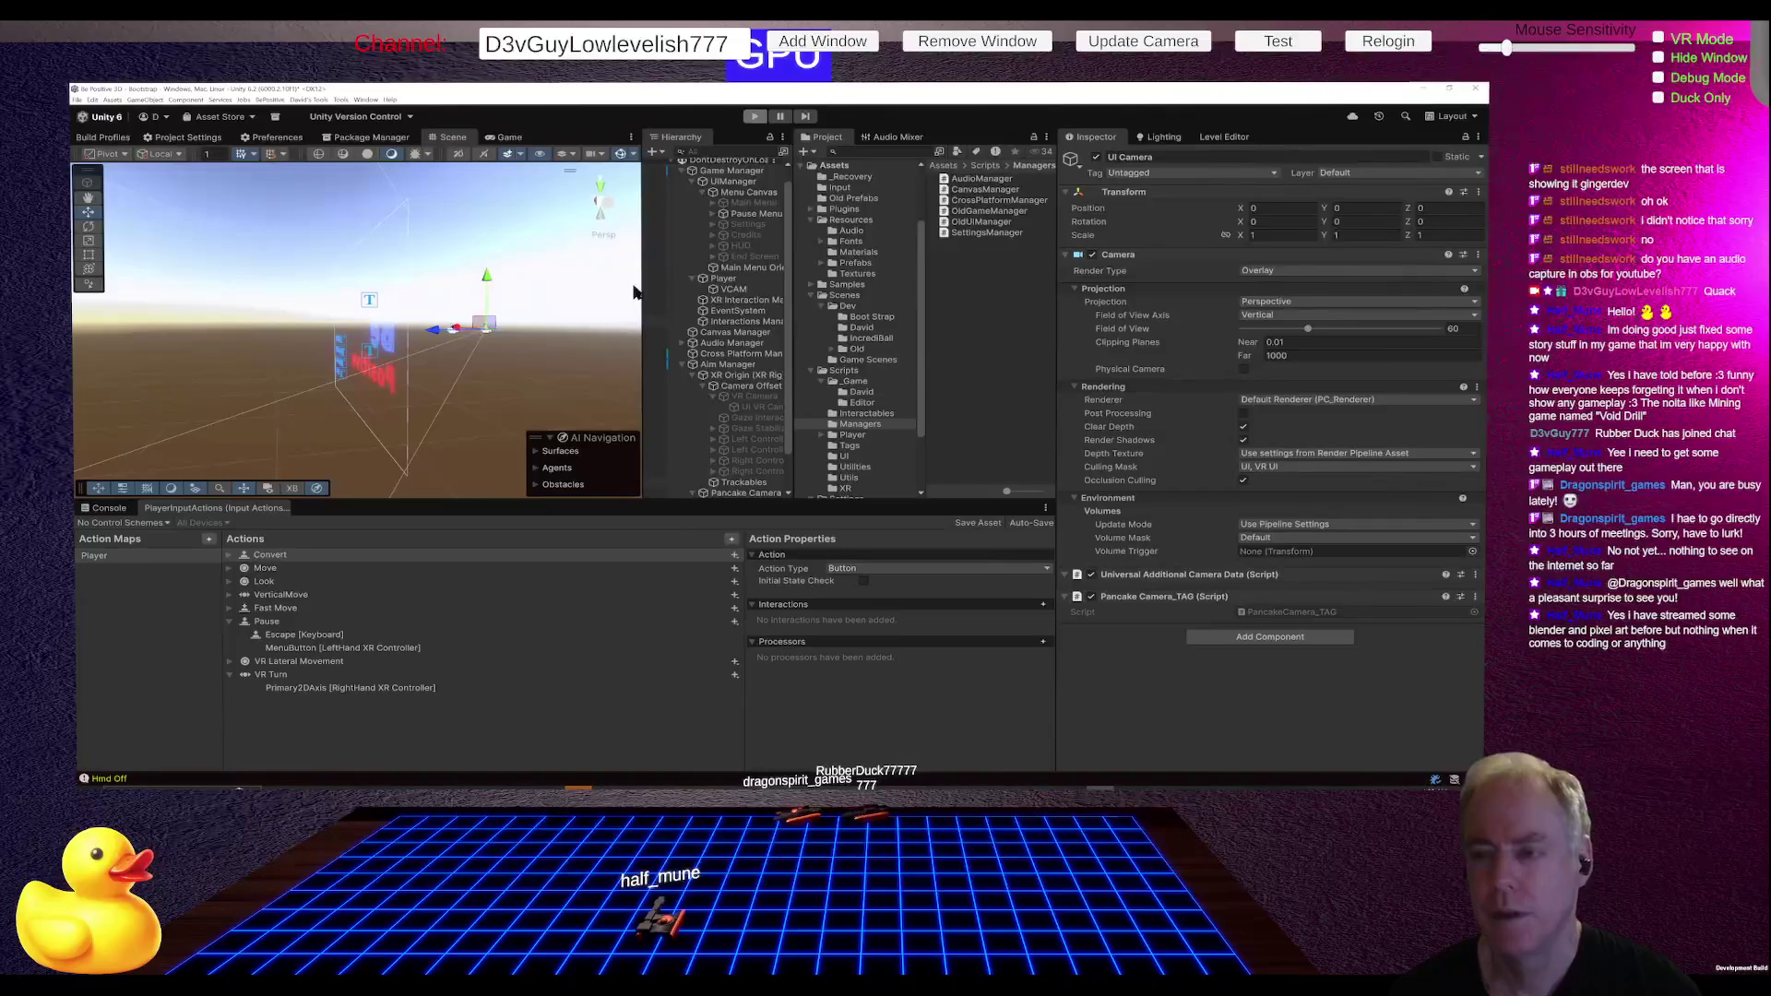
- Stop Play mode and expand the Bootstrap scene hierarchy
key("ctrl+p")
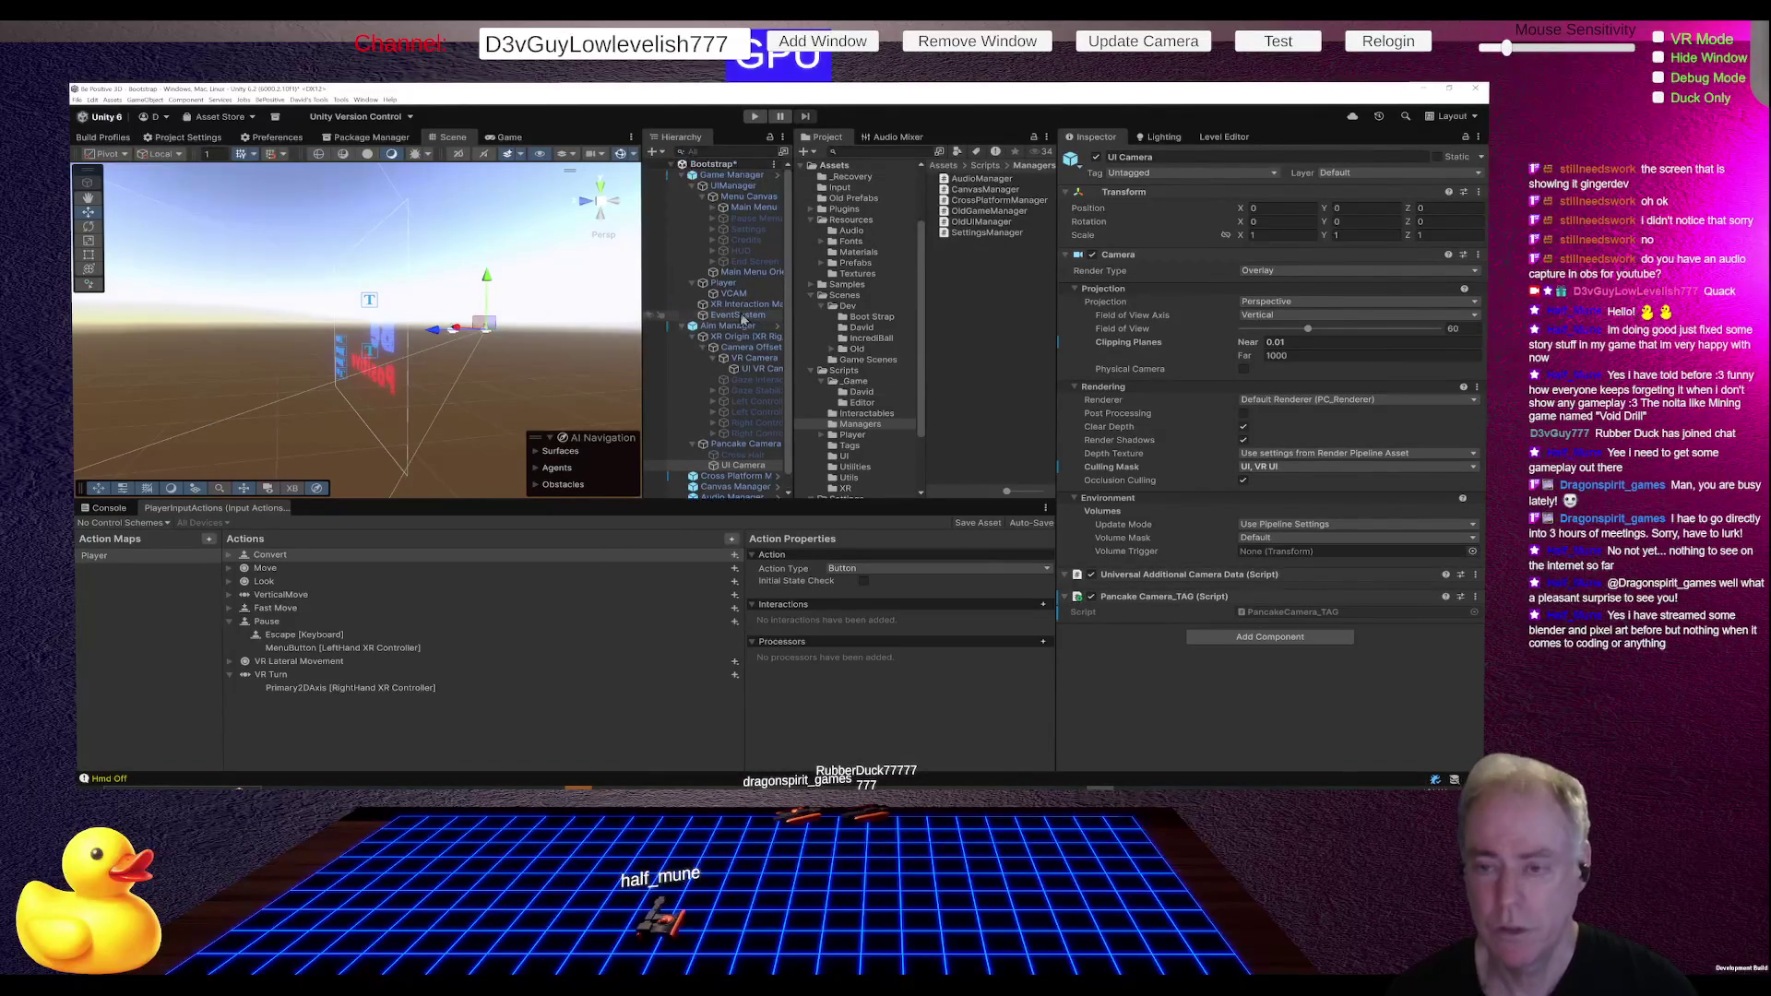
left_click(670, 166)
left_click(670, 166)
left_click(670, 166)
left_click(670, 166, "alt")
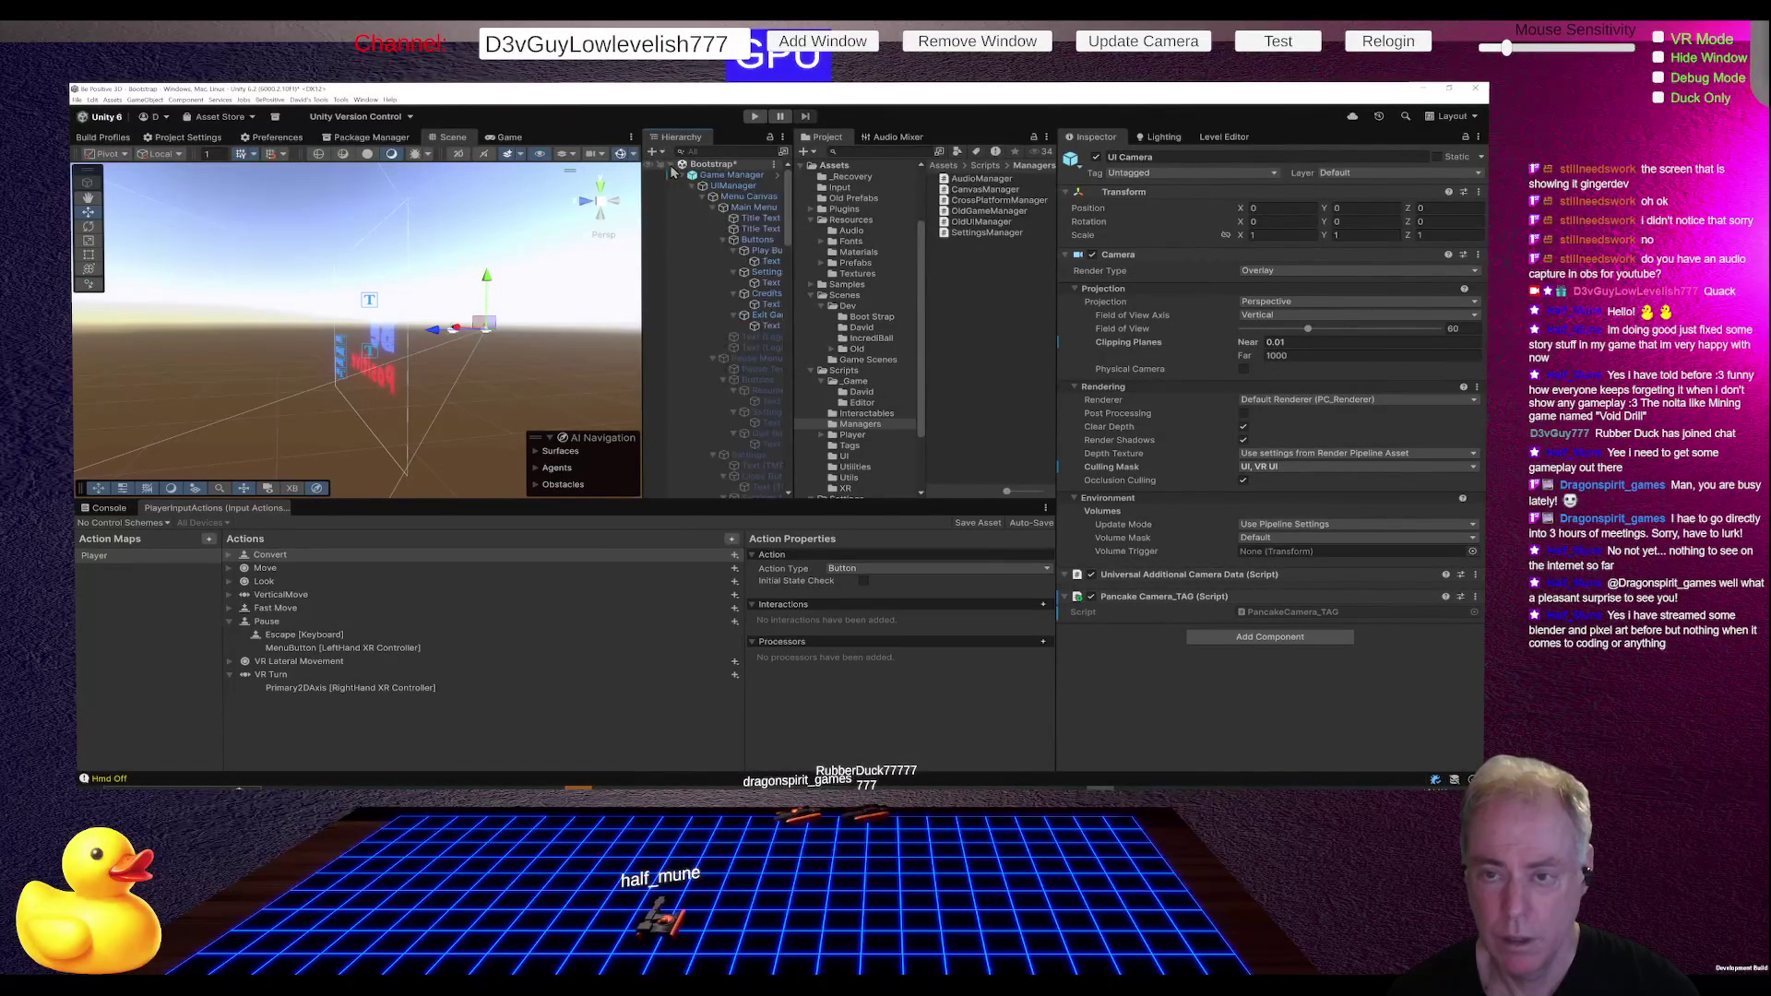
left_click(671, 166, "alt")
left_click(670, 166)
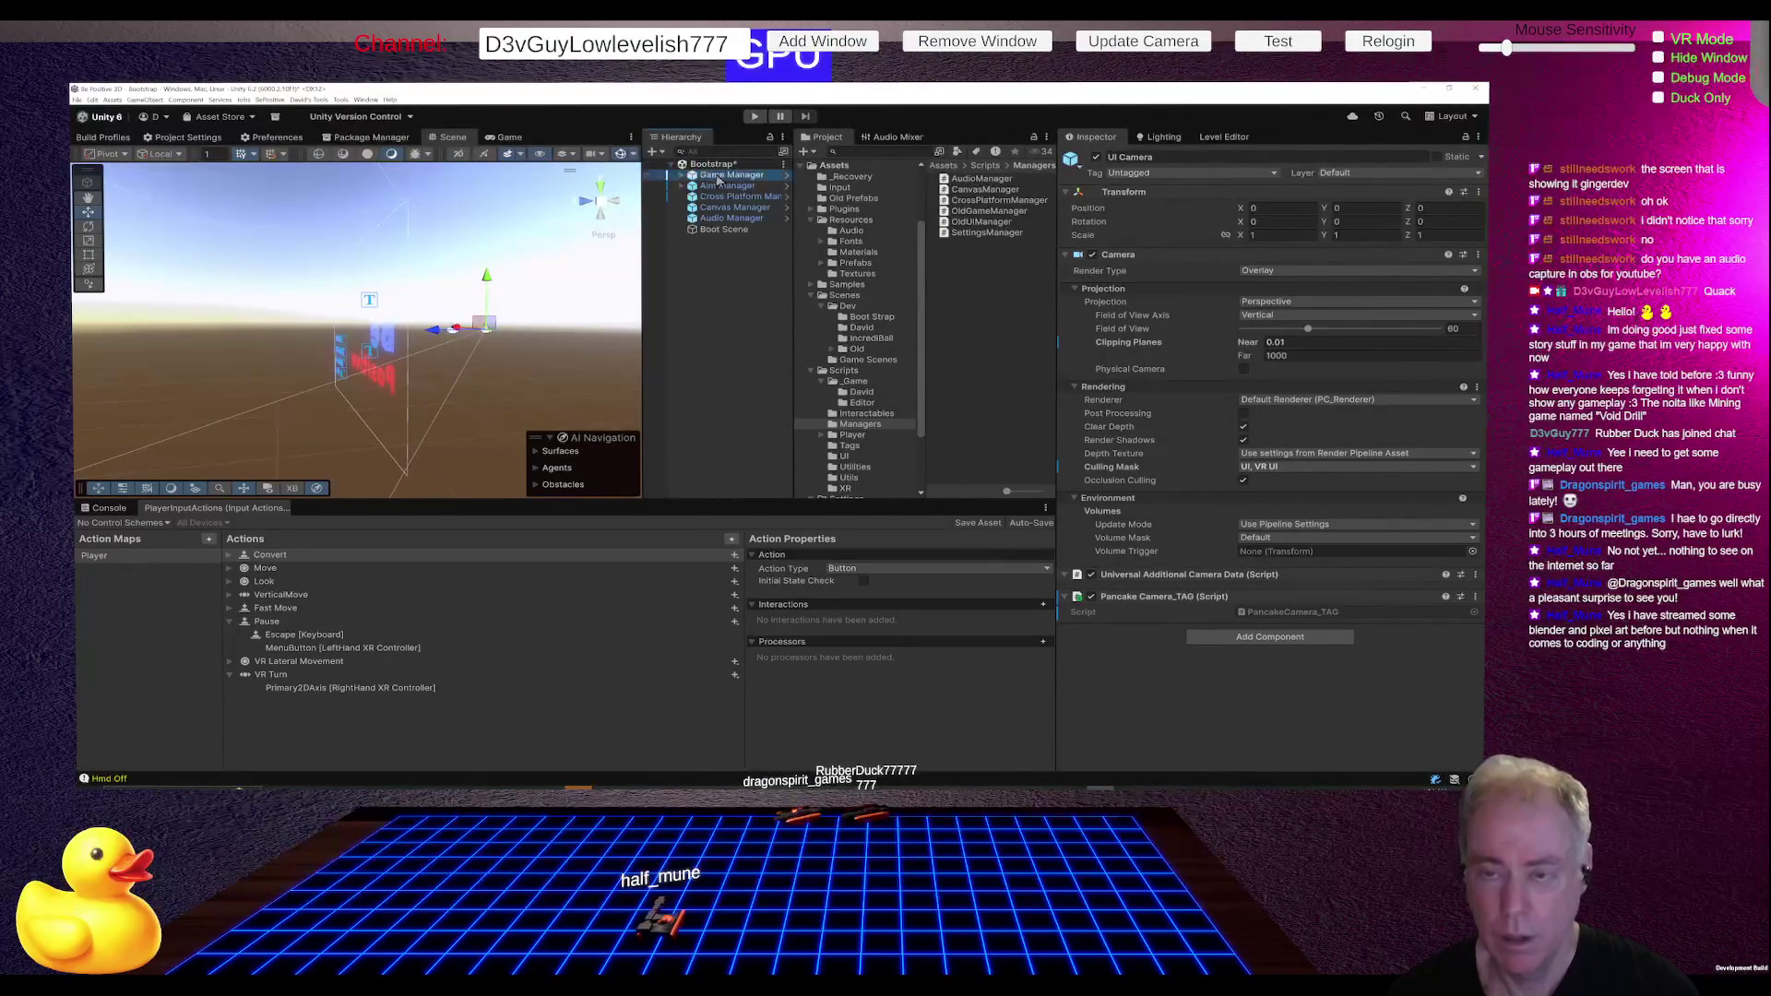
- Apply all prefab overrides on the Game Manager and Aim Manager
left_click(758, 176)
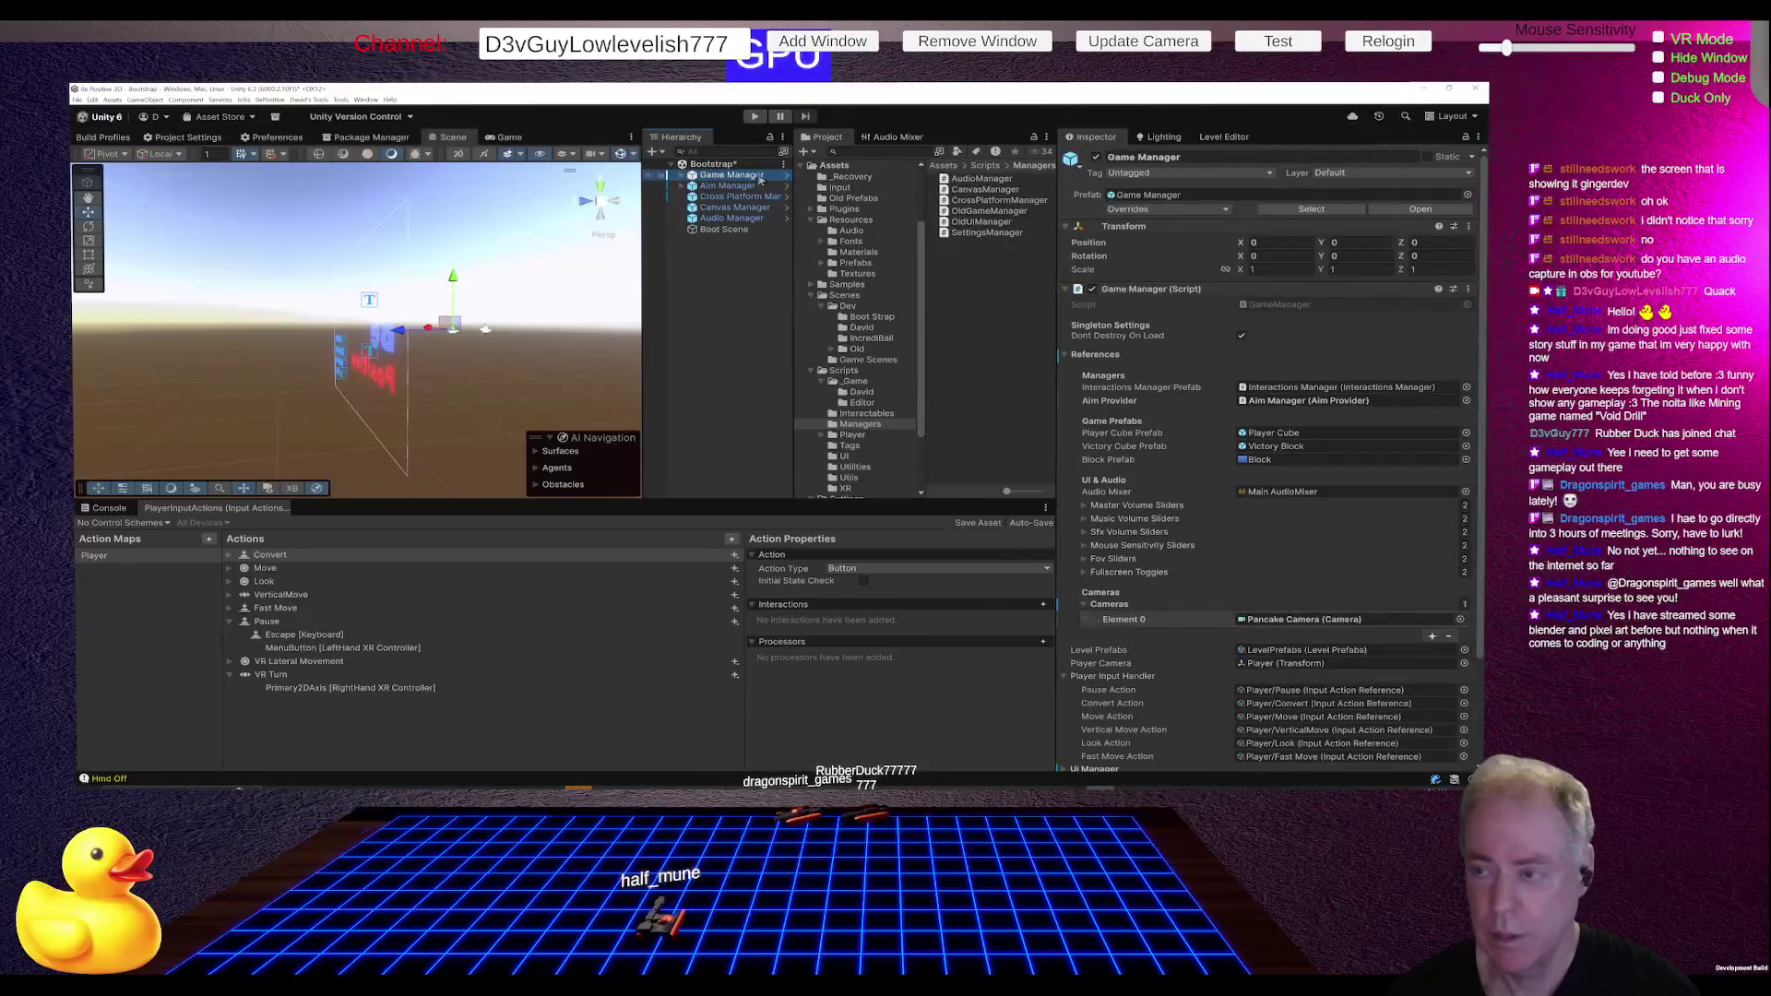
left_click(1148, 211)
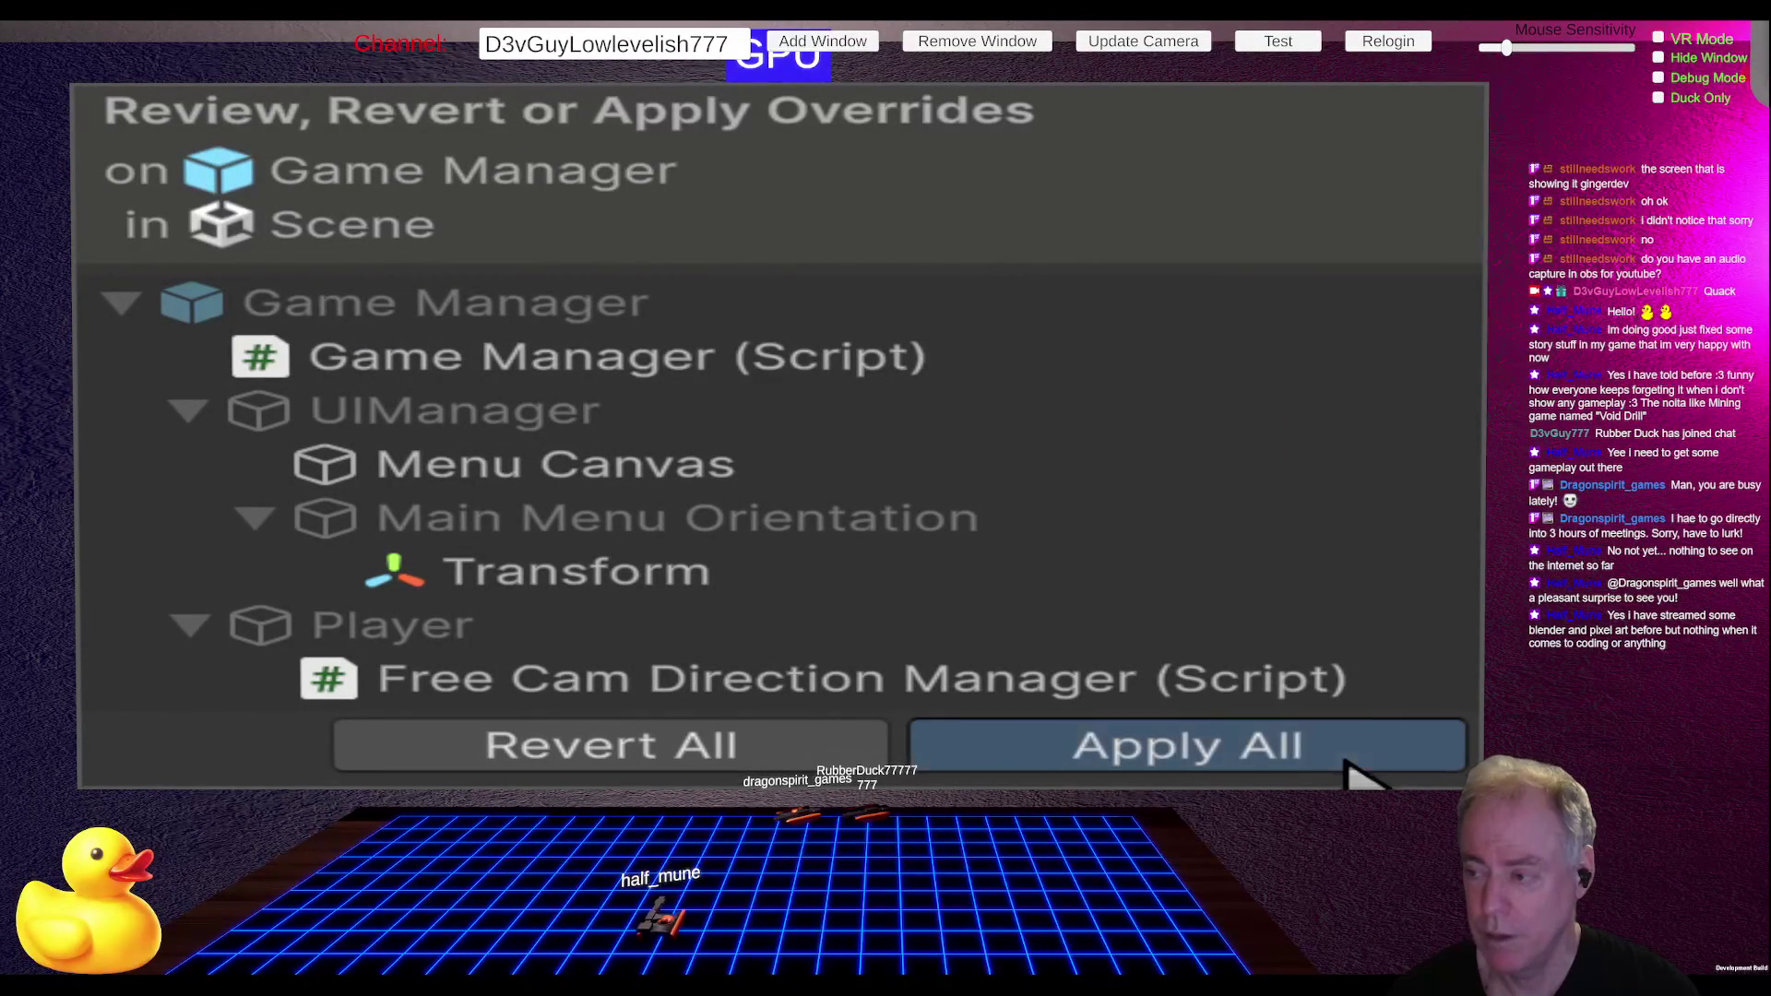
left_click(1344, 765)
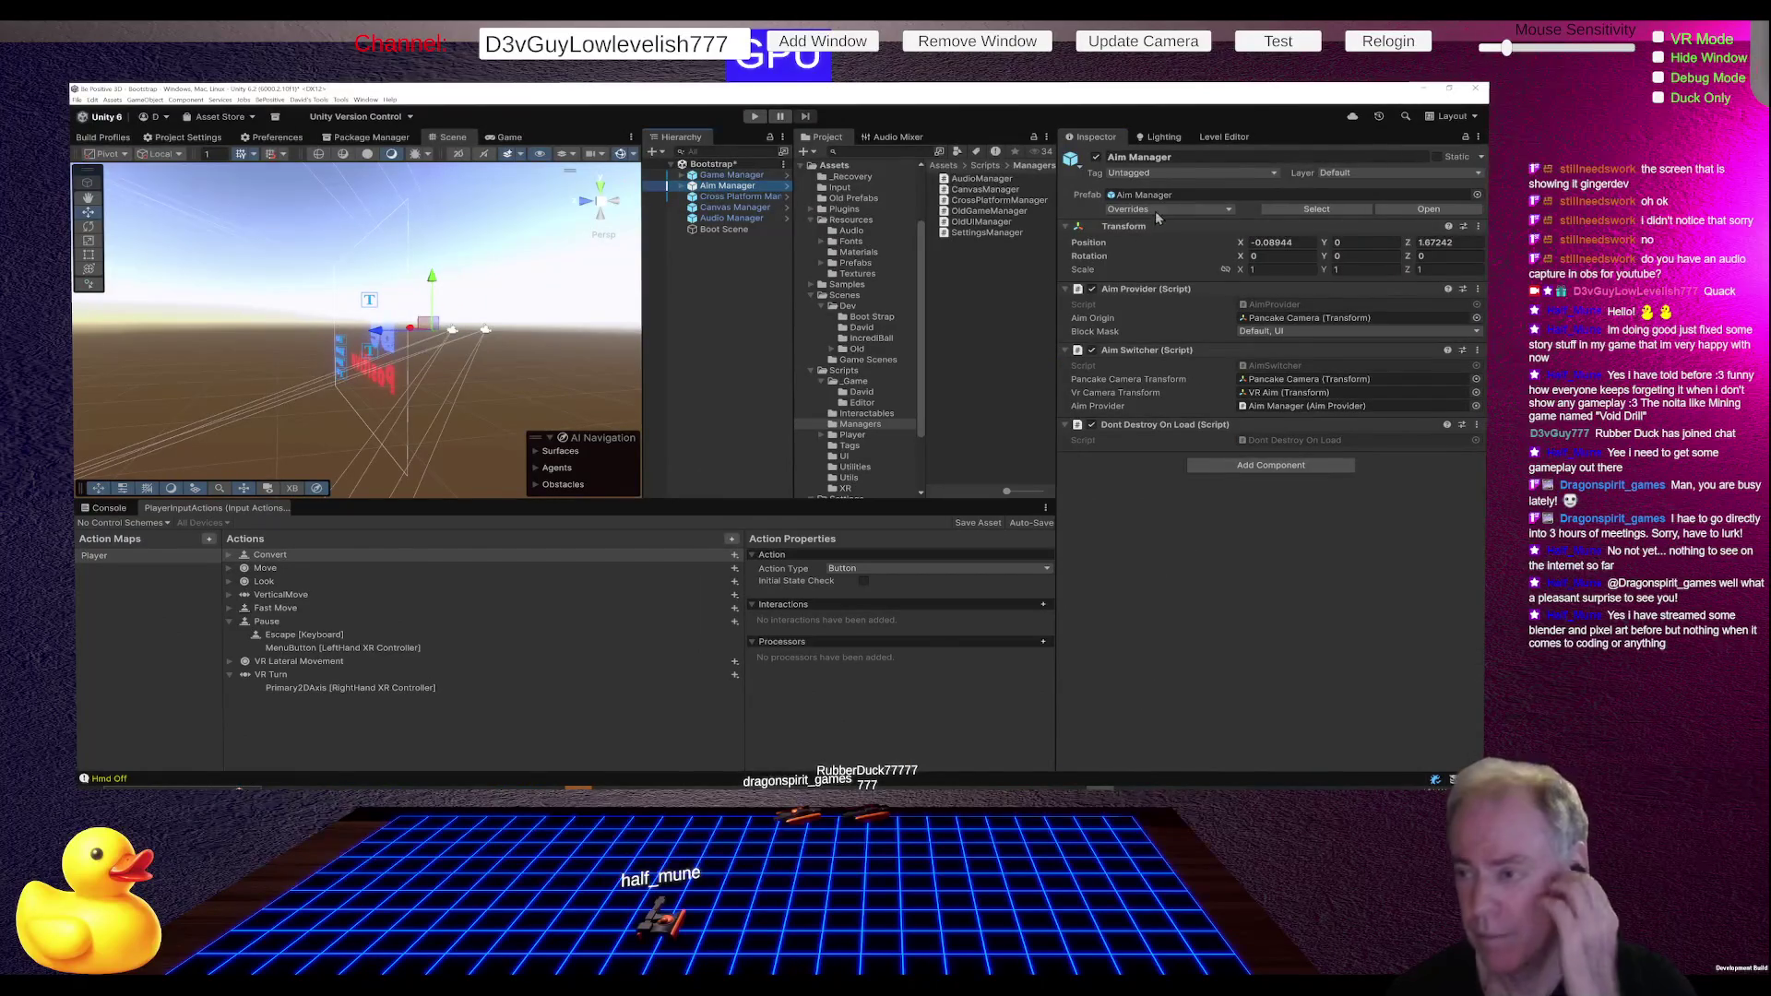
left_click(1159, 214)
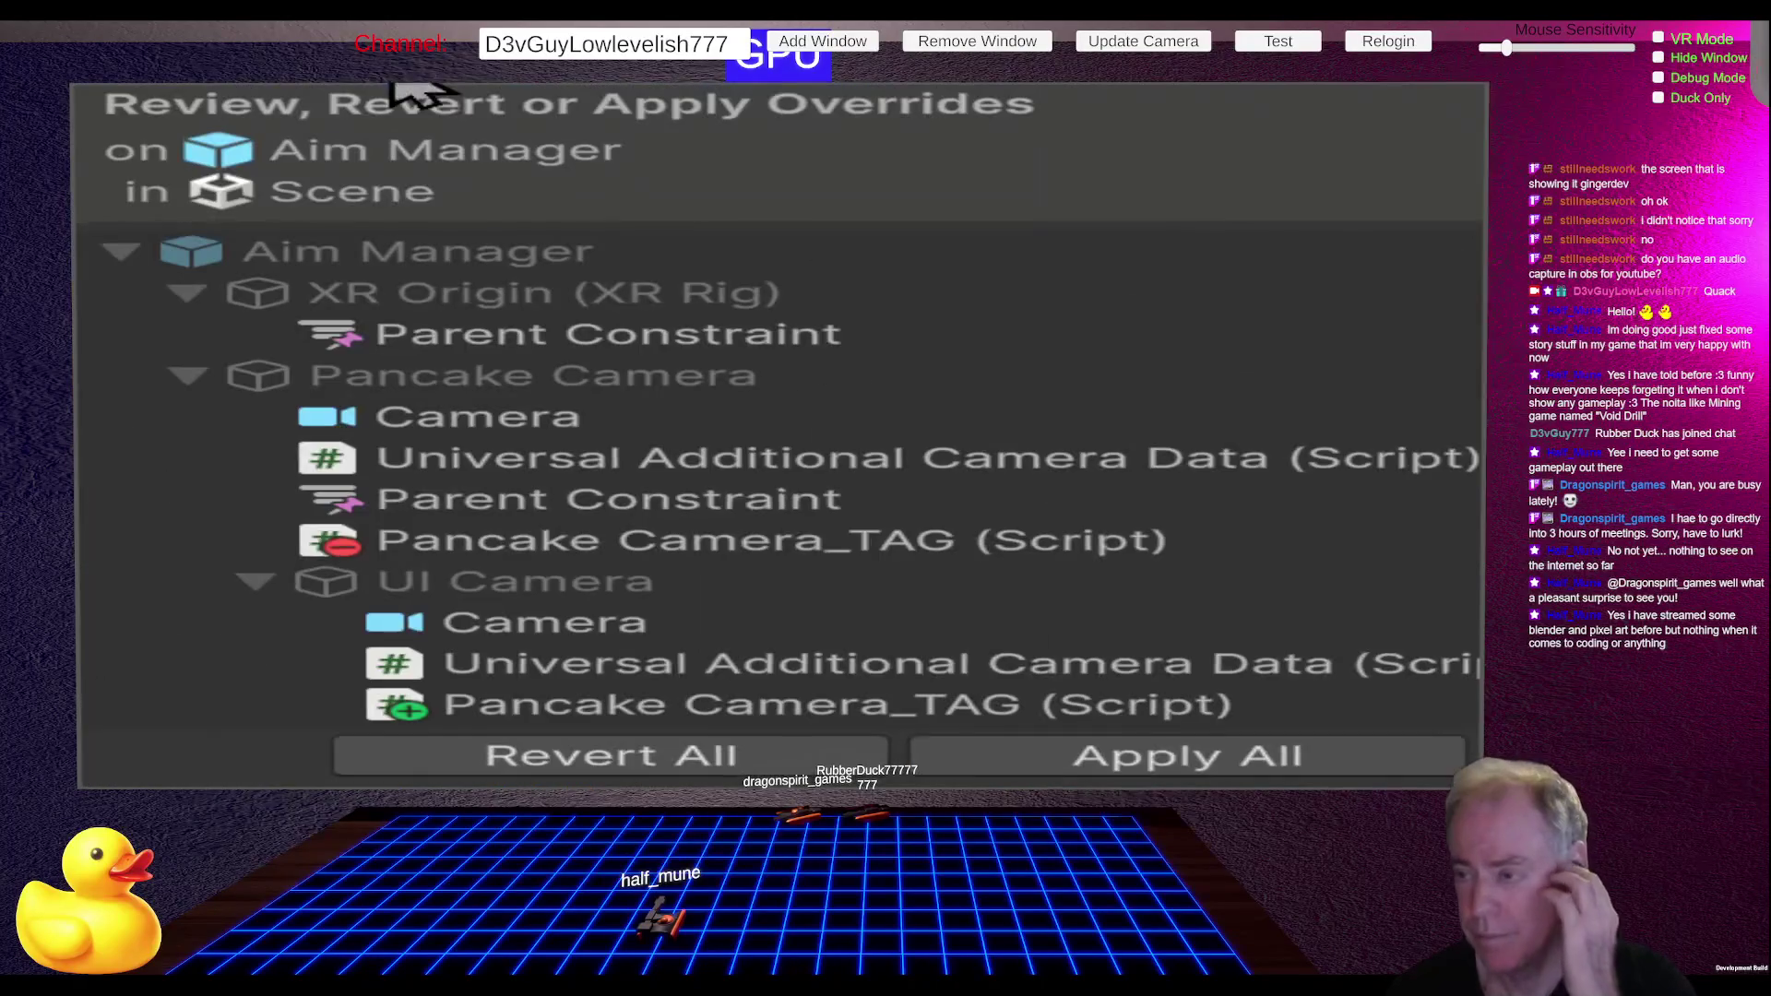
left_click(1310, 761)
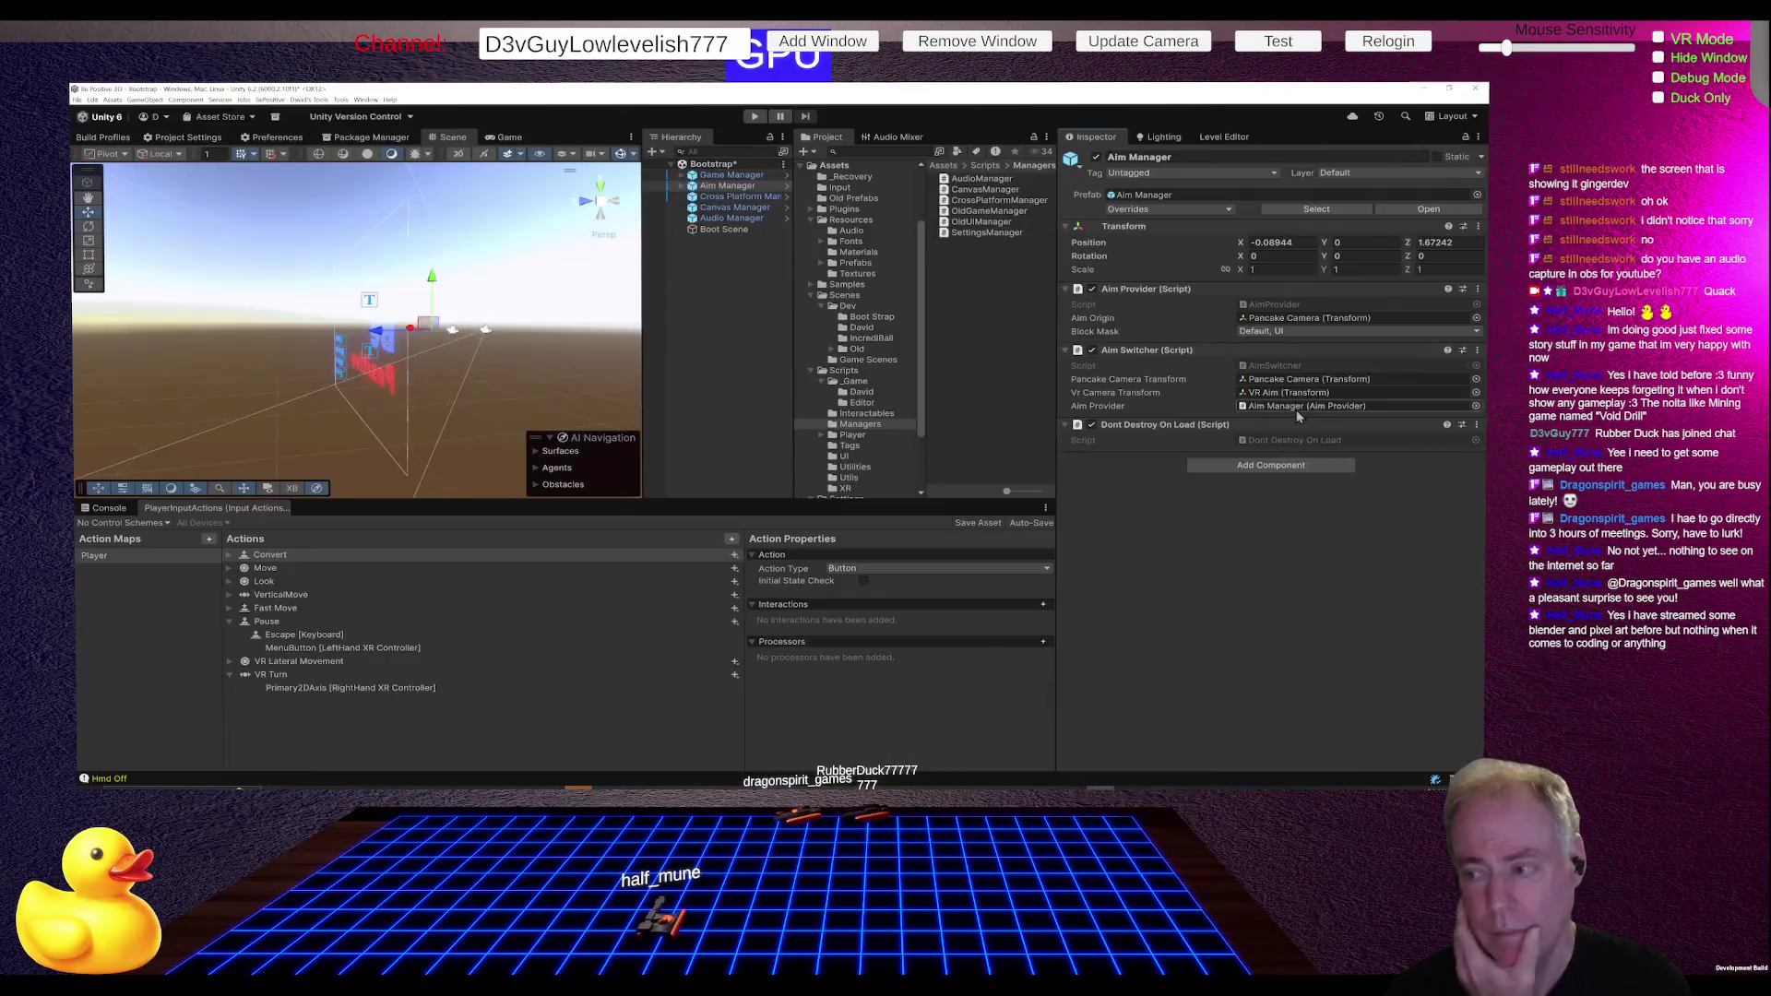
- Verify Cross Platform, Canvas and Audio Managers have no prefab overrides, then switch to Fork
left_click(719, 196)
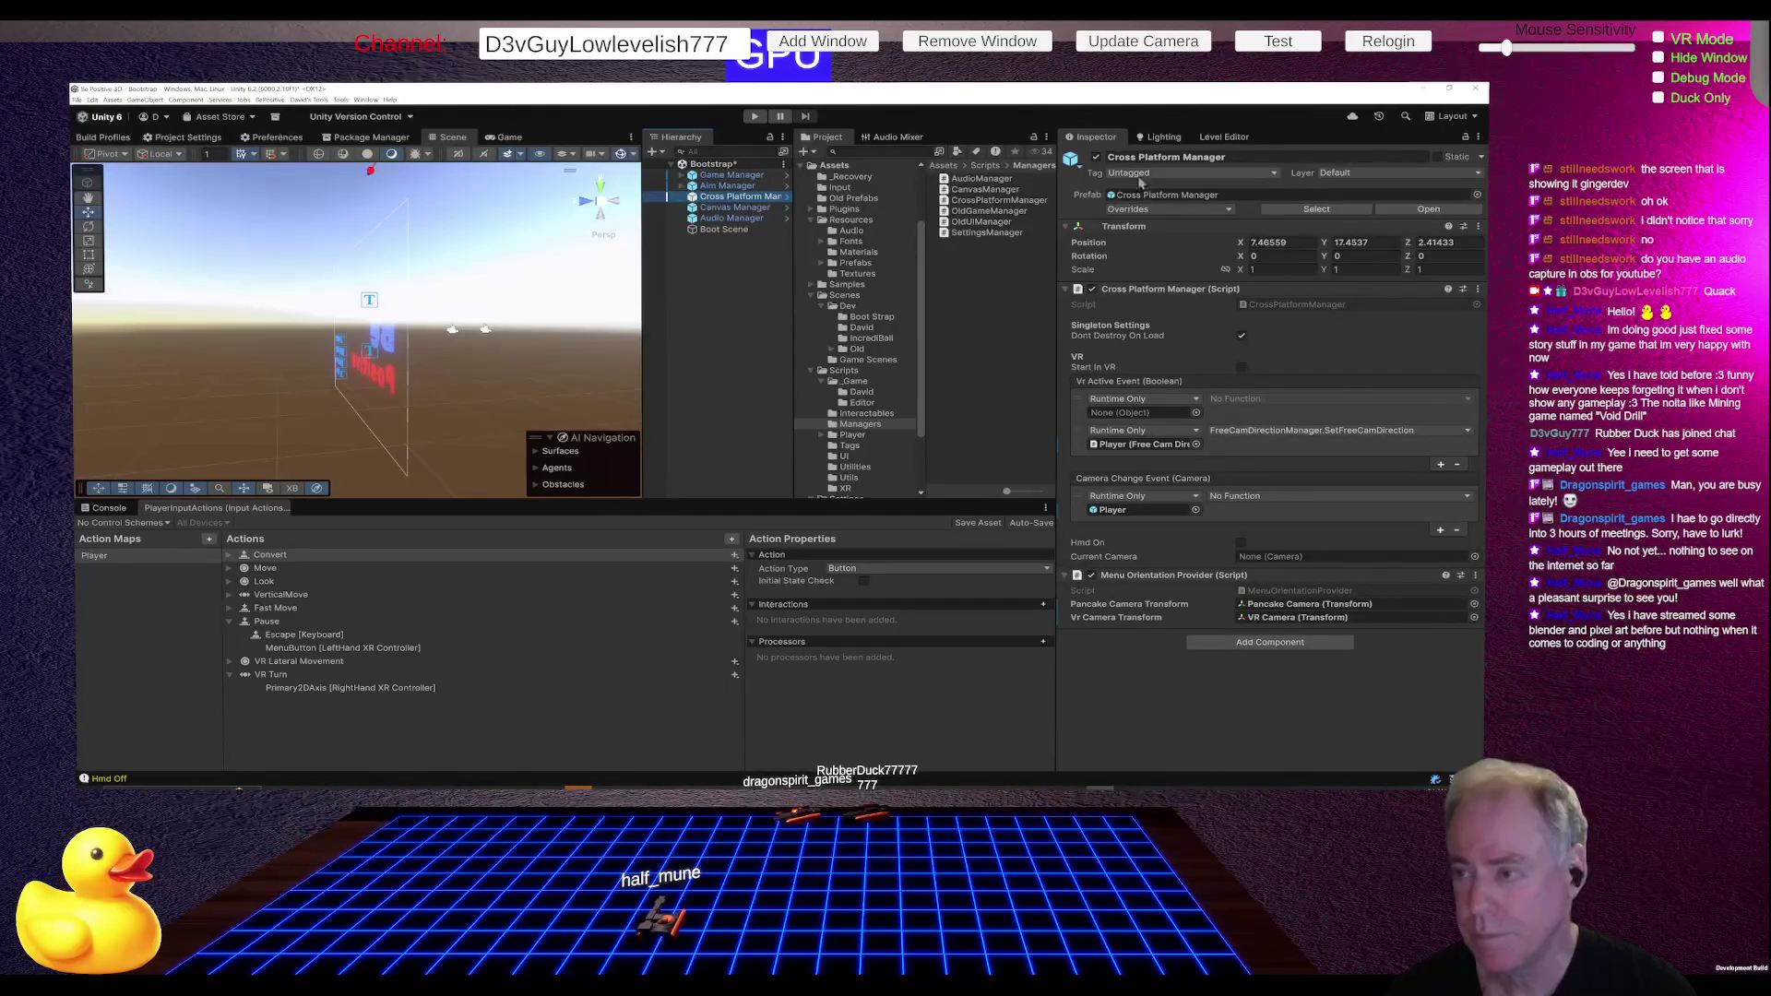
left_click(1165, 209)
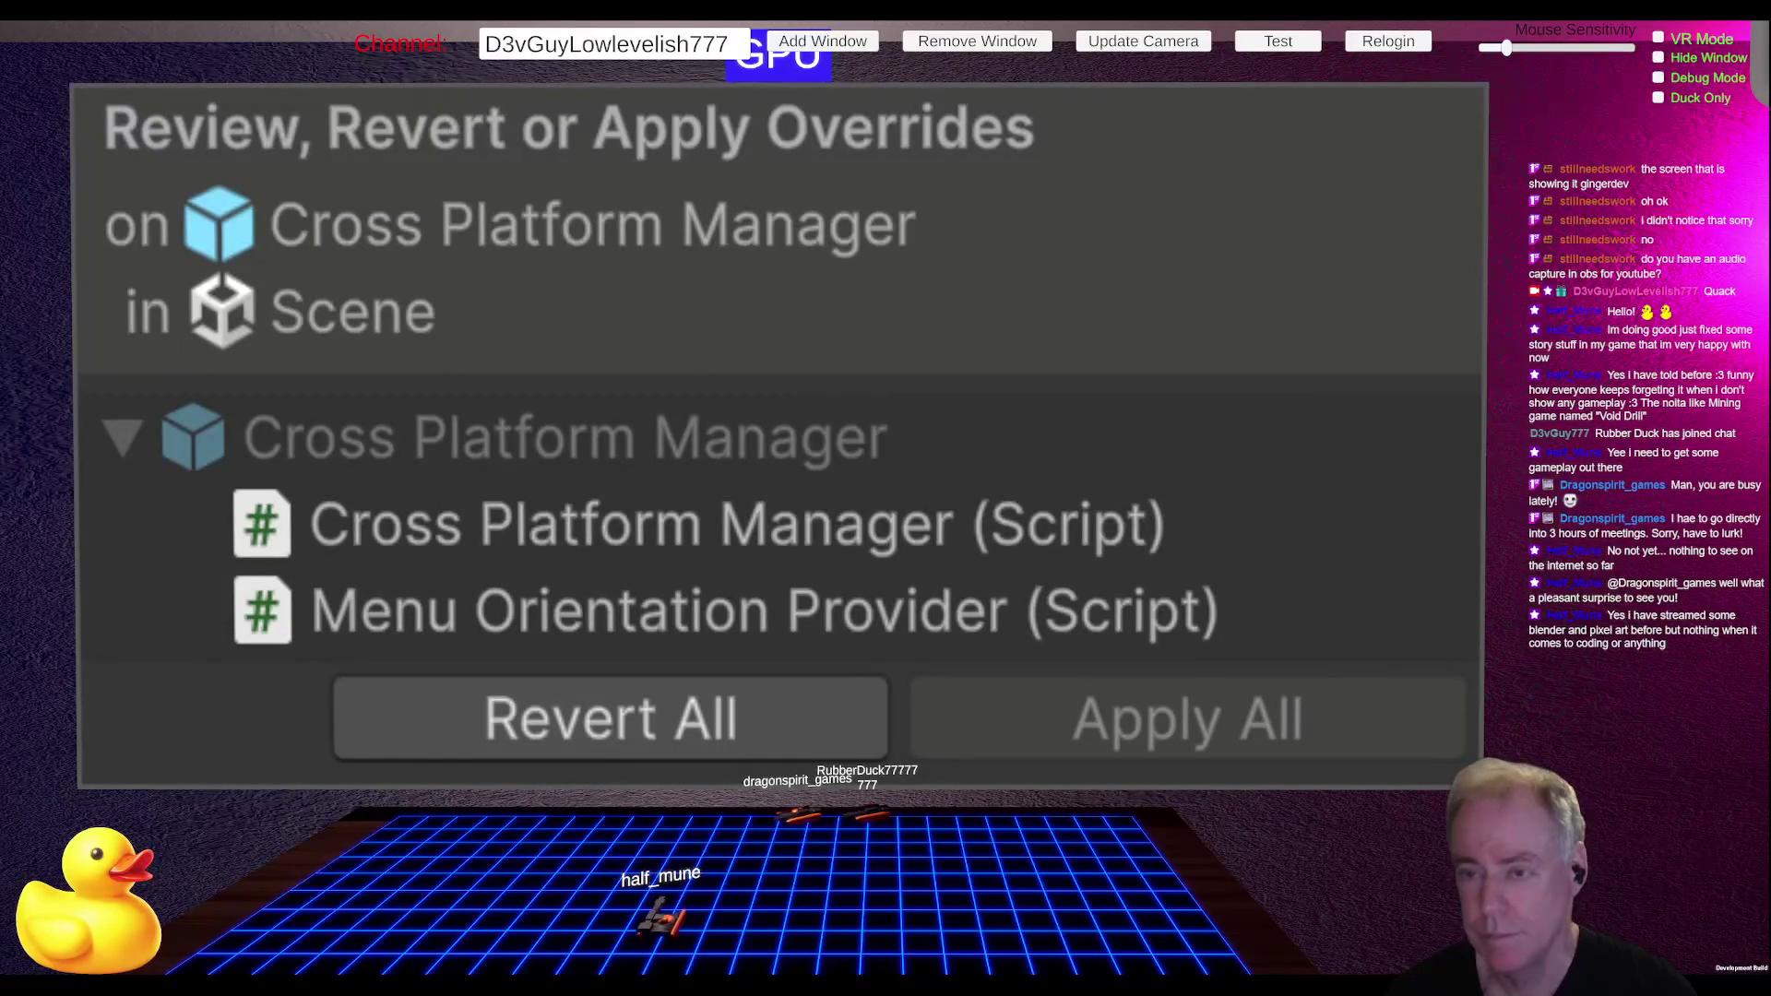
left_click(752, 217)
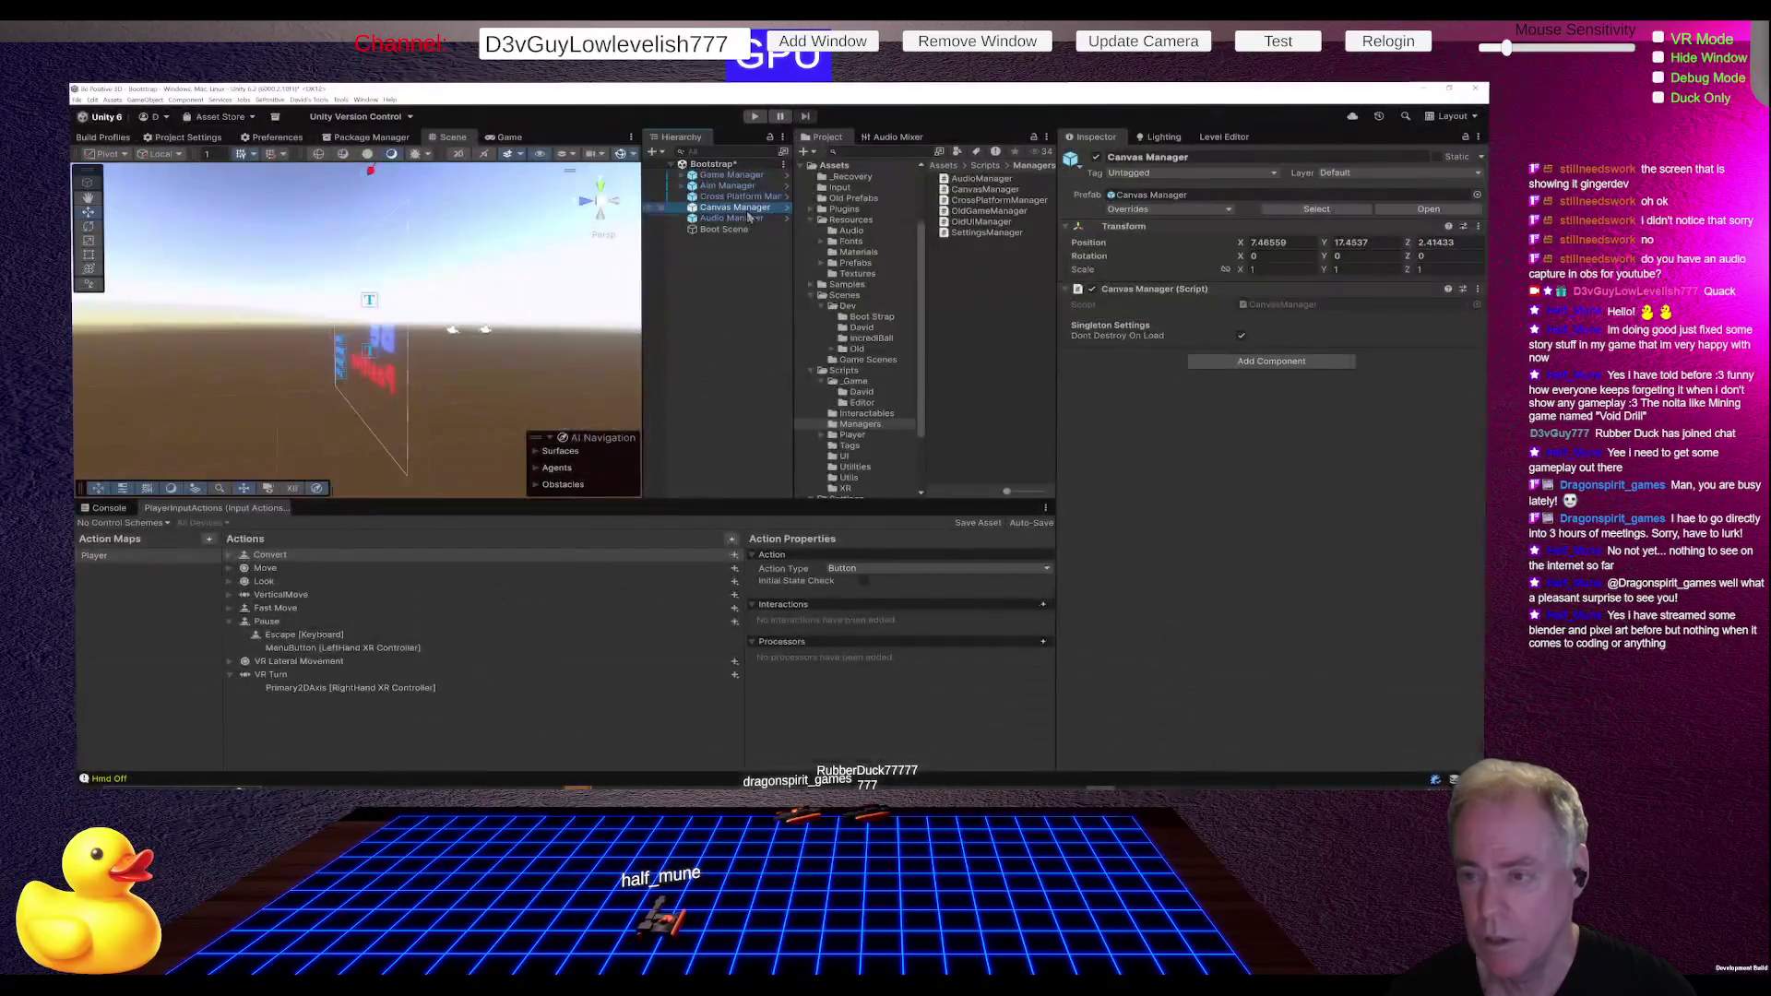
left_click(1111, 210)
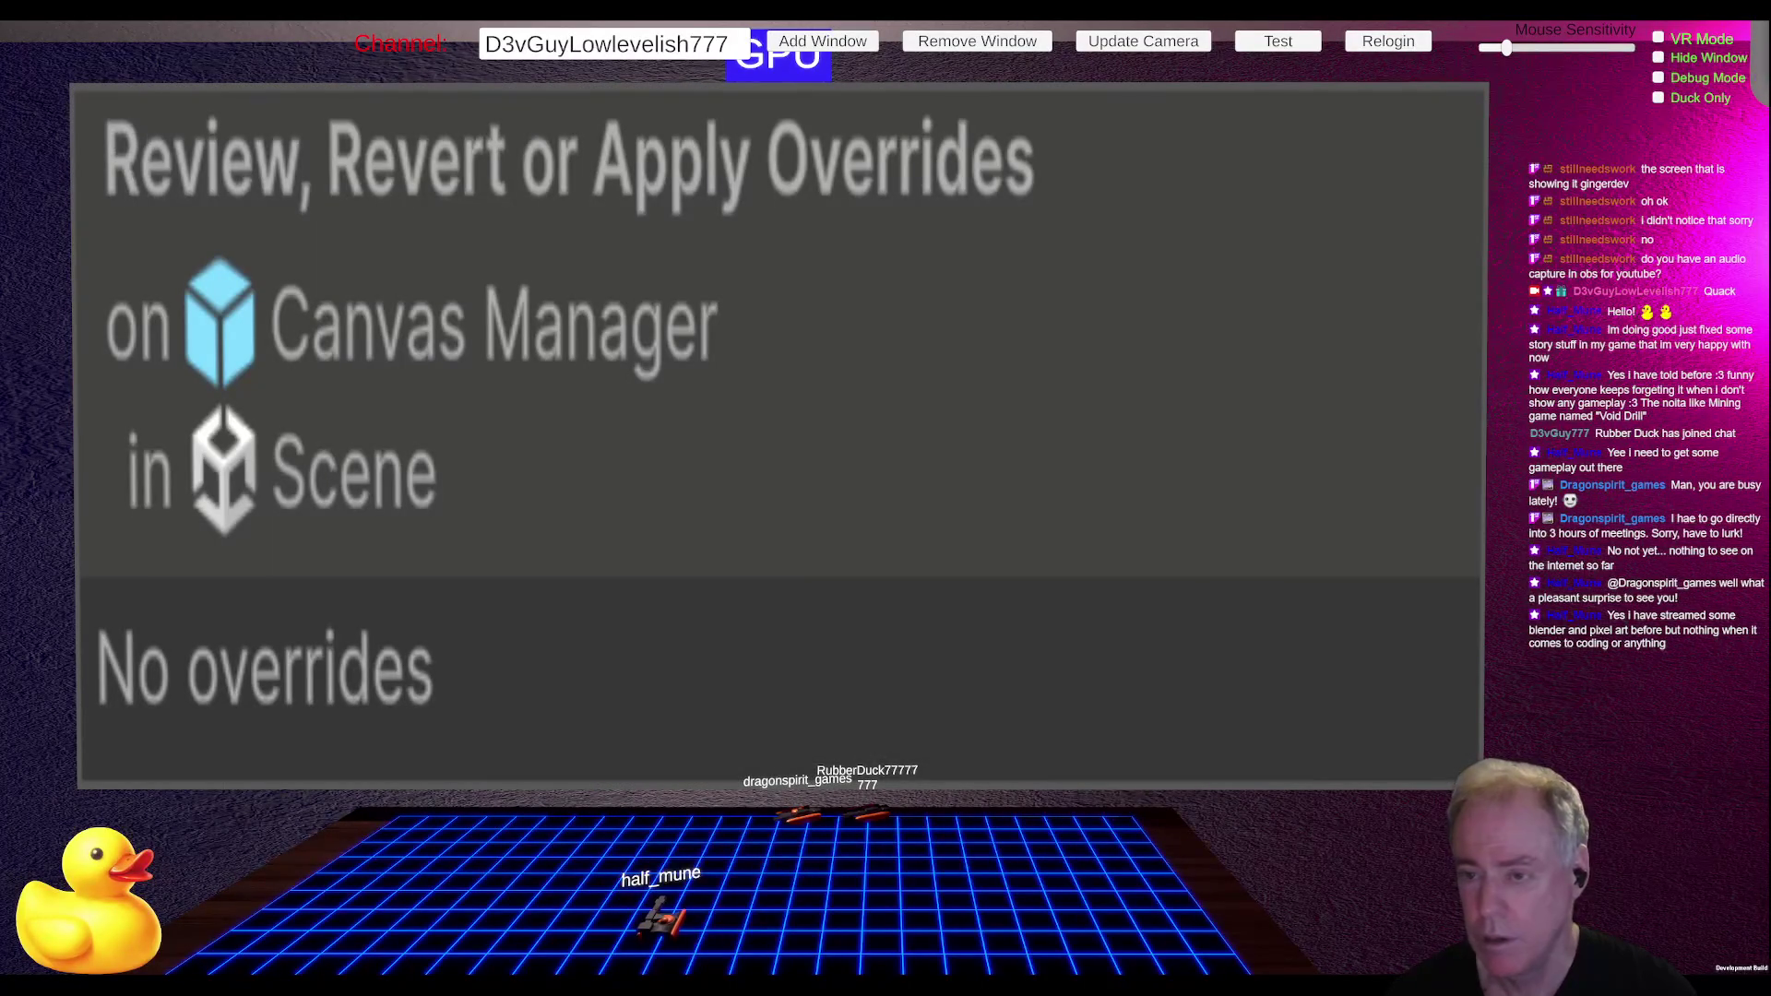
left_click(793, 219)
left_click(1148, 217)
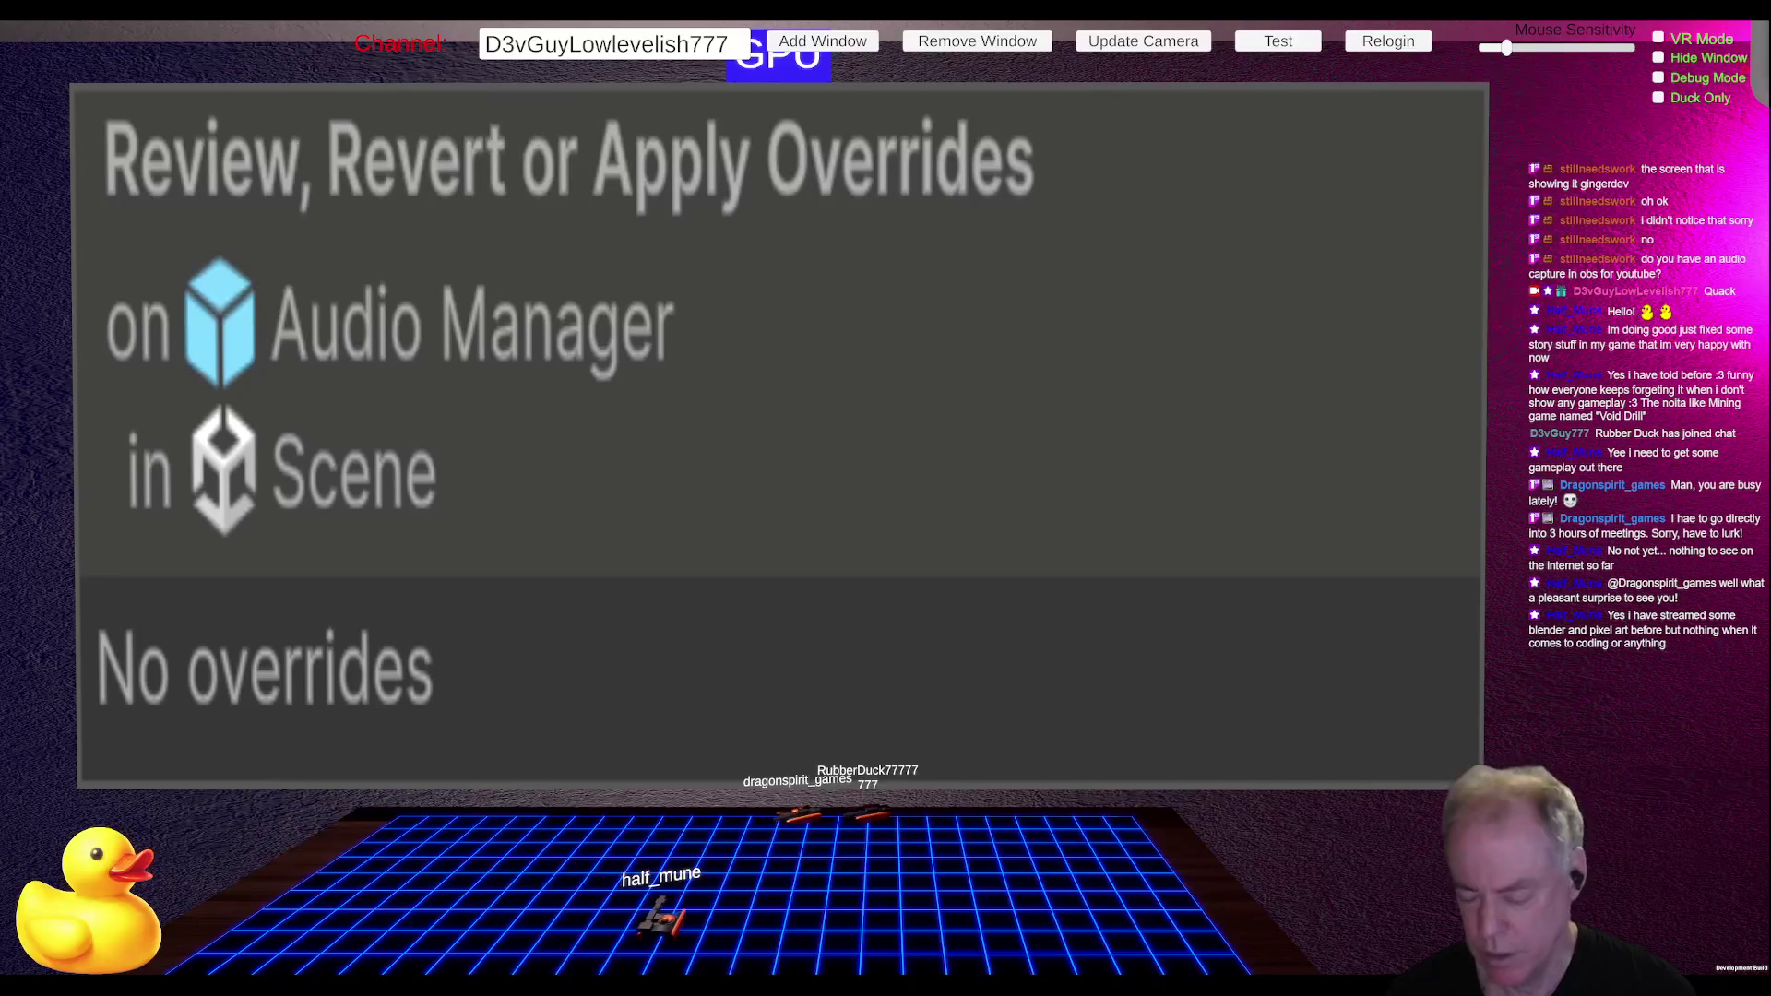
key("alt+Tab")
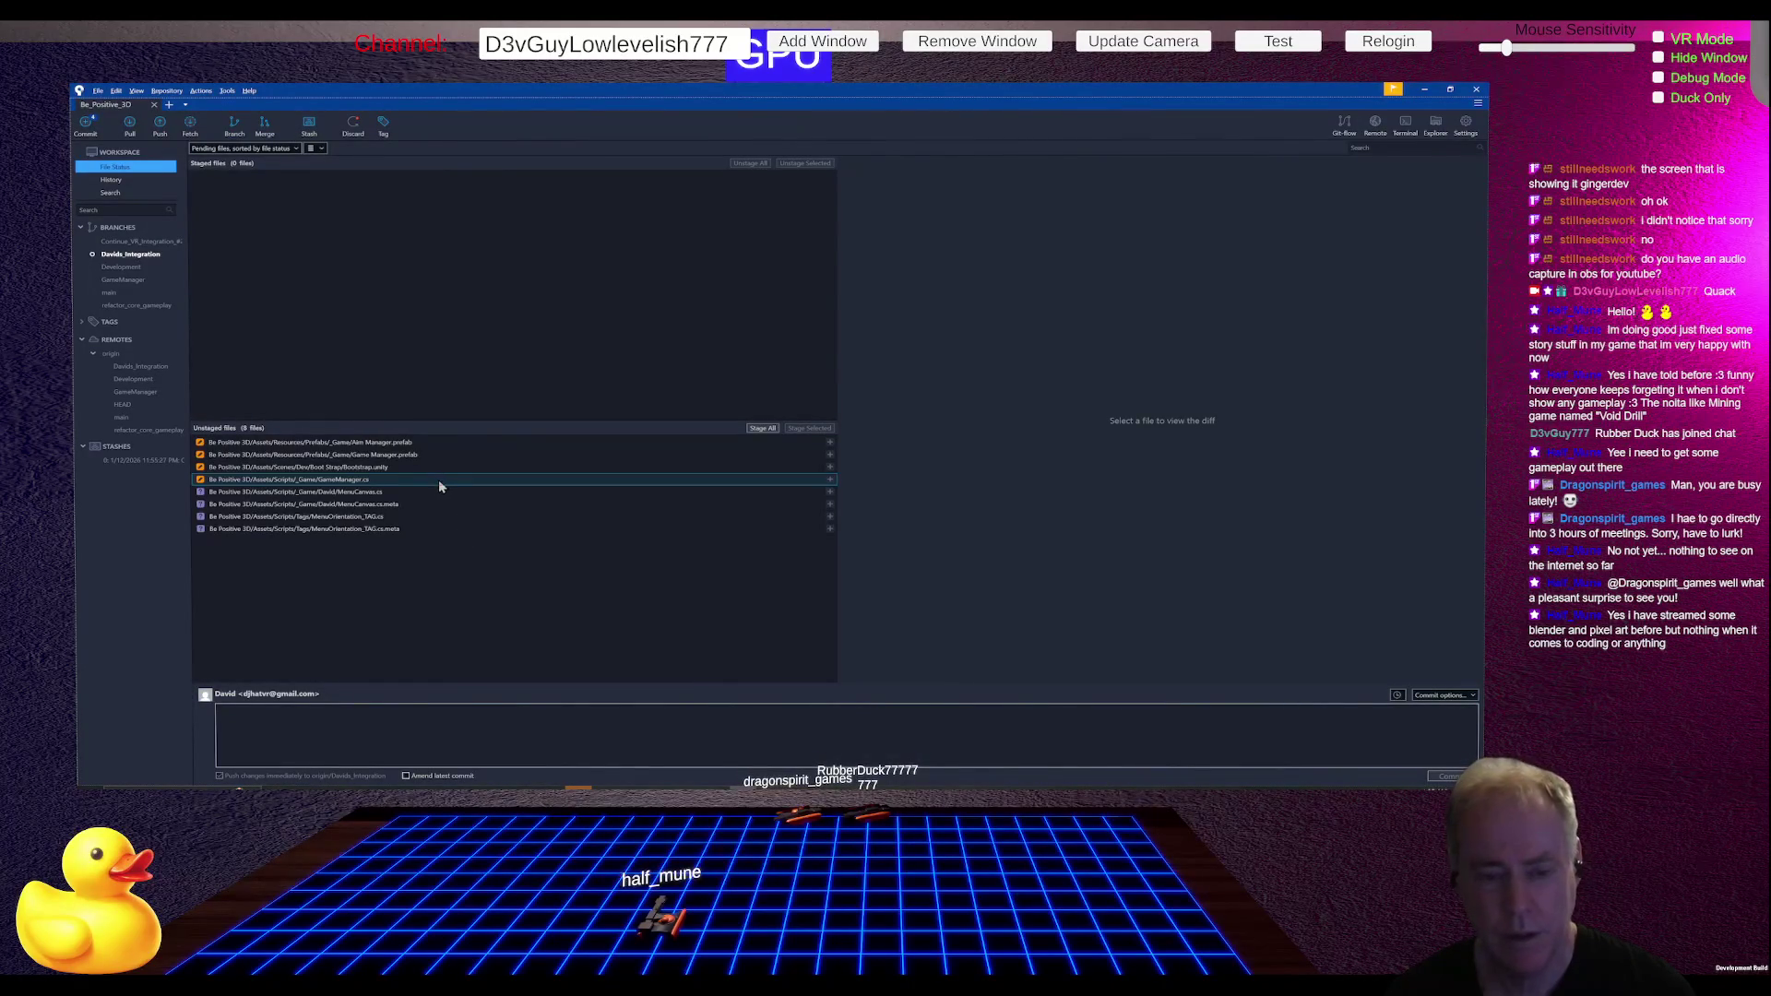
- Stage all changed files in Fork and save the Unity project
left_click(761, 428)
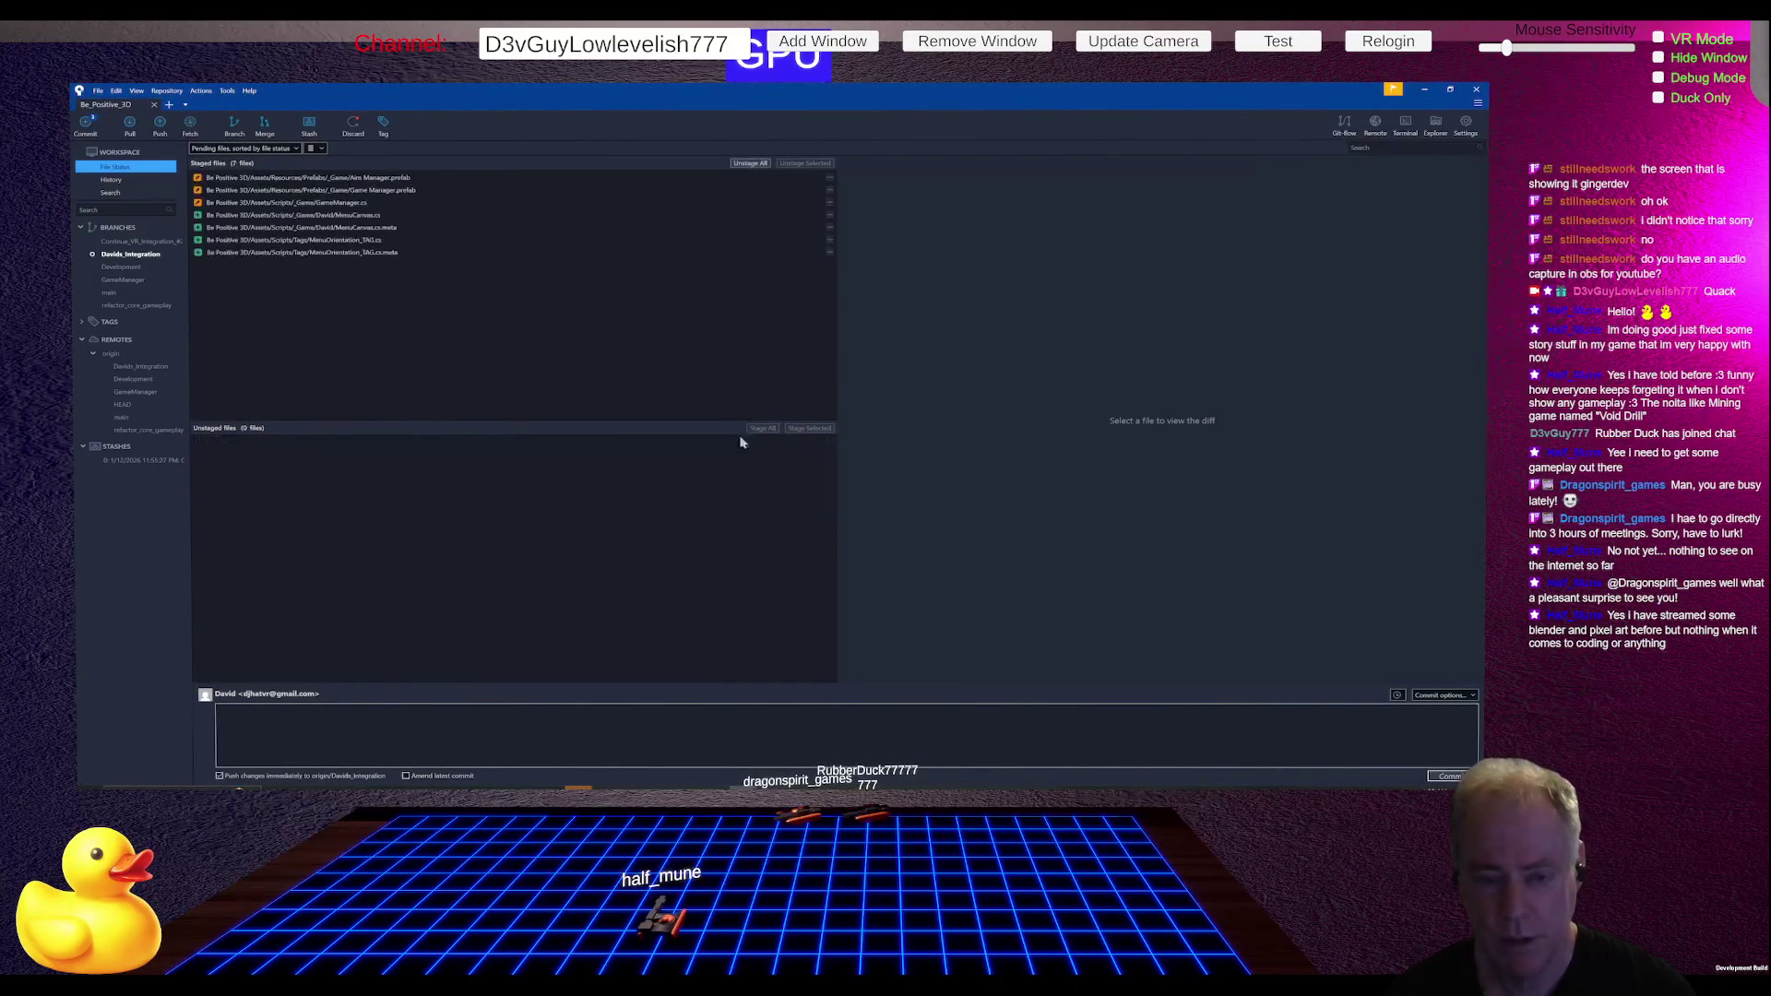
key("alt+Tab")
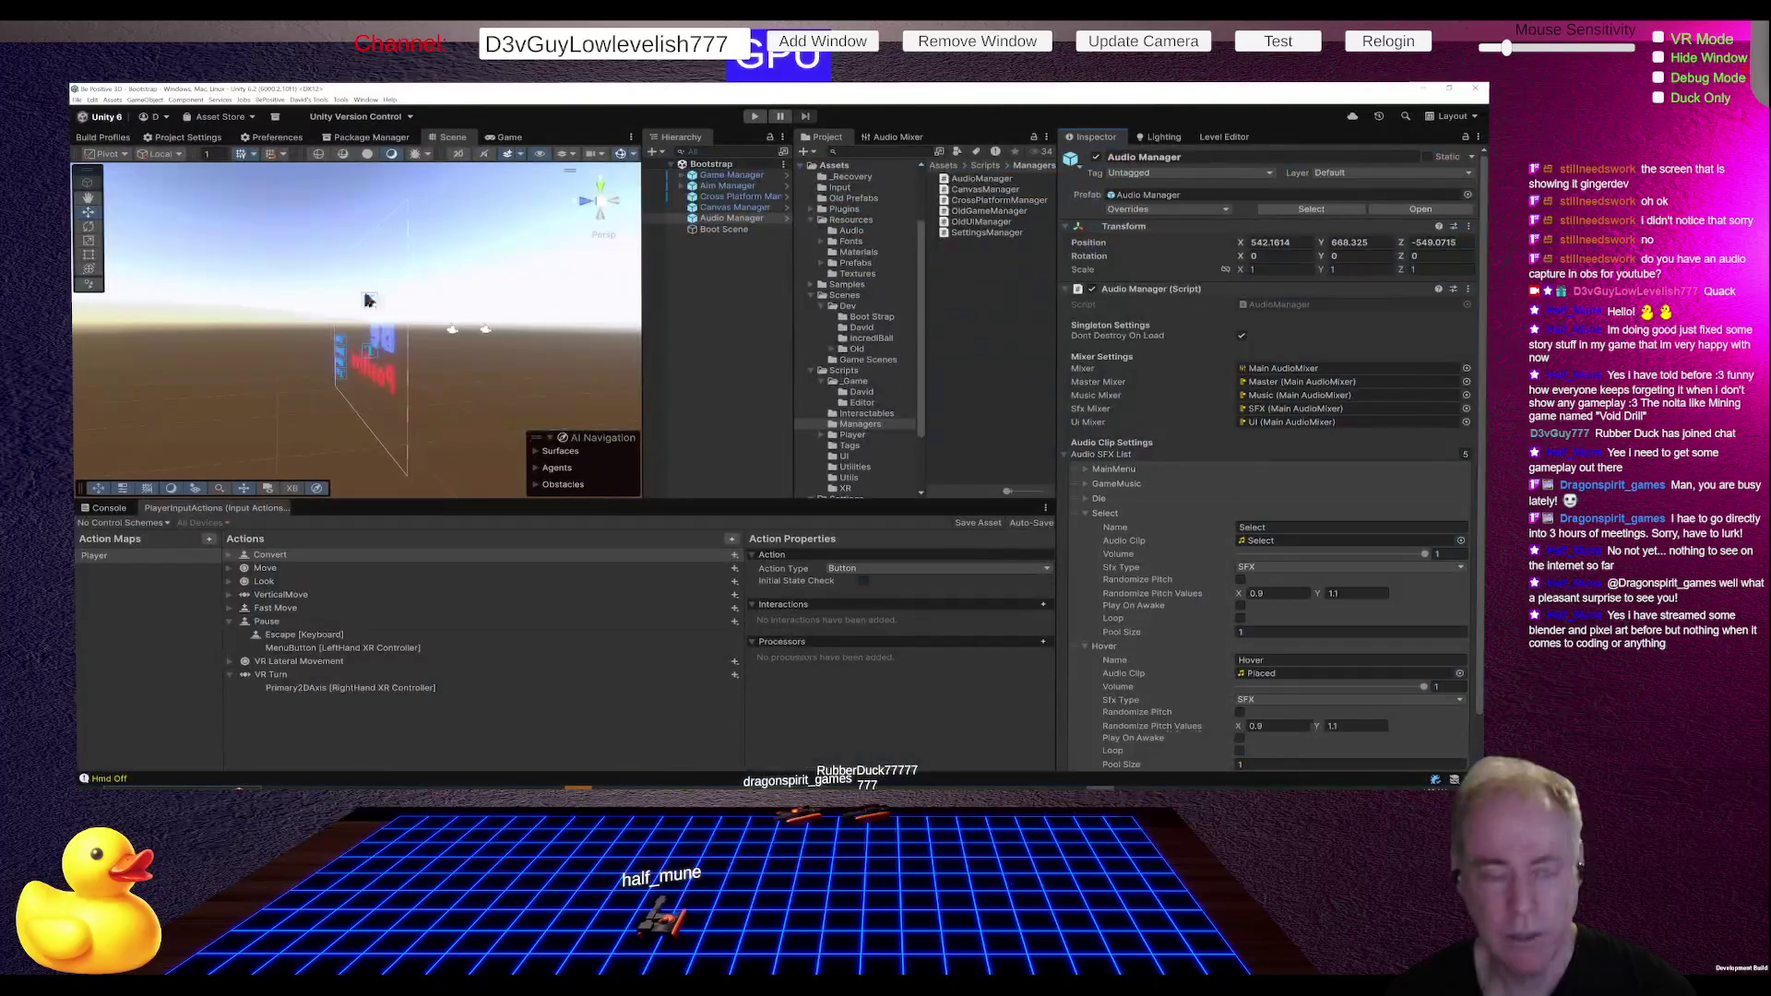
left_click(77, 100)
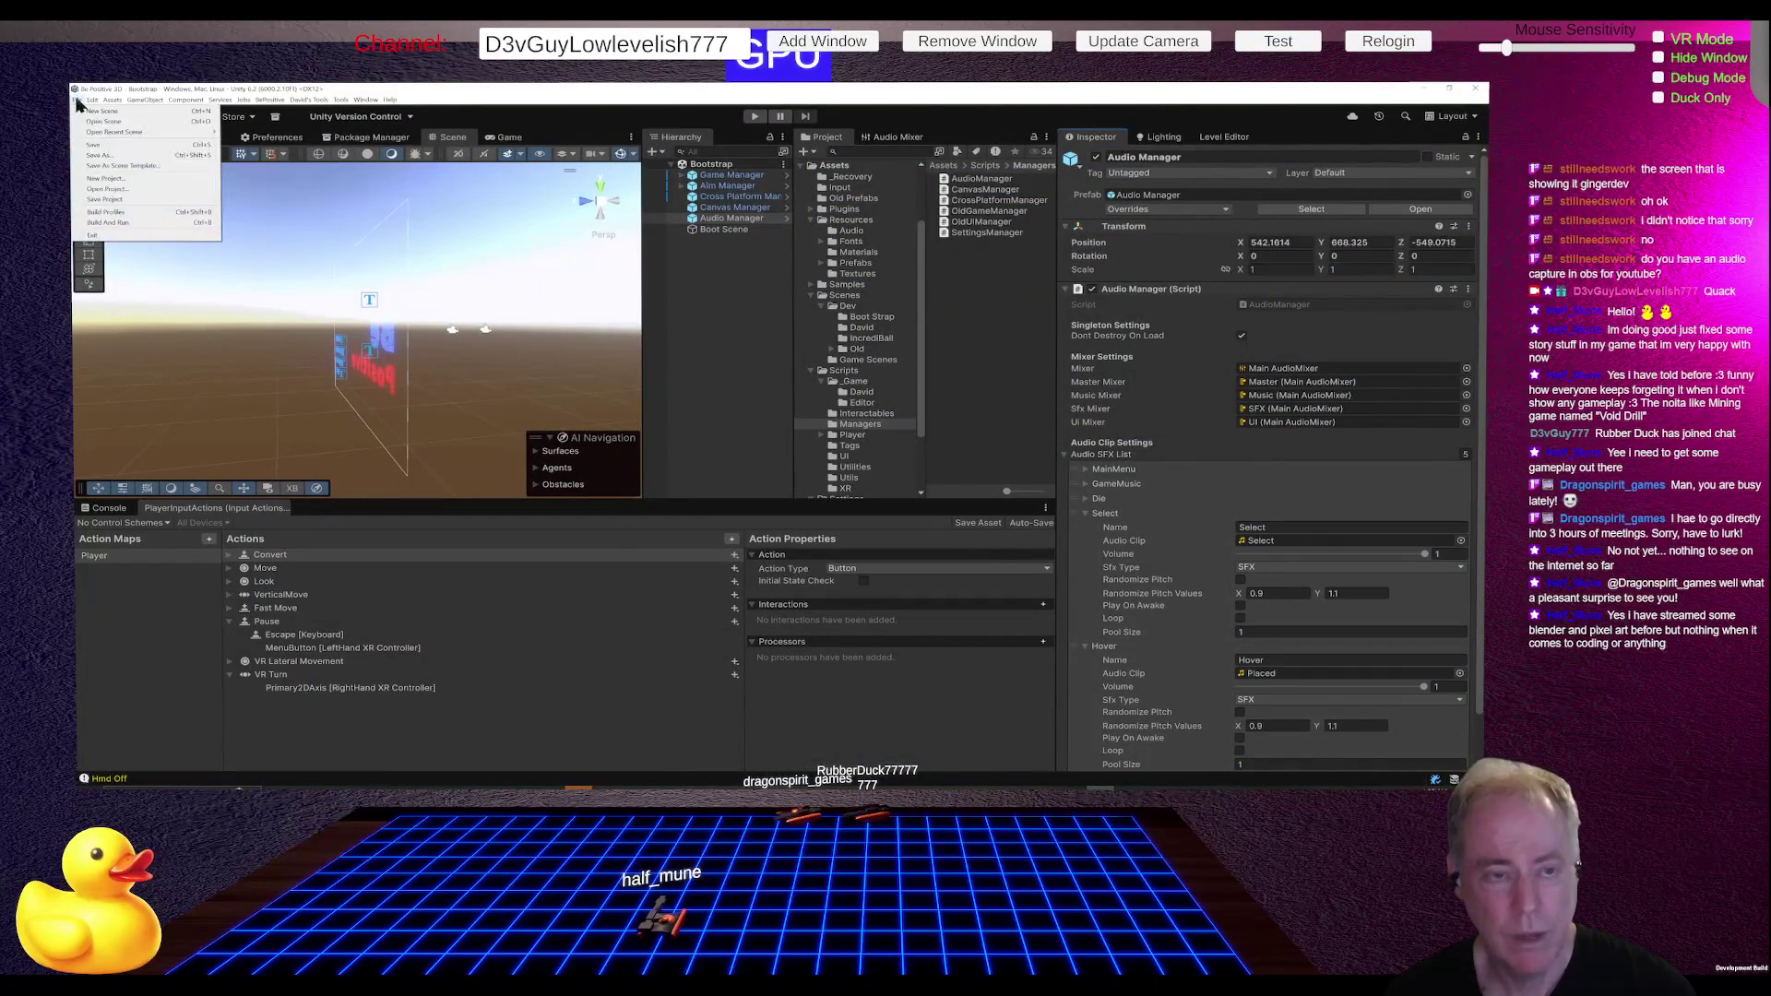
left_click(126, 199)
key("alt+Tab")
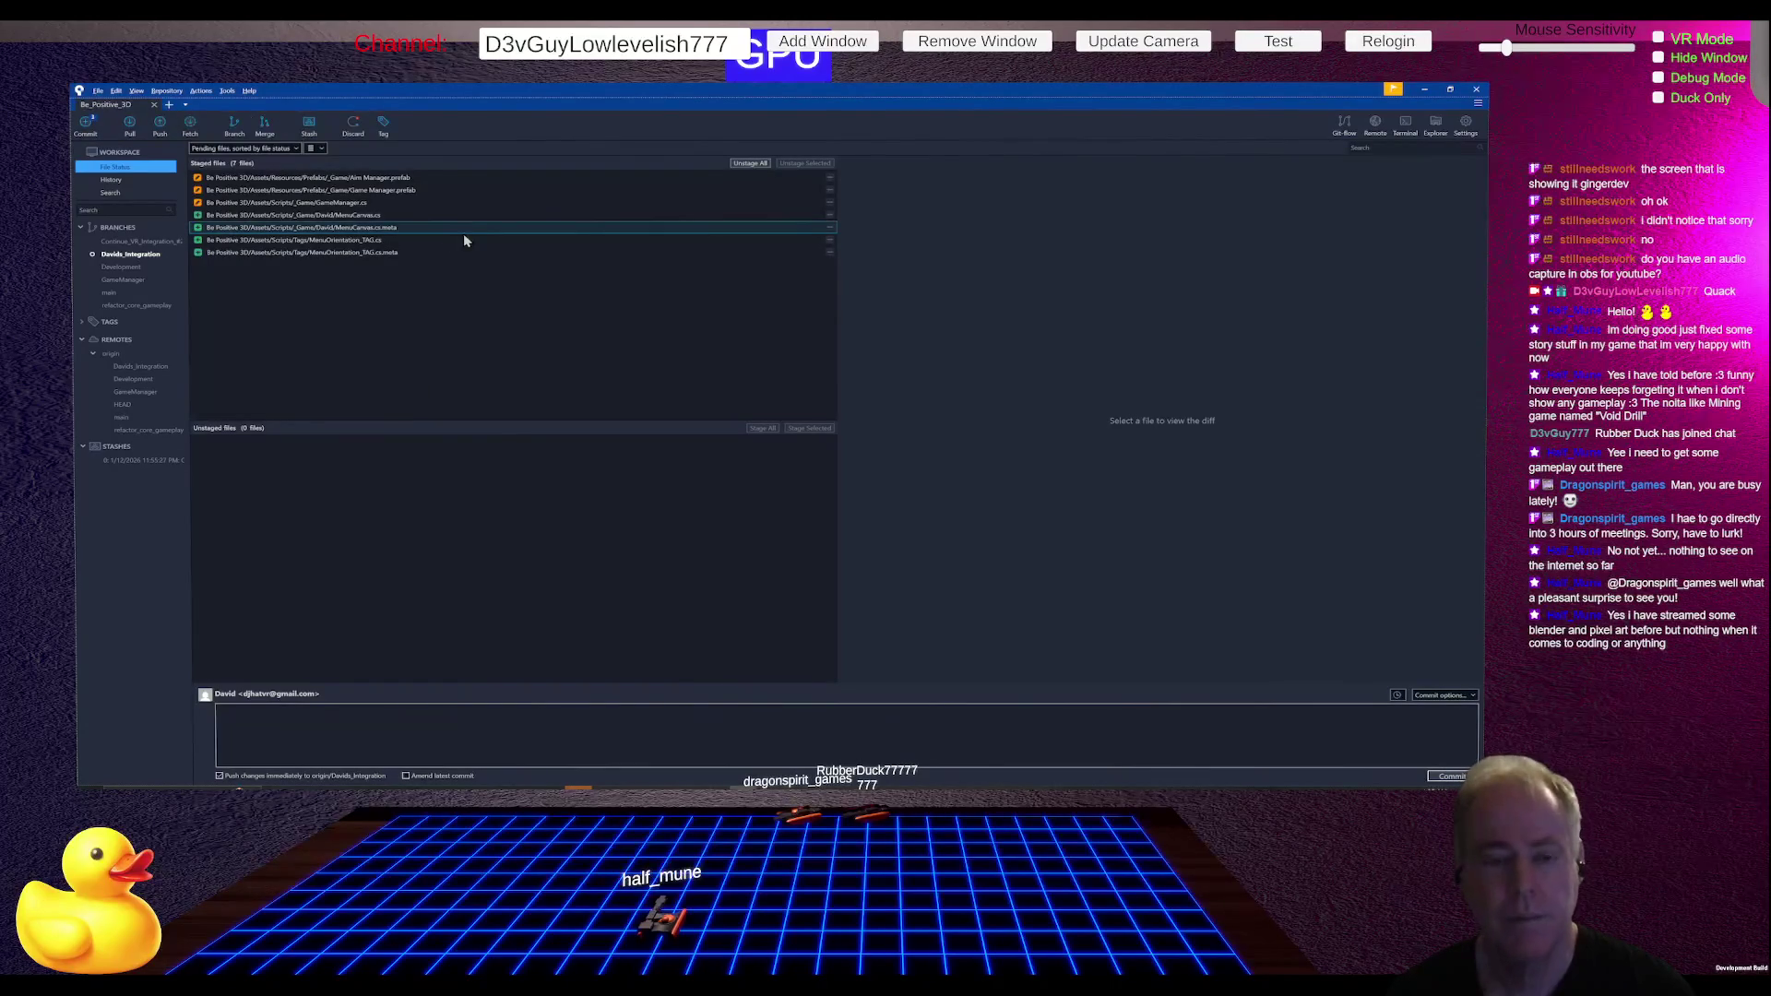
- Begin the commit message 'Fixed Main Menu orientation on return'
left_click(402, 724)
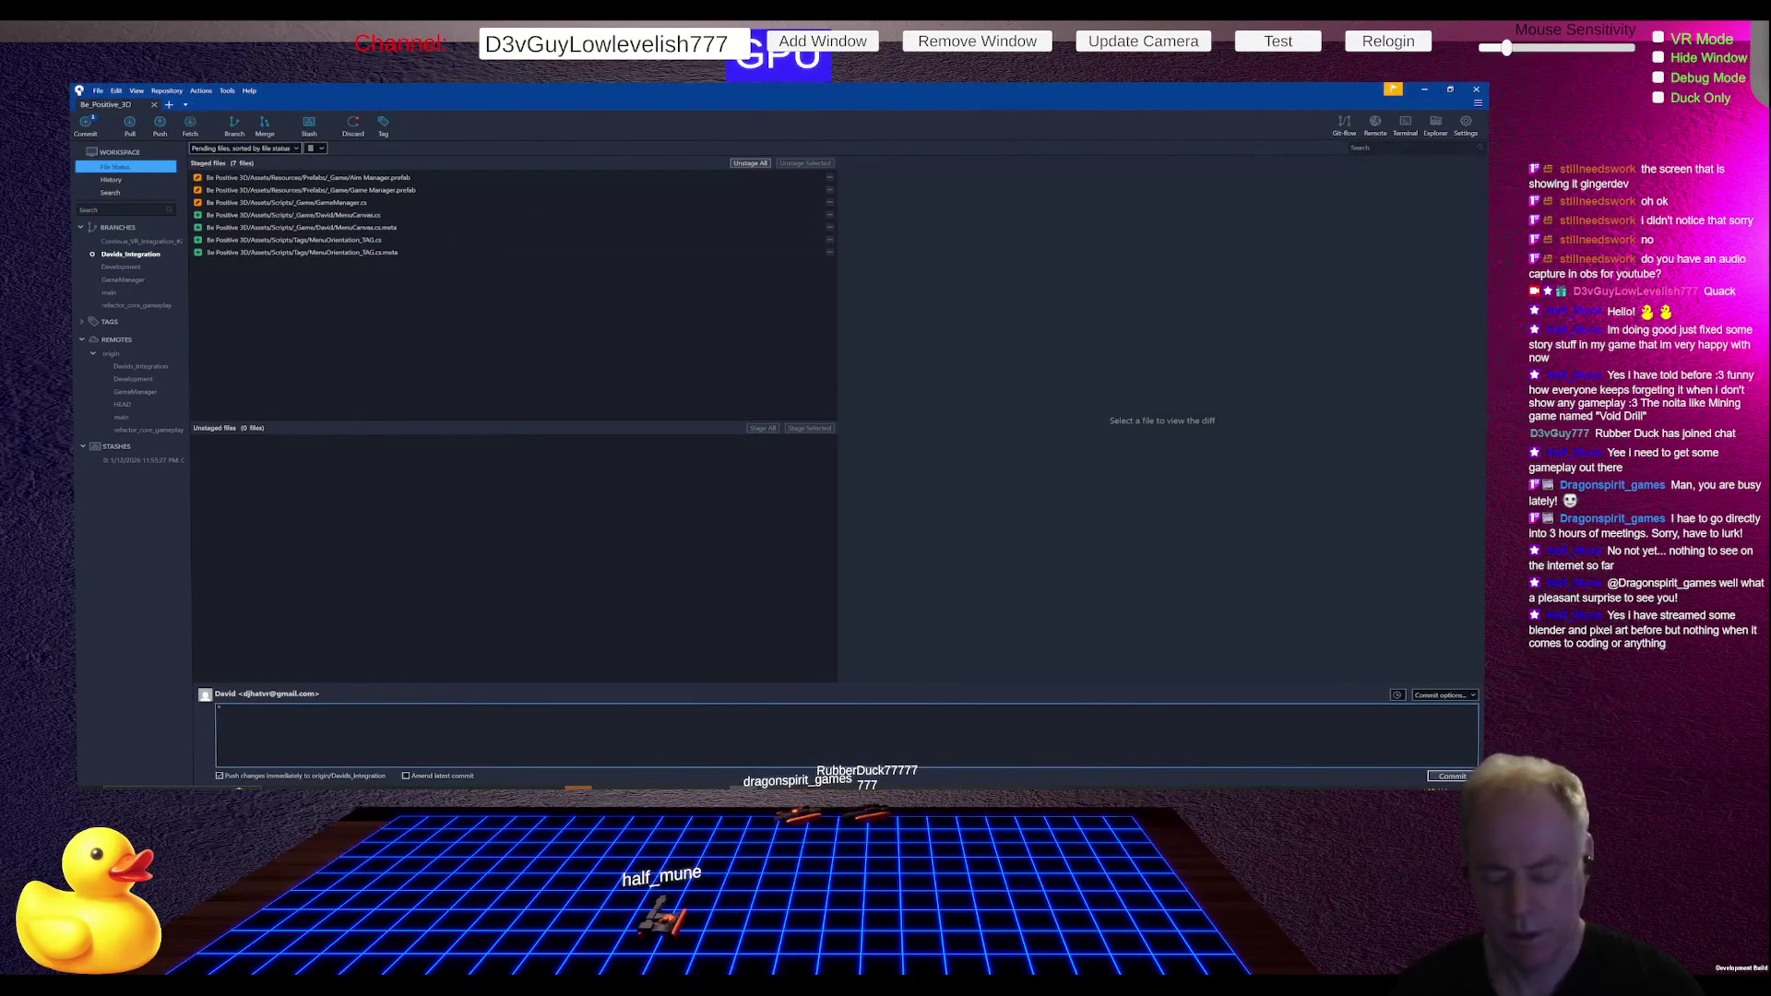
type("Fixed")
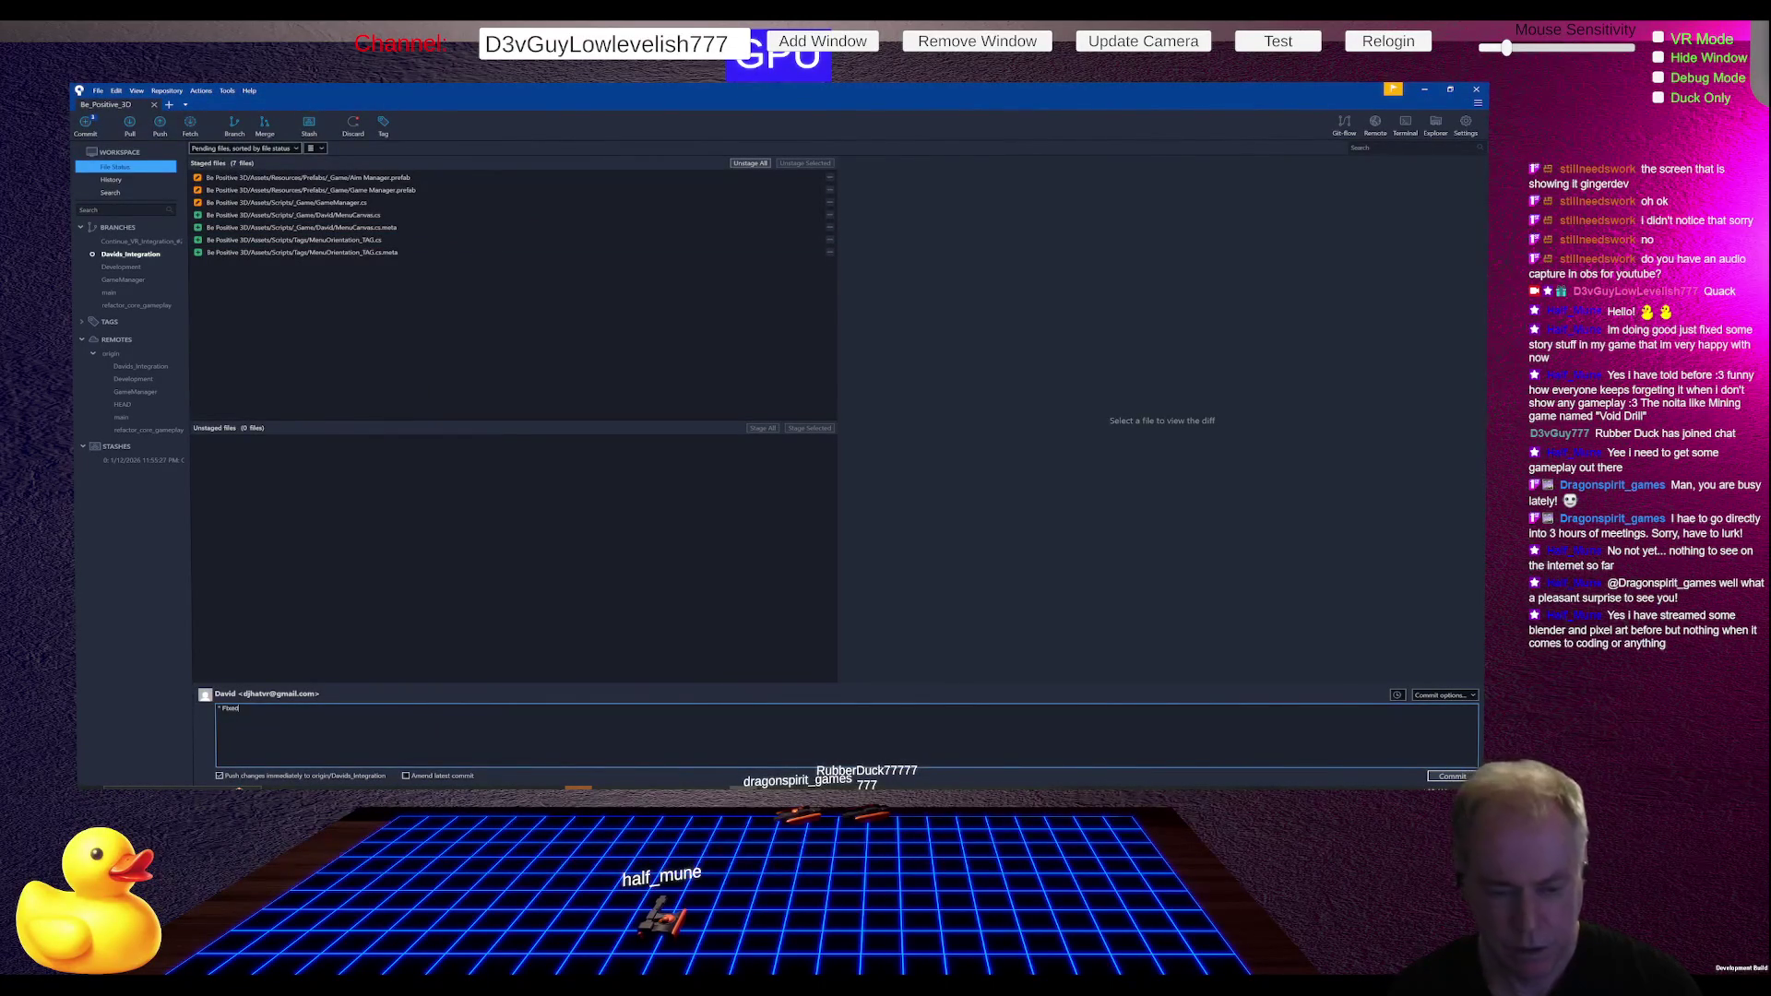
type(" Main Menu oreintat")
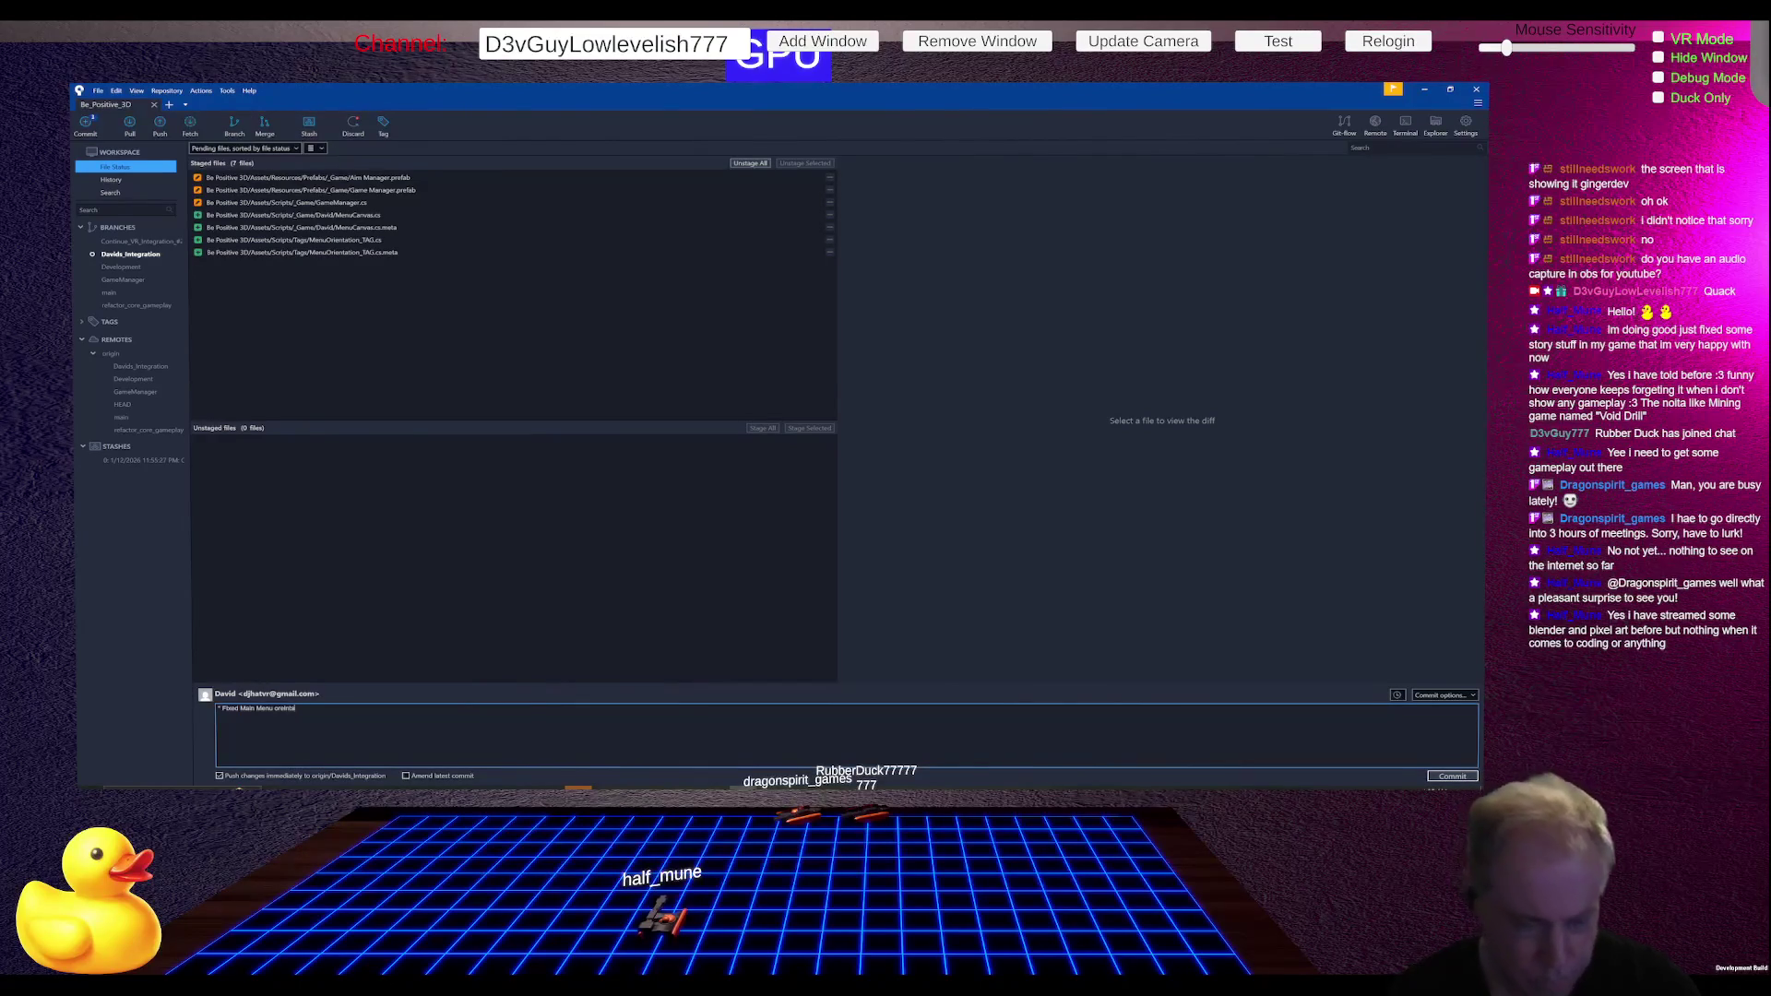
key("BackSpace")
type("ation on return")
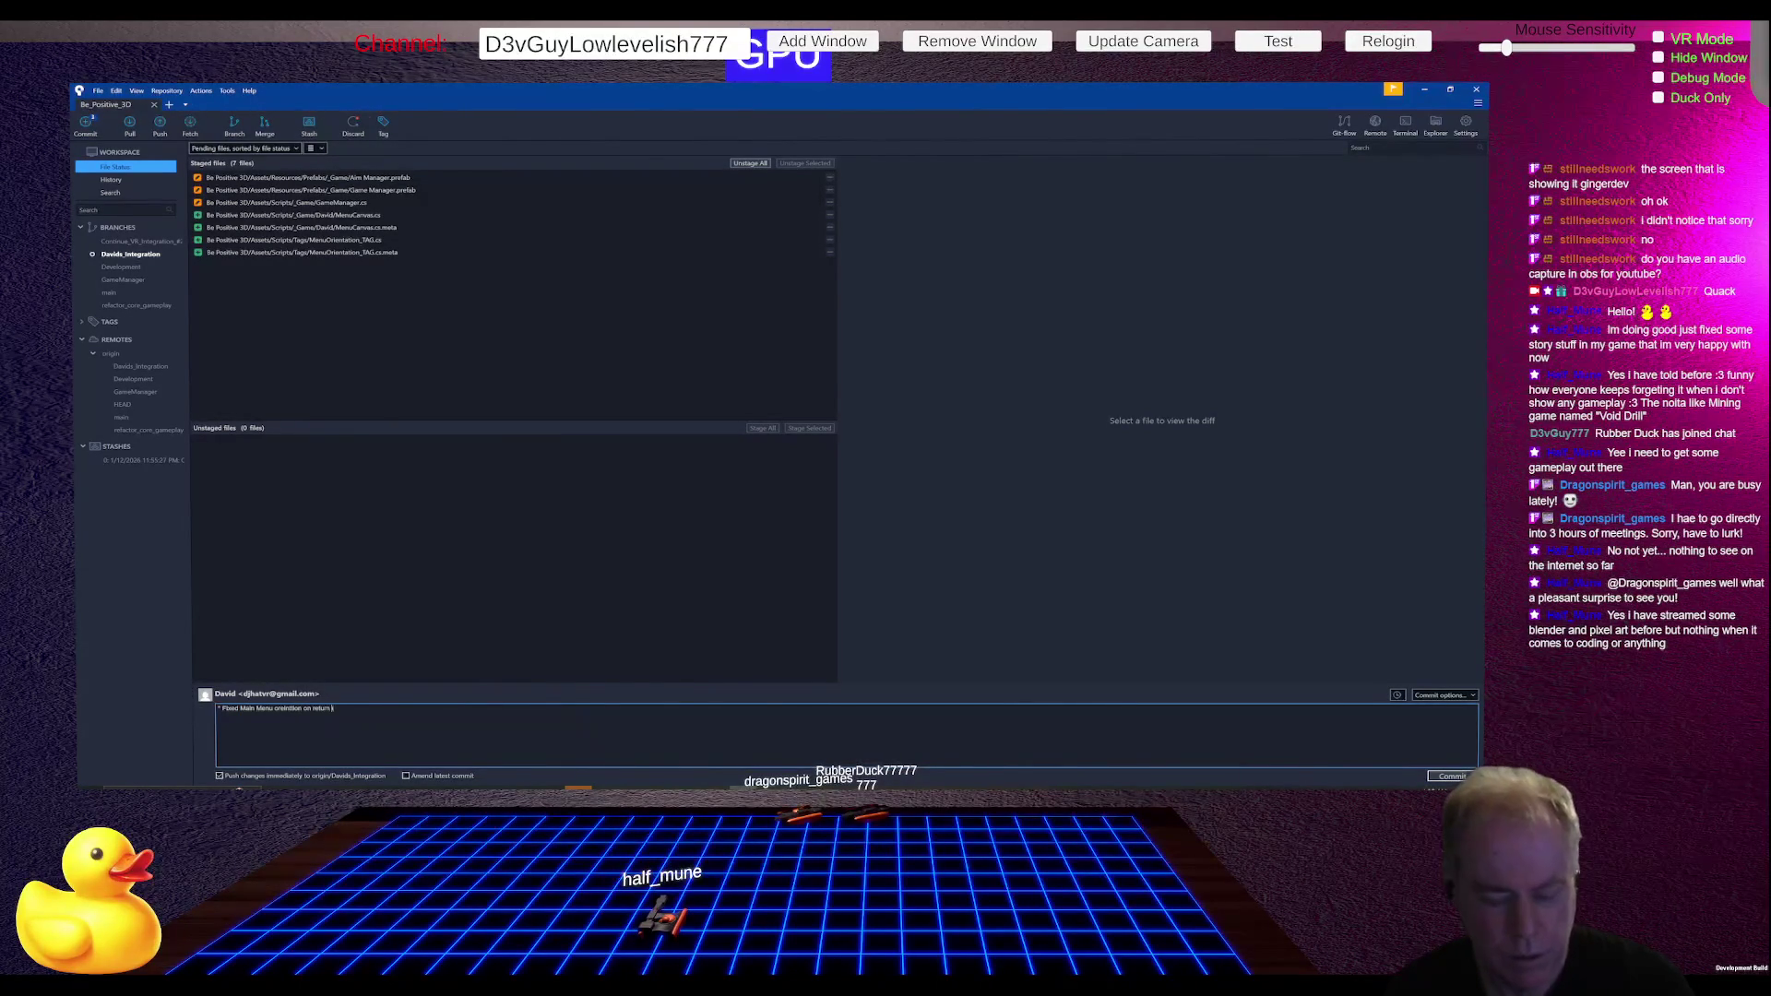
type(" Menu")
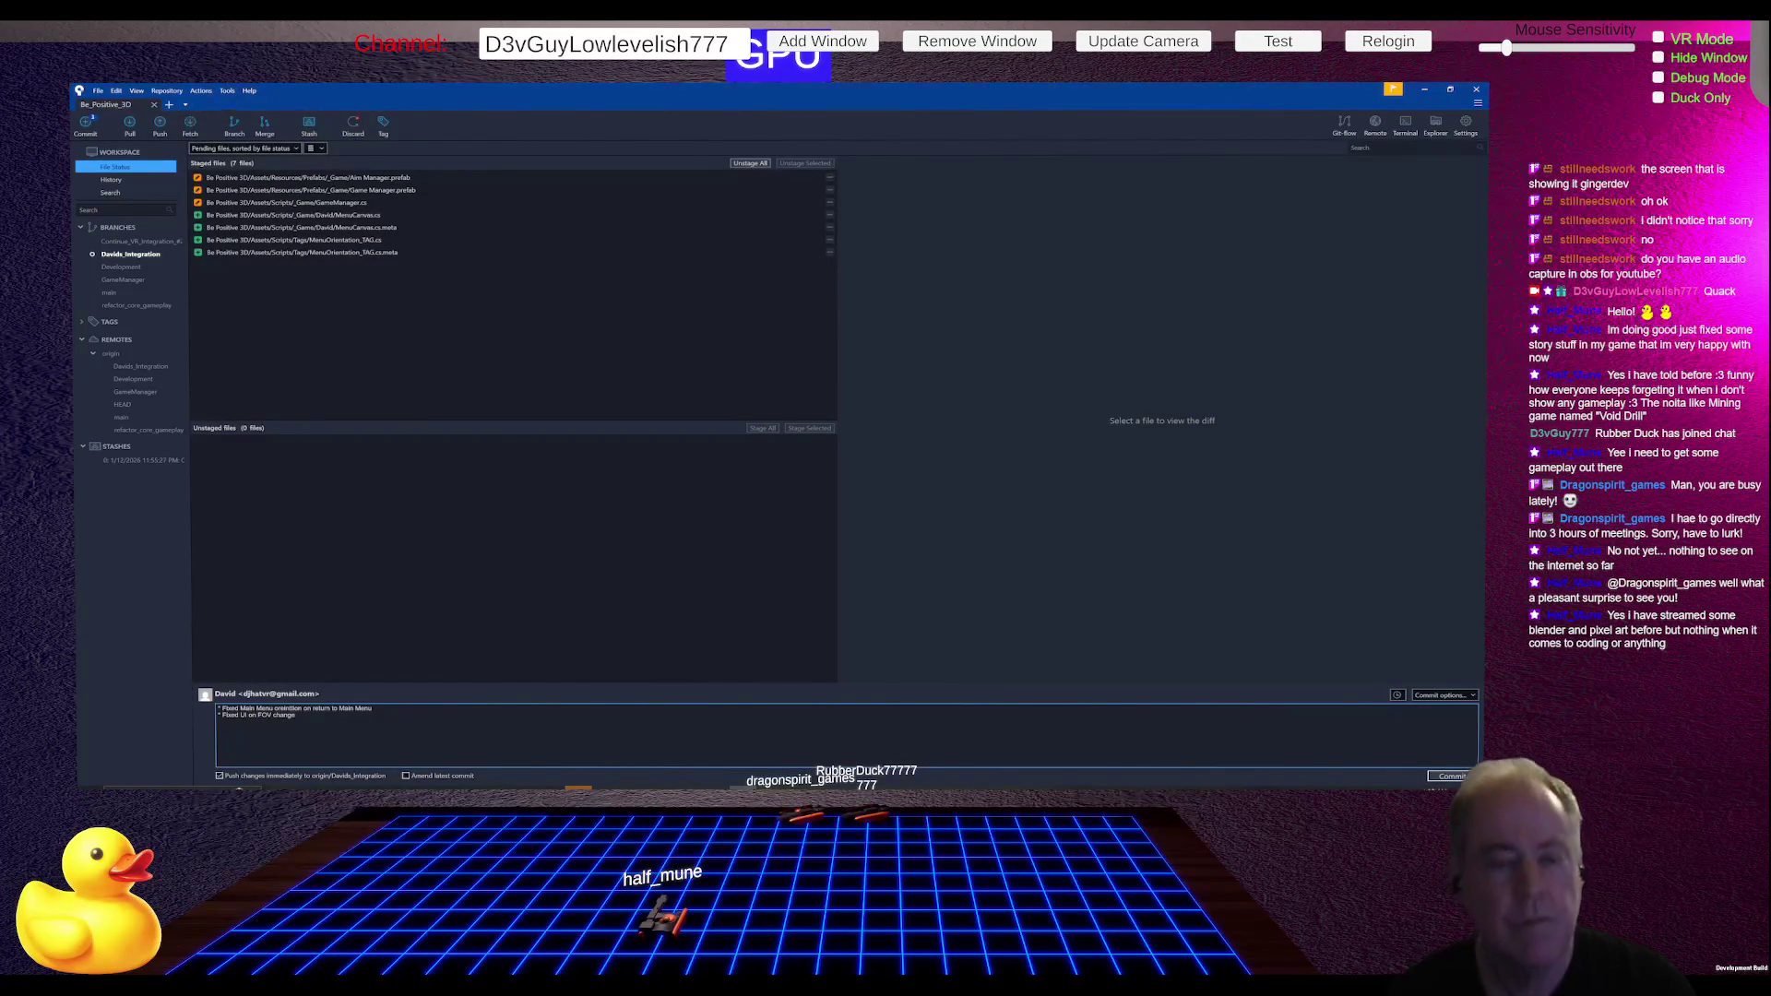
- Review the GameManager.cs and MenuCanvas.cs diffs, then commit to Davids_Integration
left_click(349, 204)
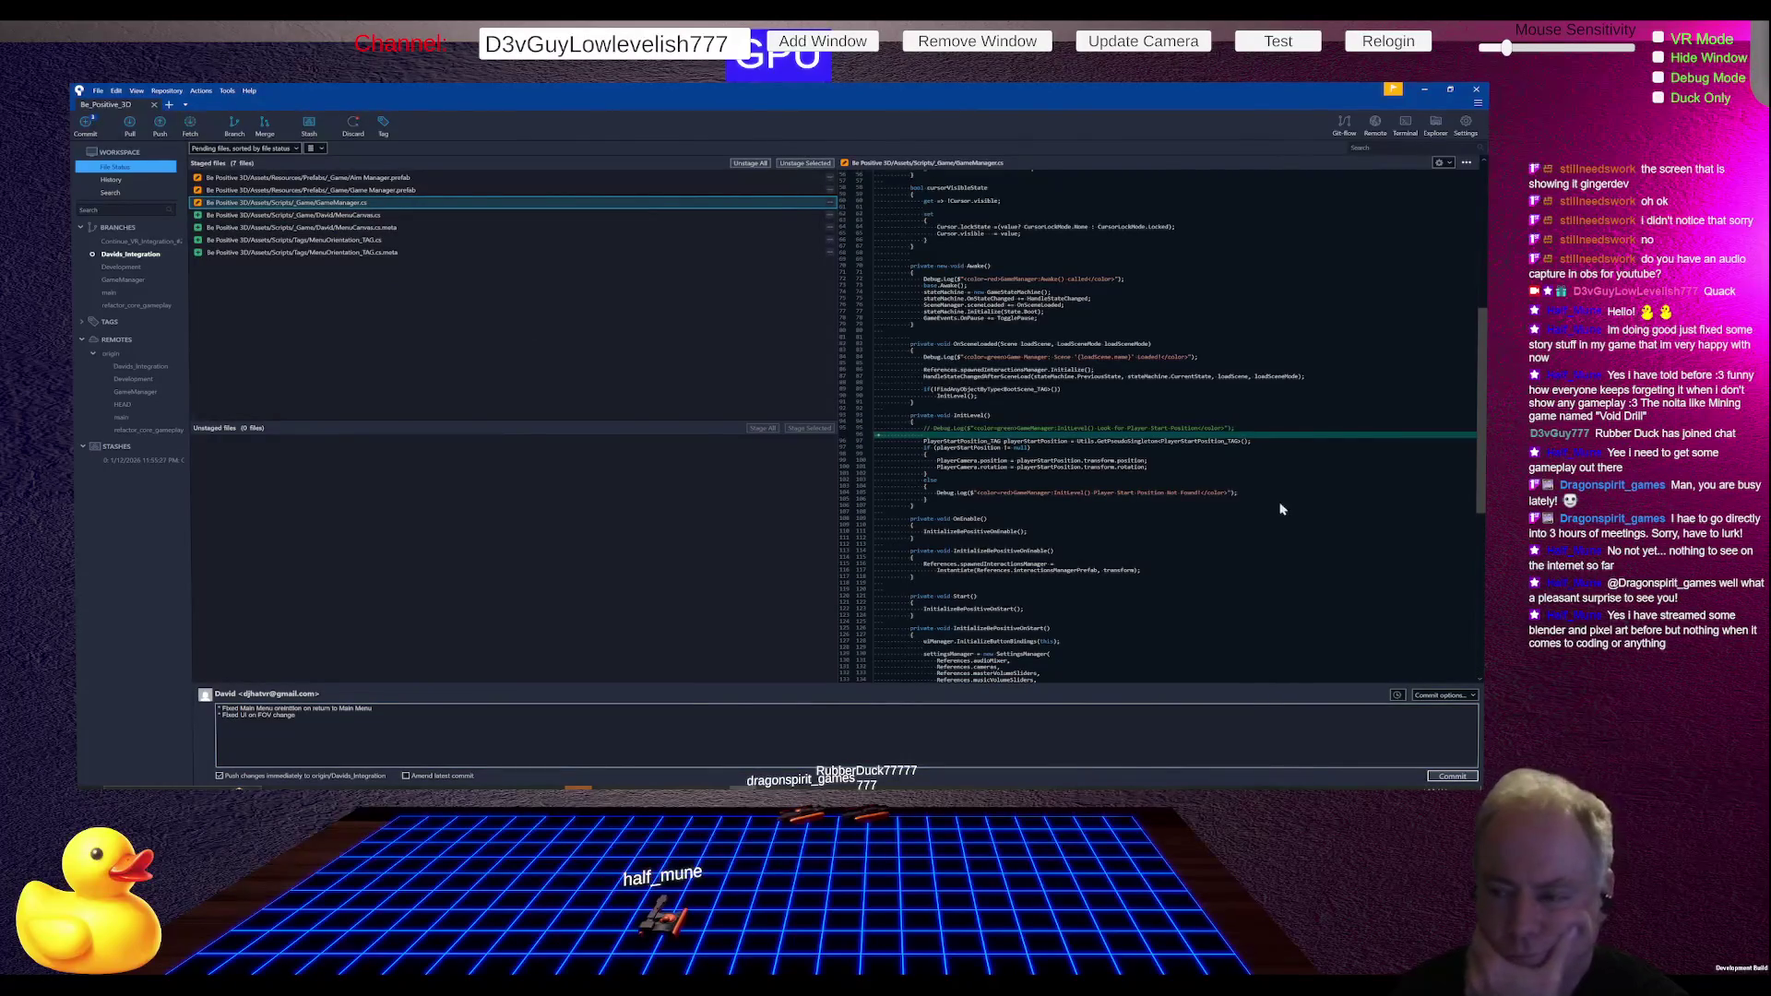
scroll(1252, 502, "up", 10)
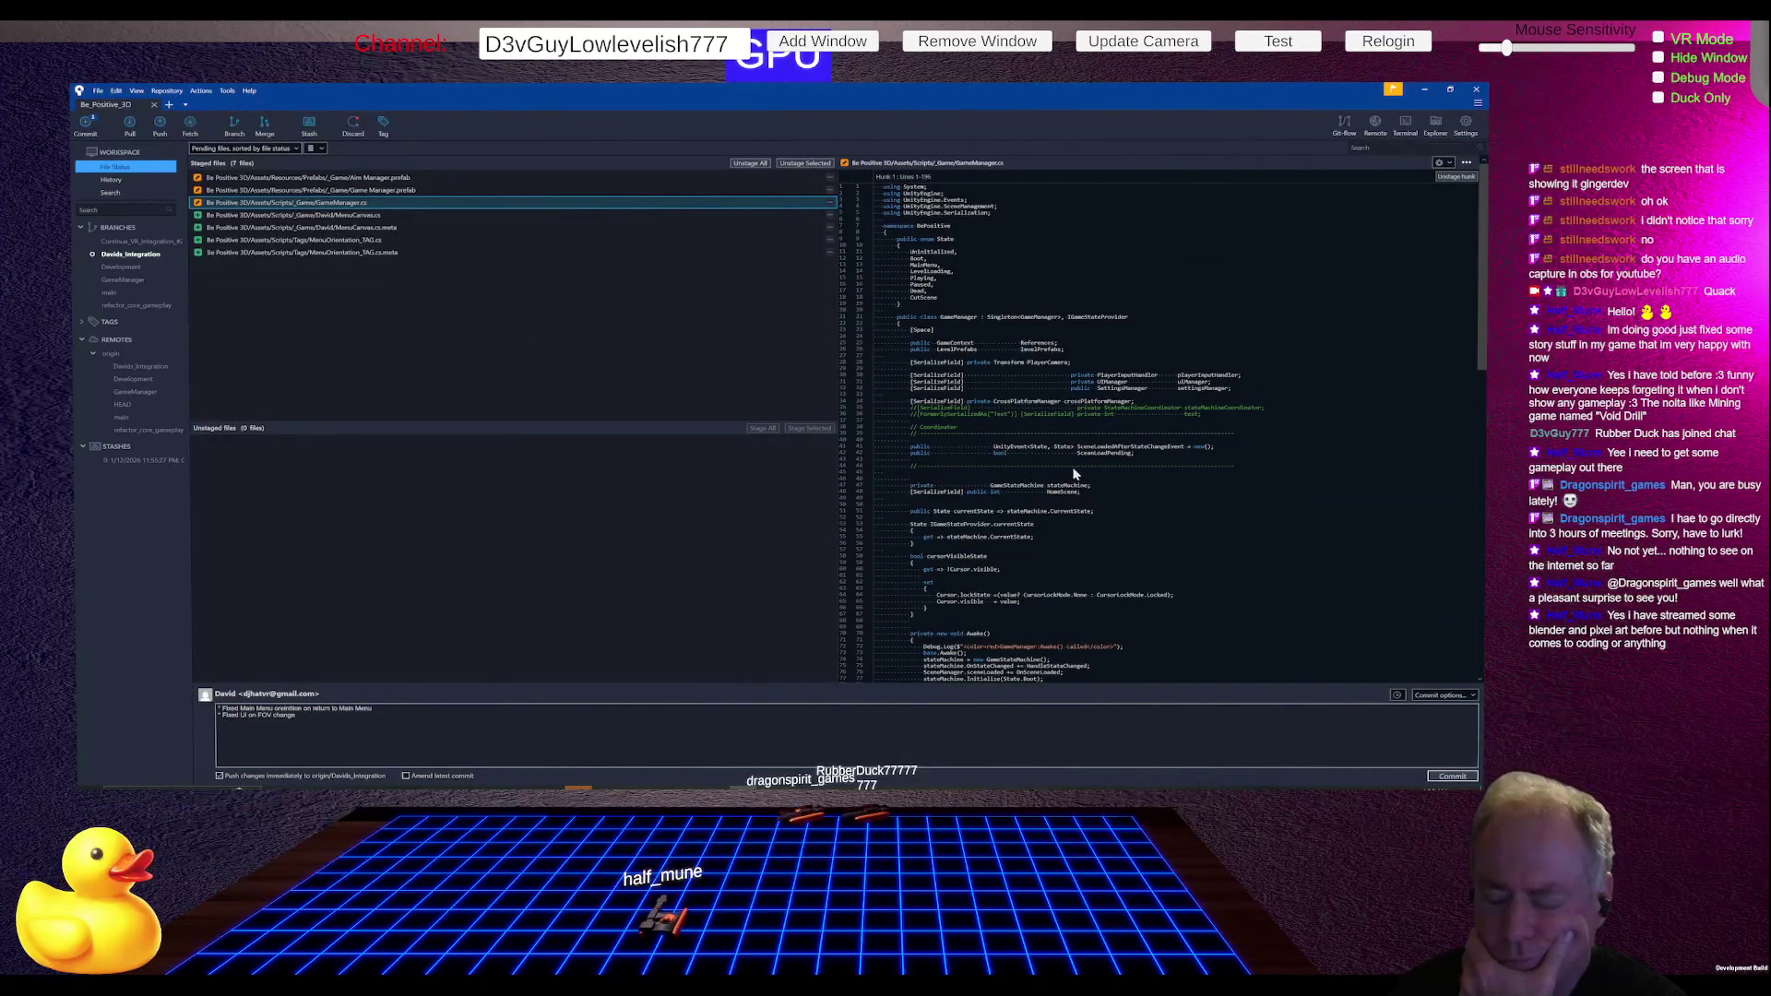
scroll(1081, 472, "down", 5)
scroll(1084, 484, "down", 8)
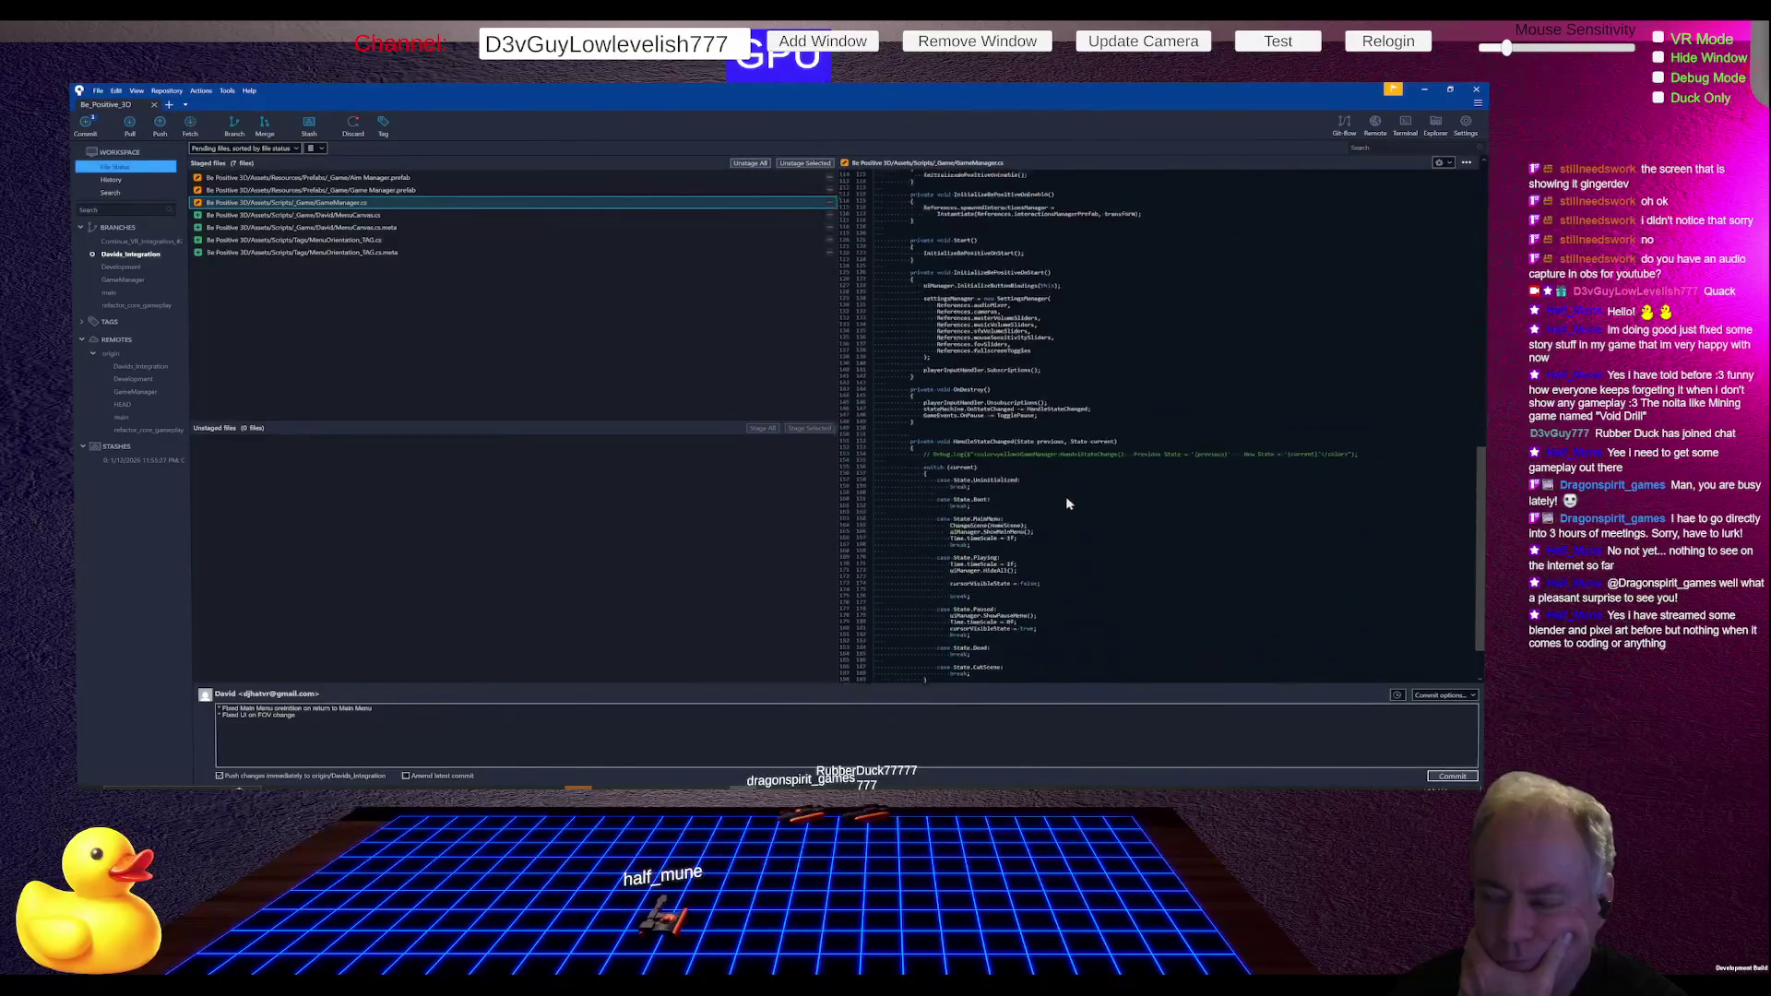
left_click(363, 215)
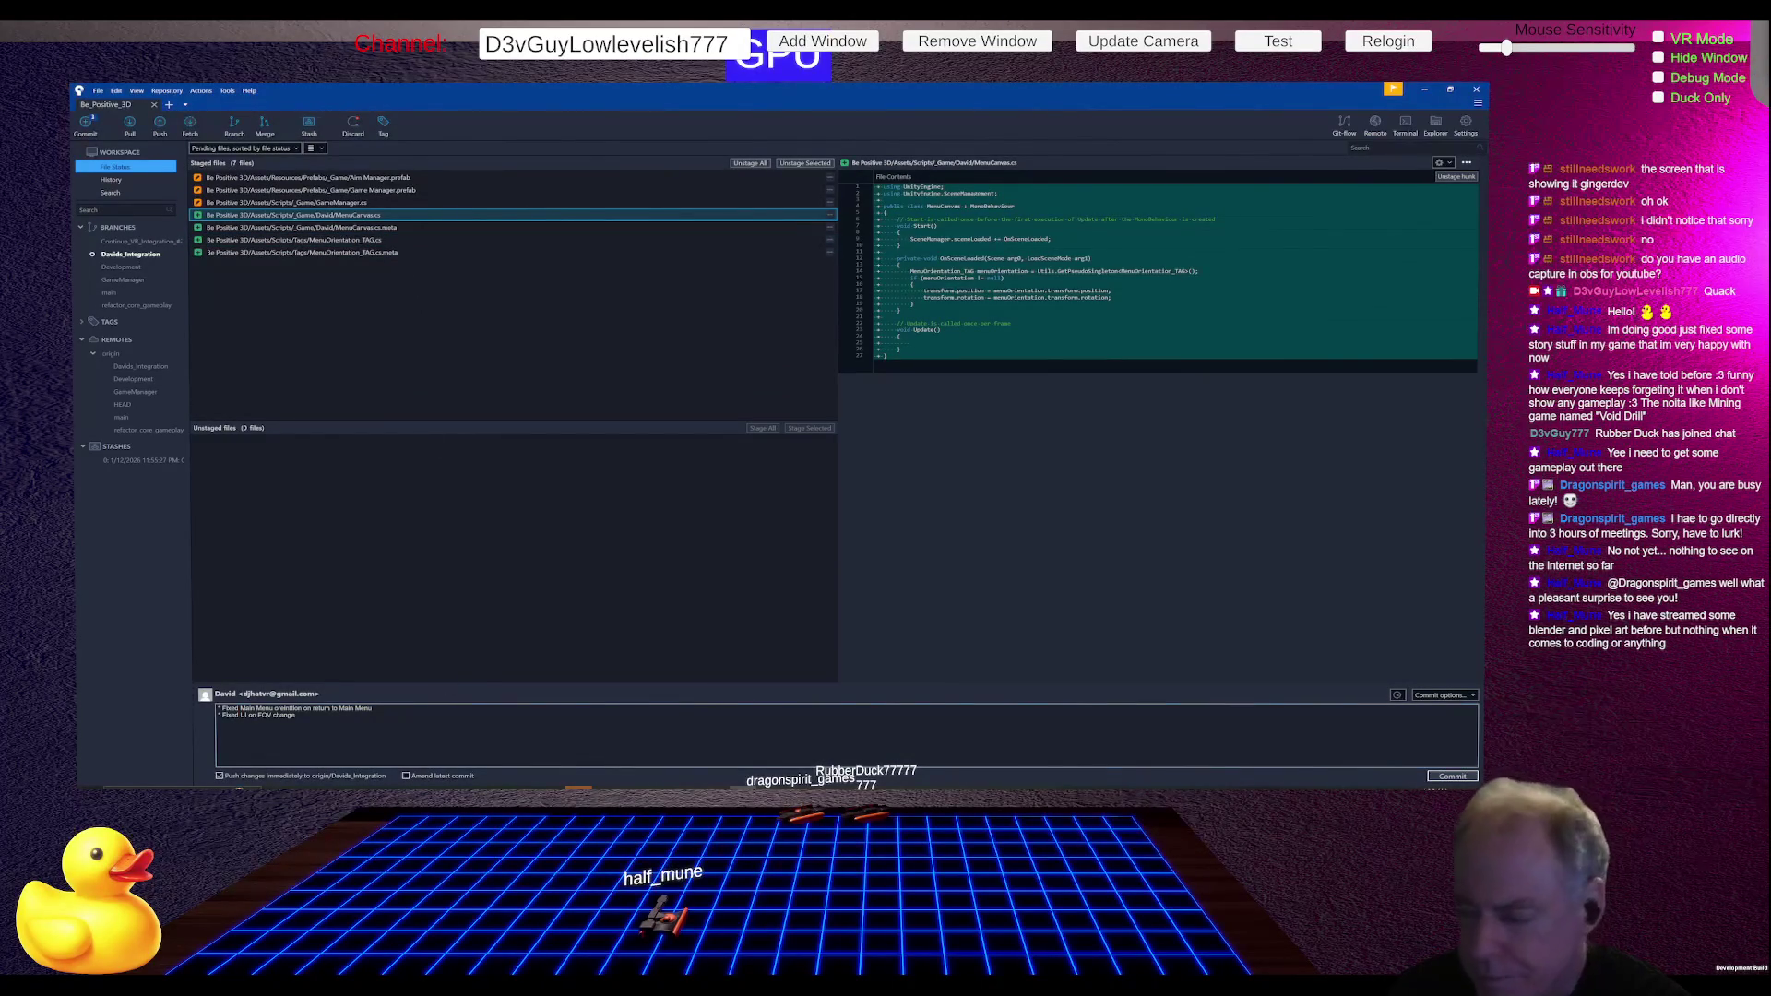
left_click(1451, 776)
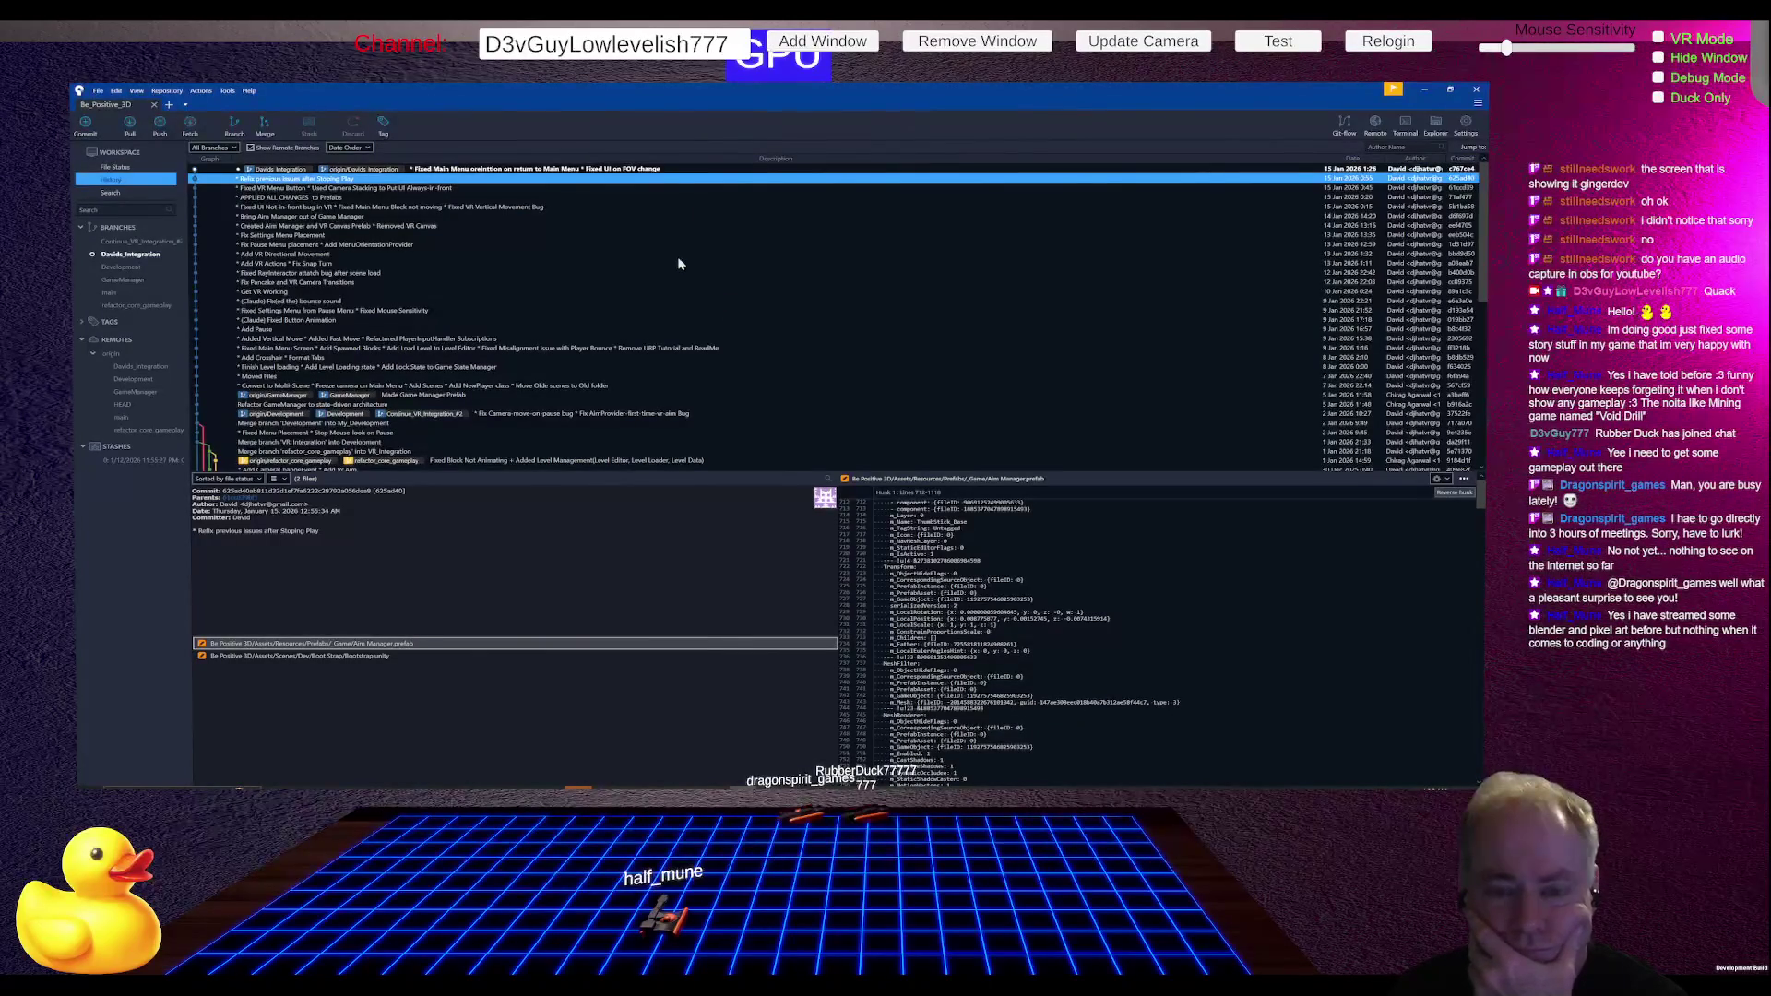
- Find main's latest commit, the pull request #4 merge, then go to GitHub's pull requests
mouse_move(883, 788)
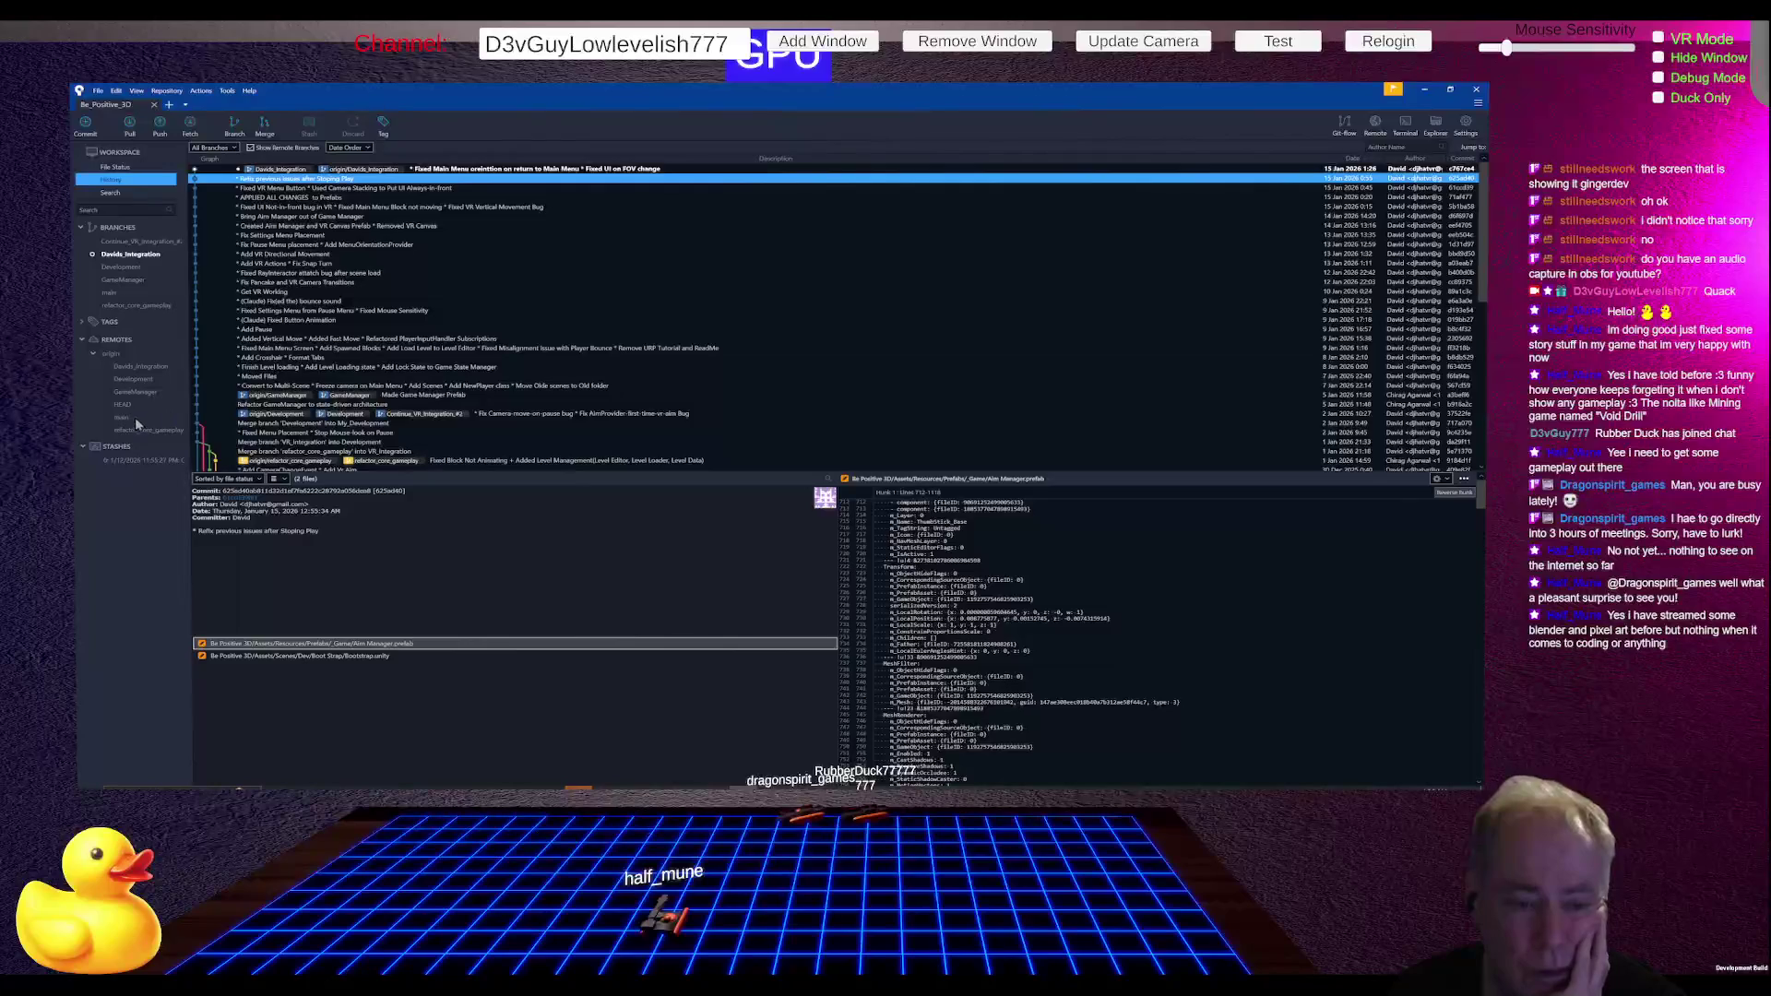
left_click(115, 294)
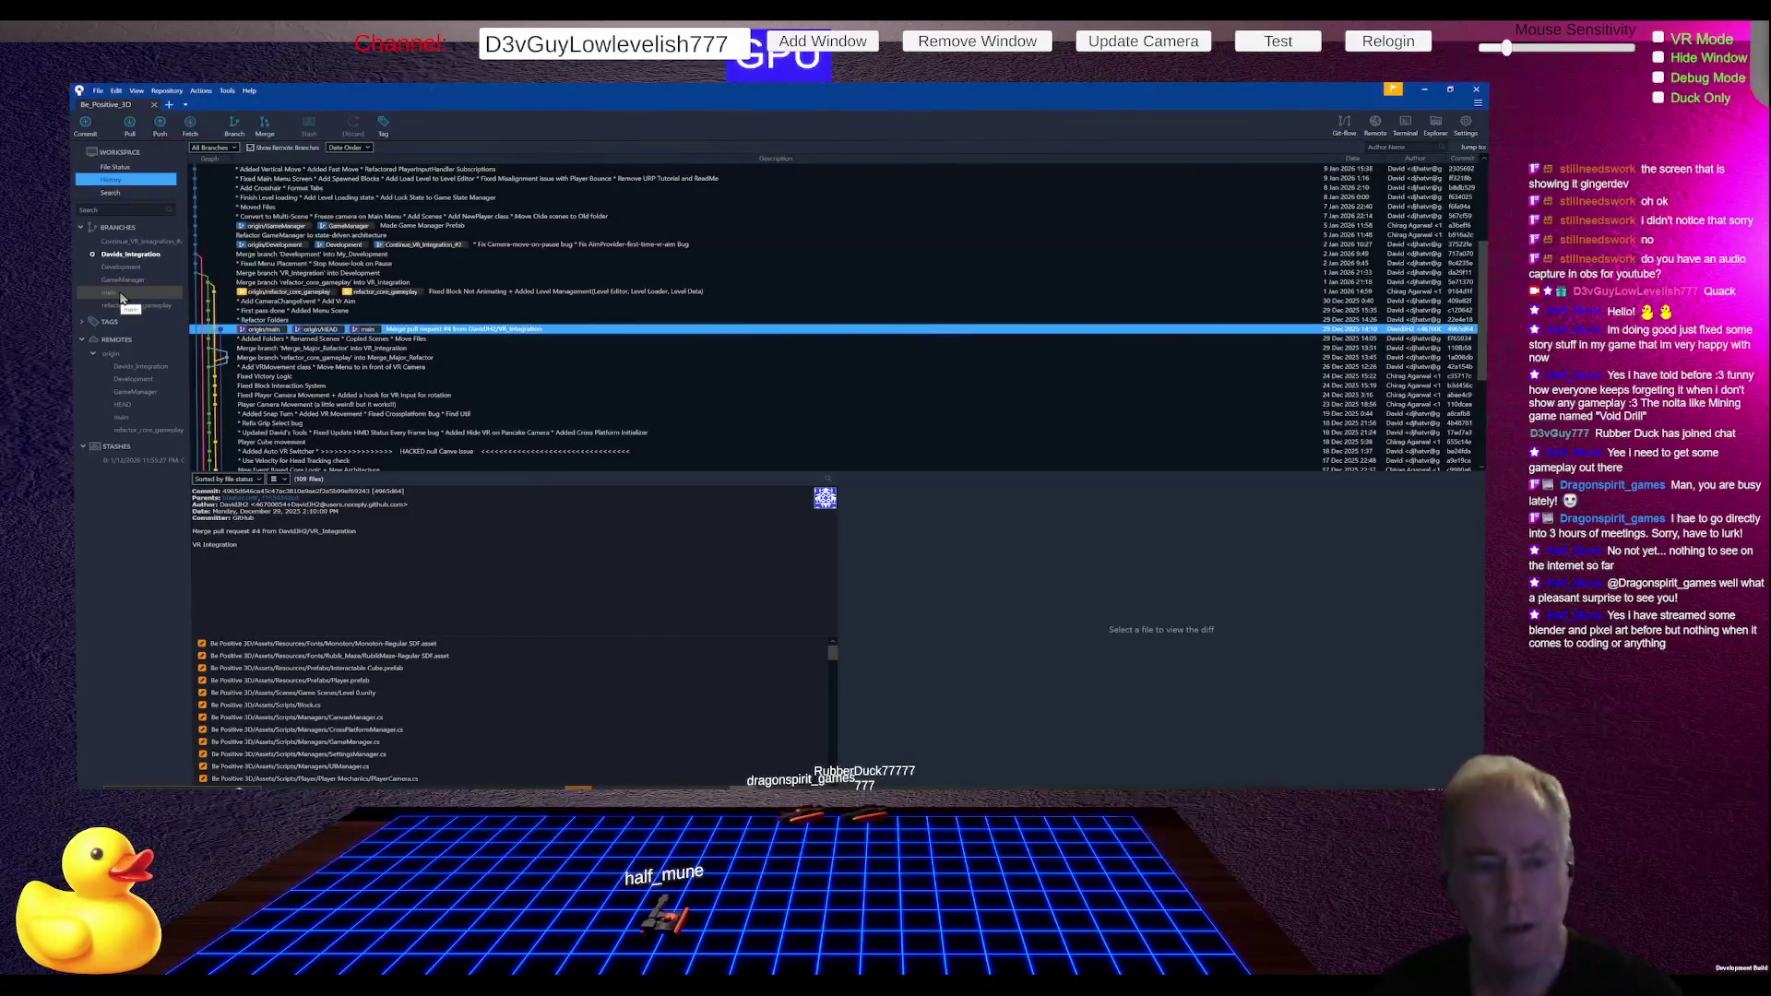
left_click(121, 297)
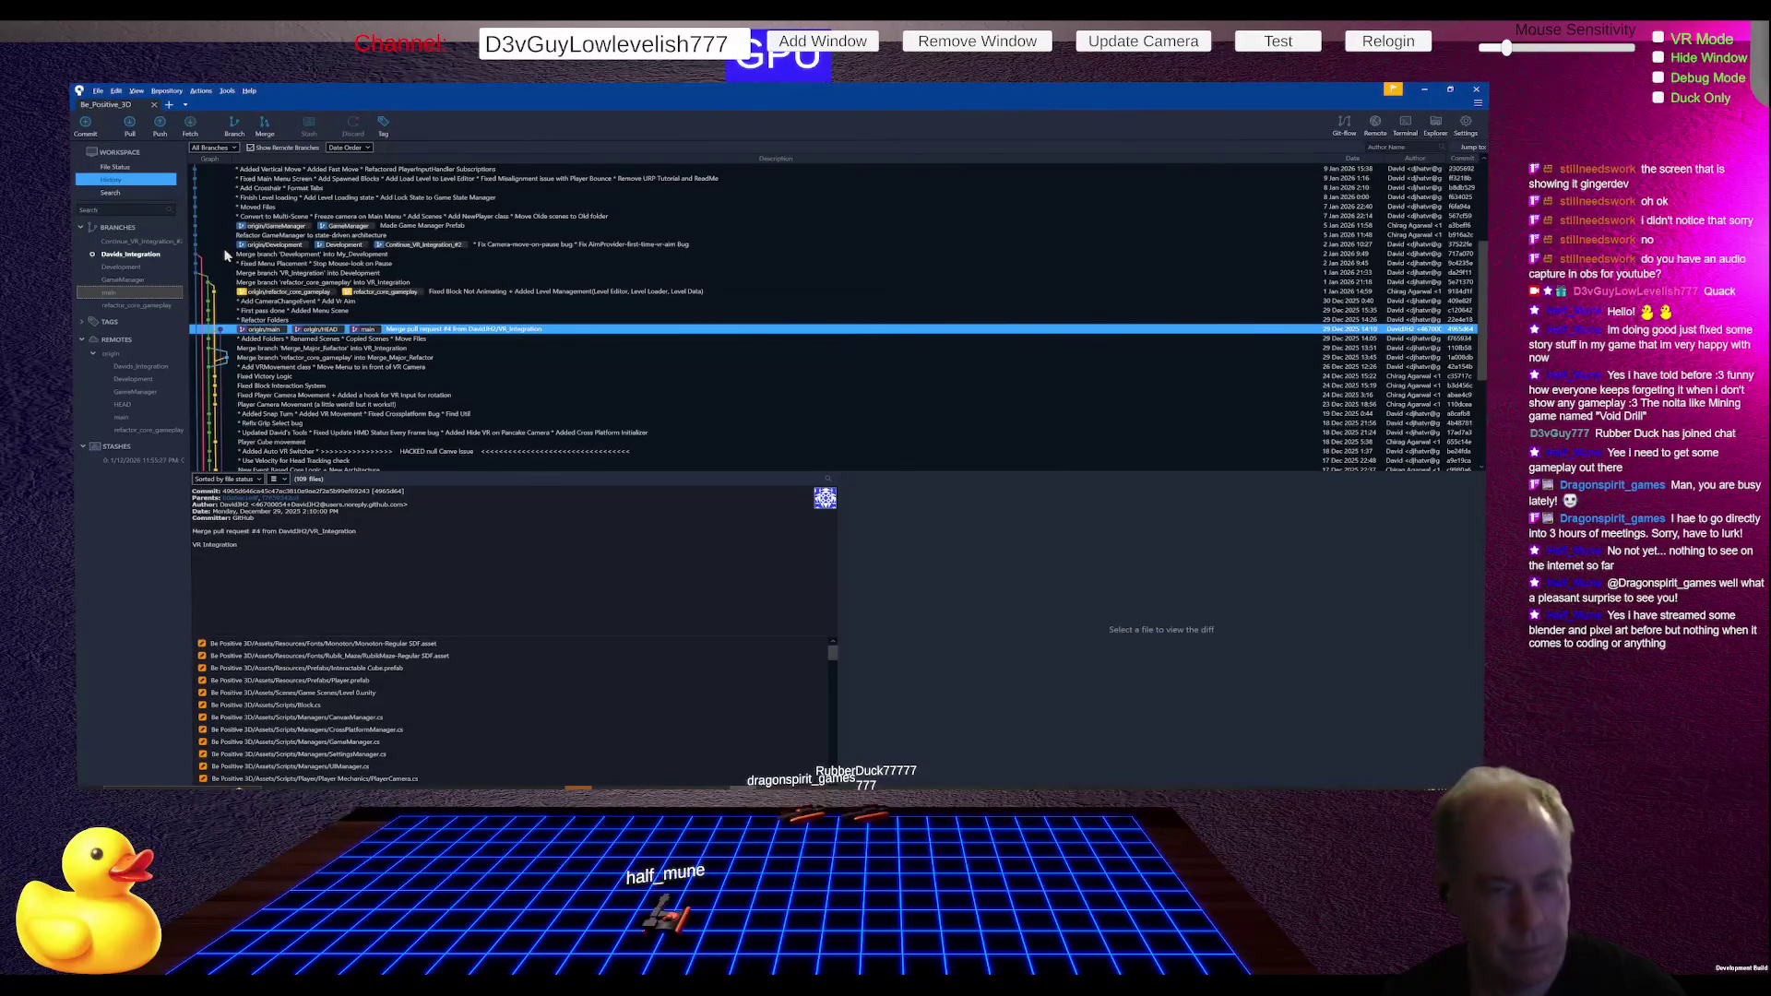
key("alt+Tab")
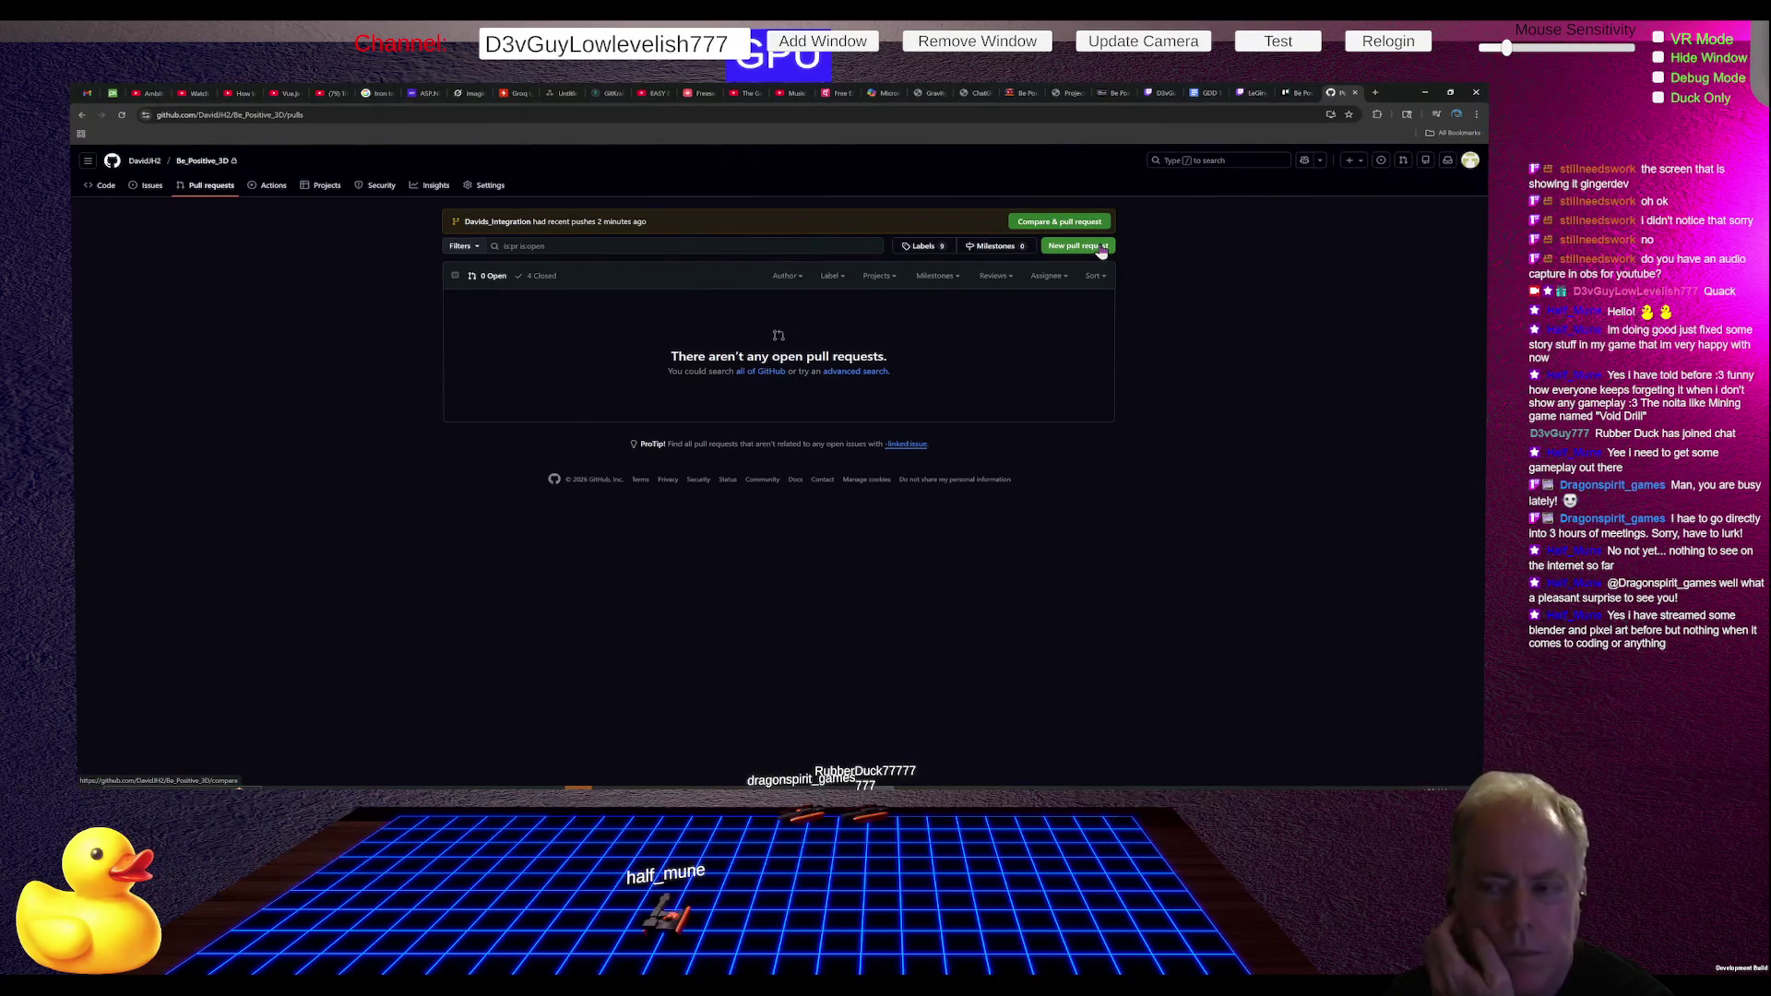
- Start a new pull request comparing Davids_Integration against main
left_click(1101, 247)
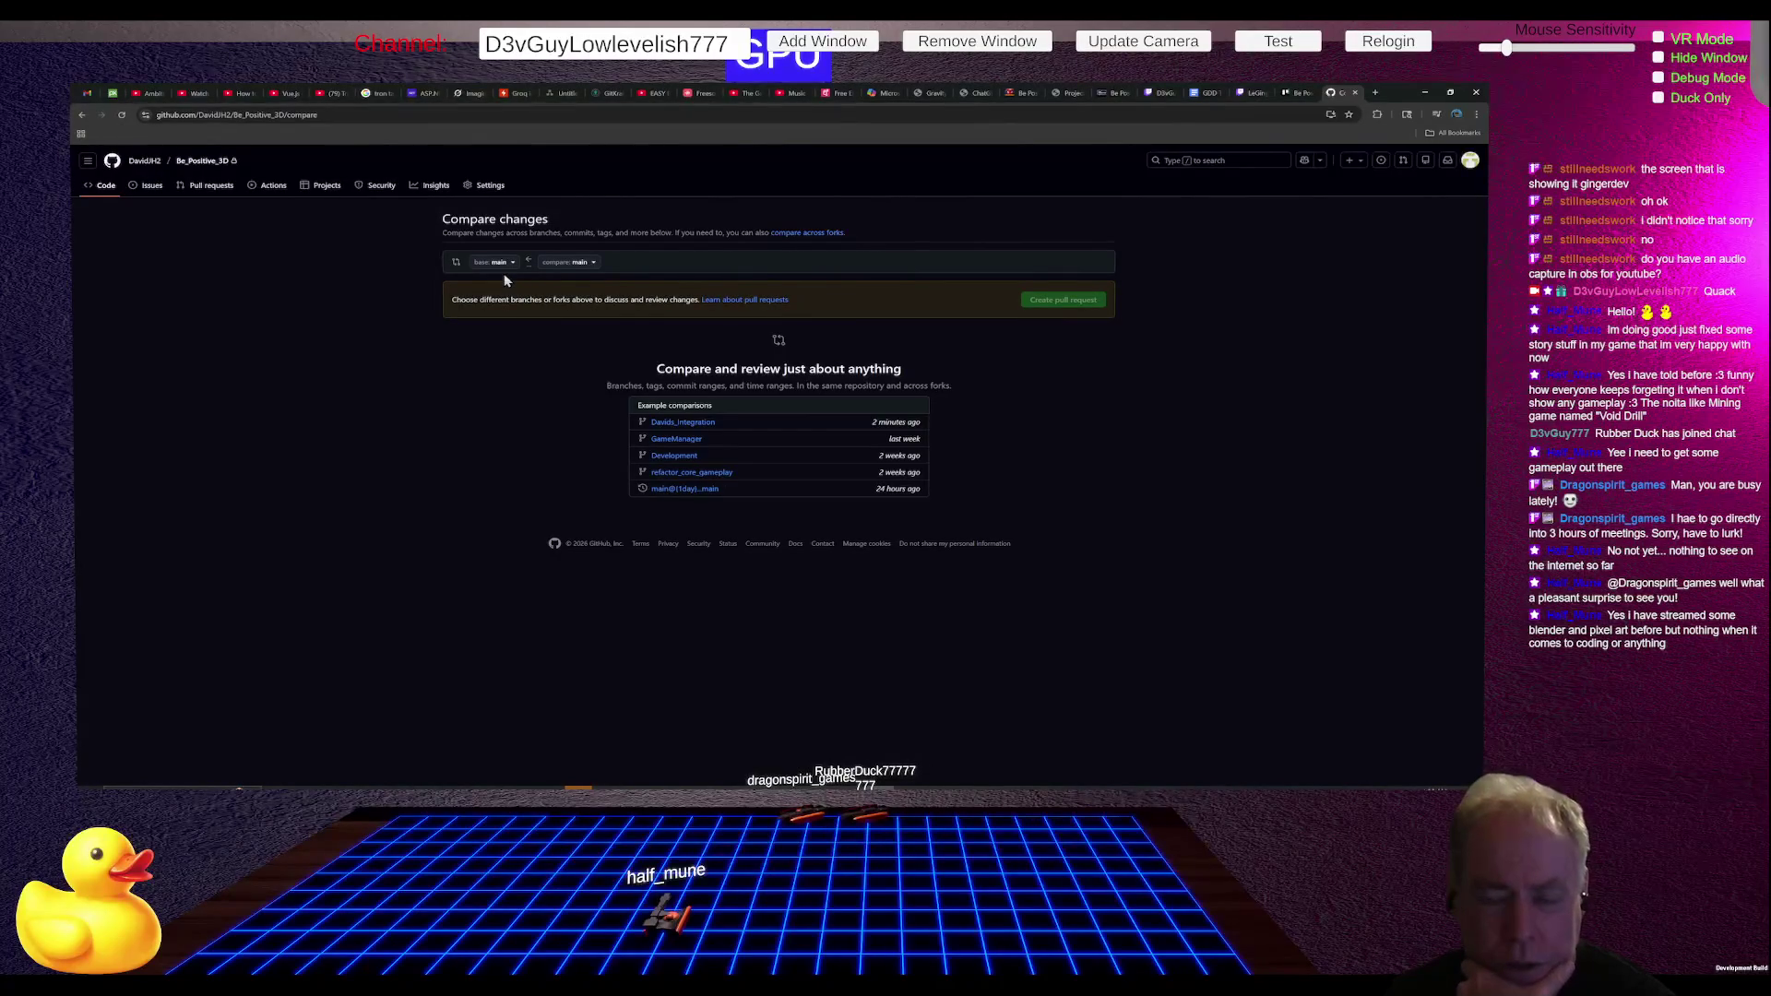
left_click(592, 265)
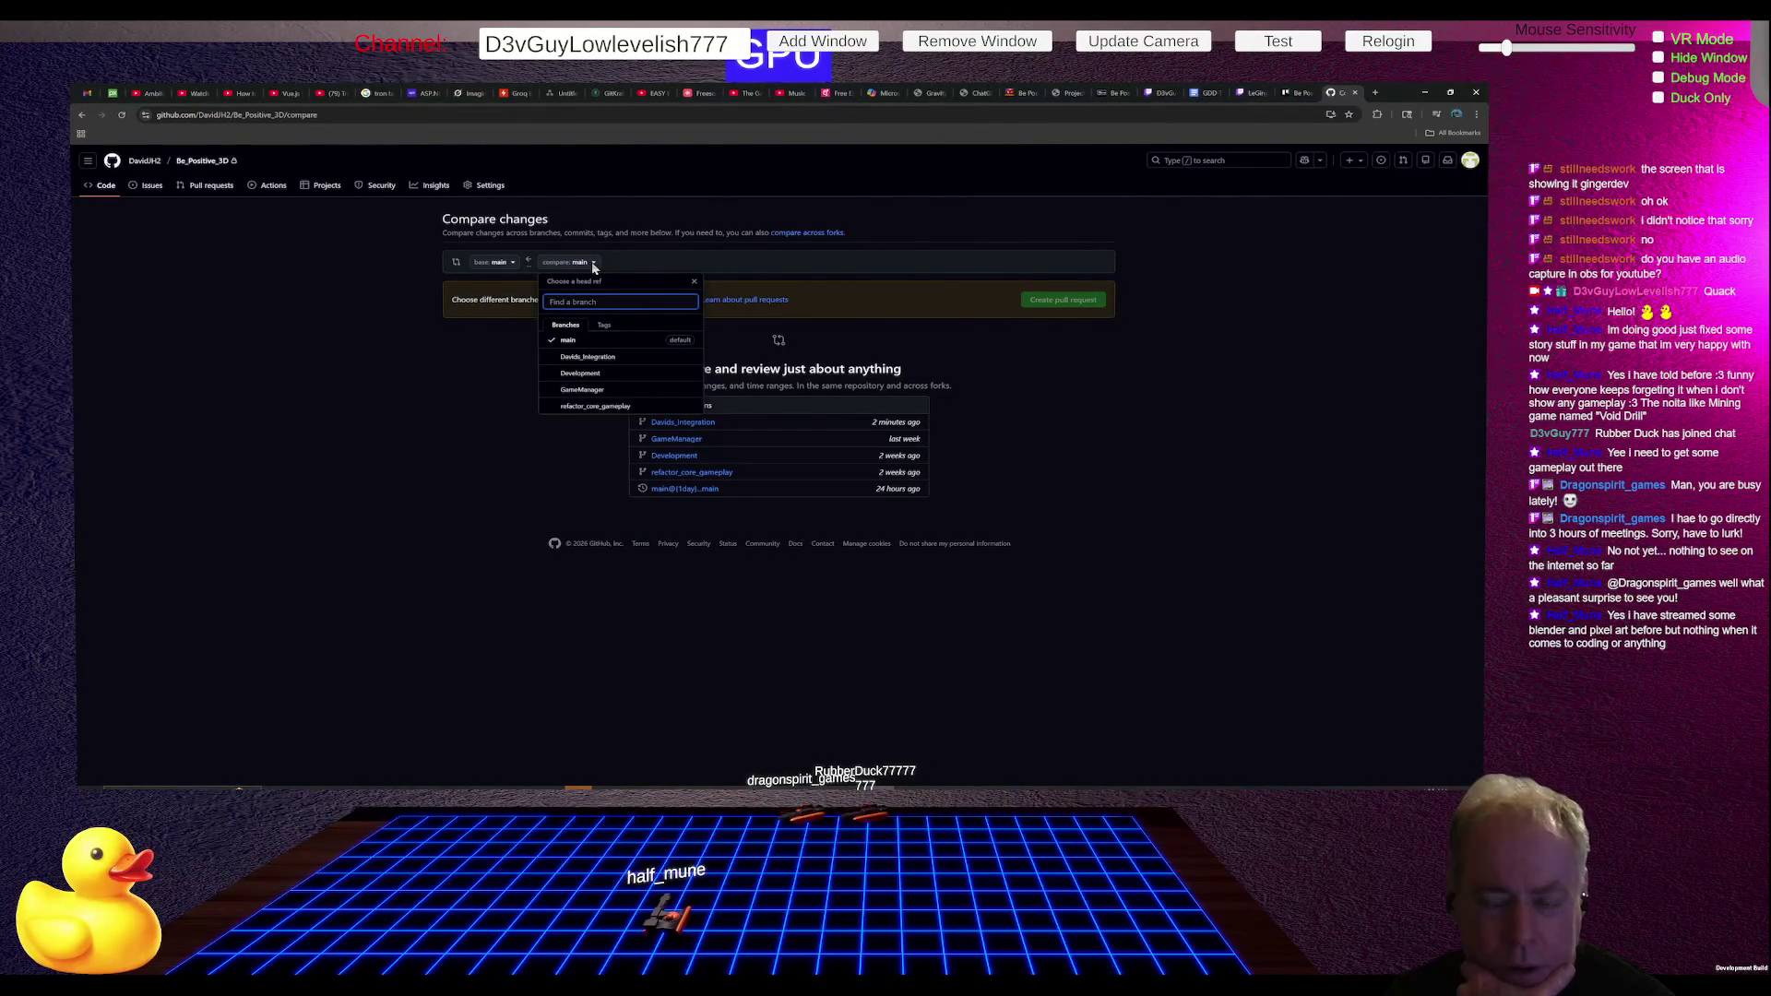
left_click(604, 361)
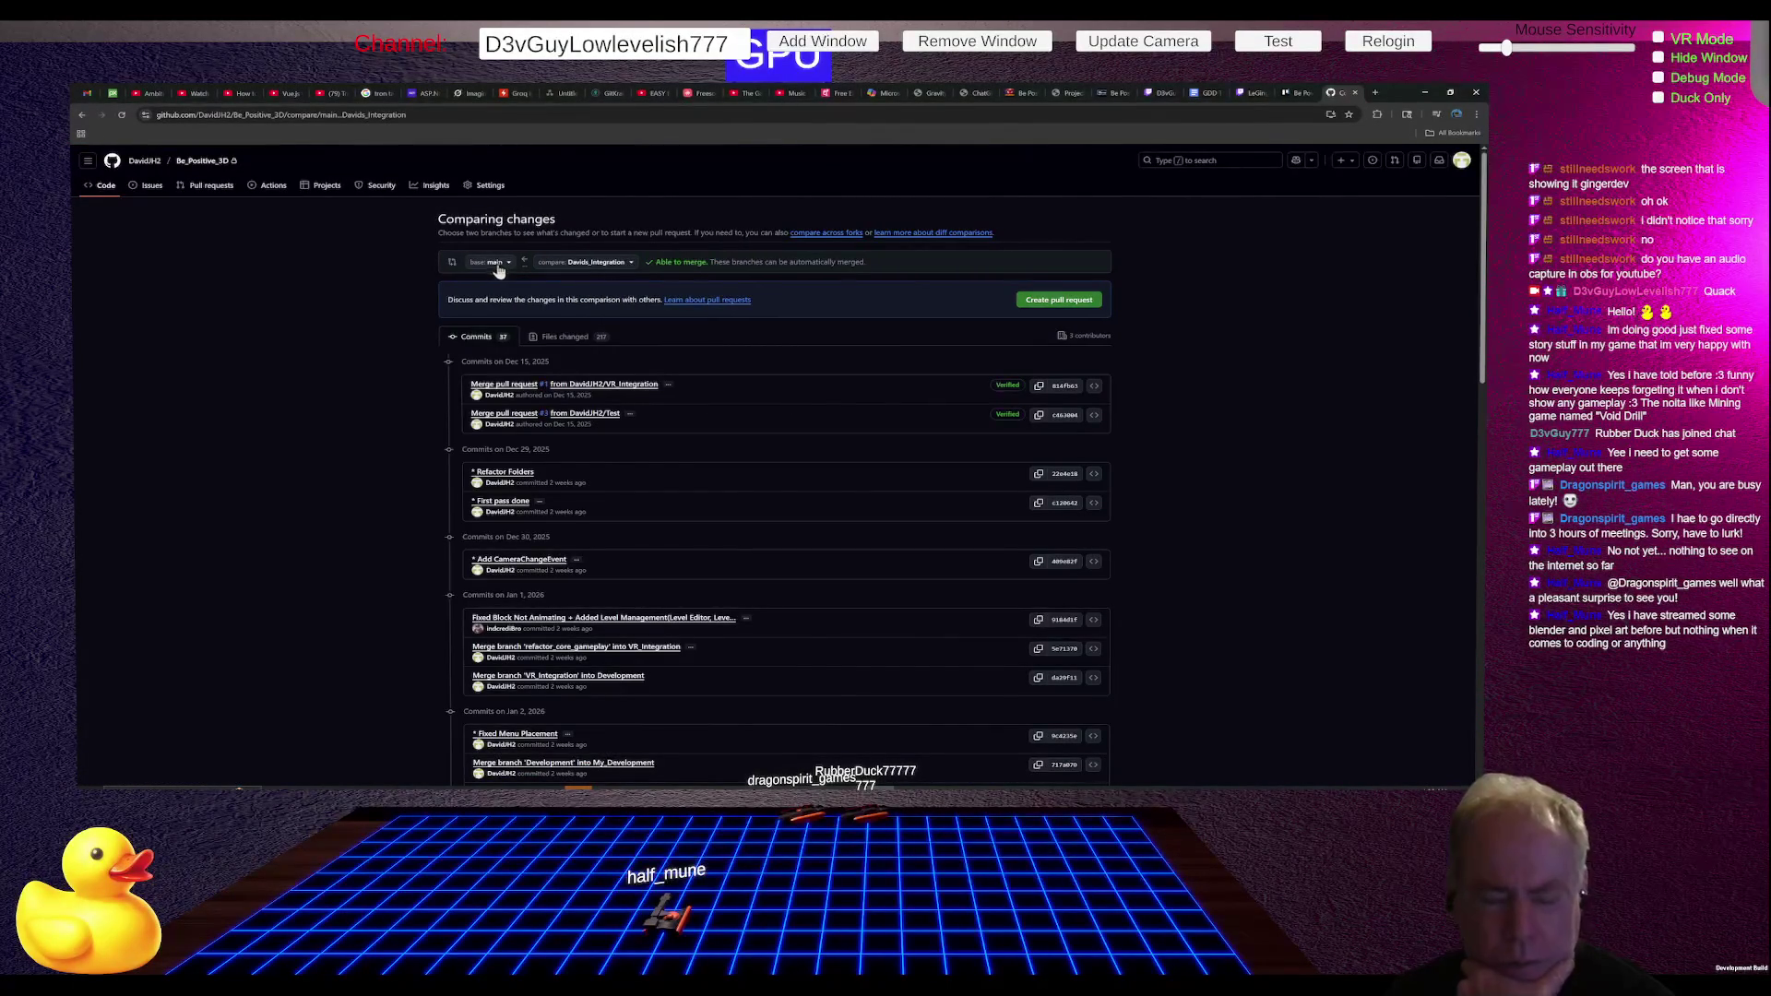
- Review the Davids_Integration commits and open the 'Davids integration' pull request form
scroll(1237, 473, "down", 15)
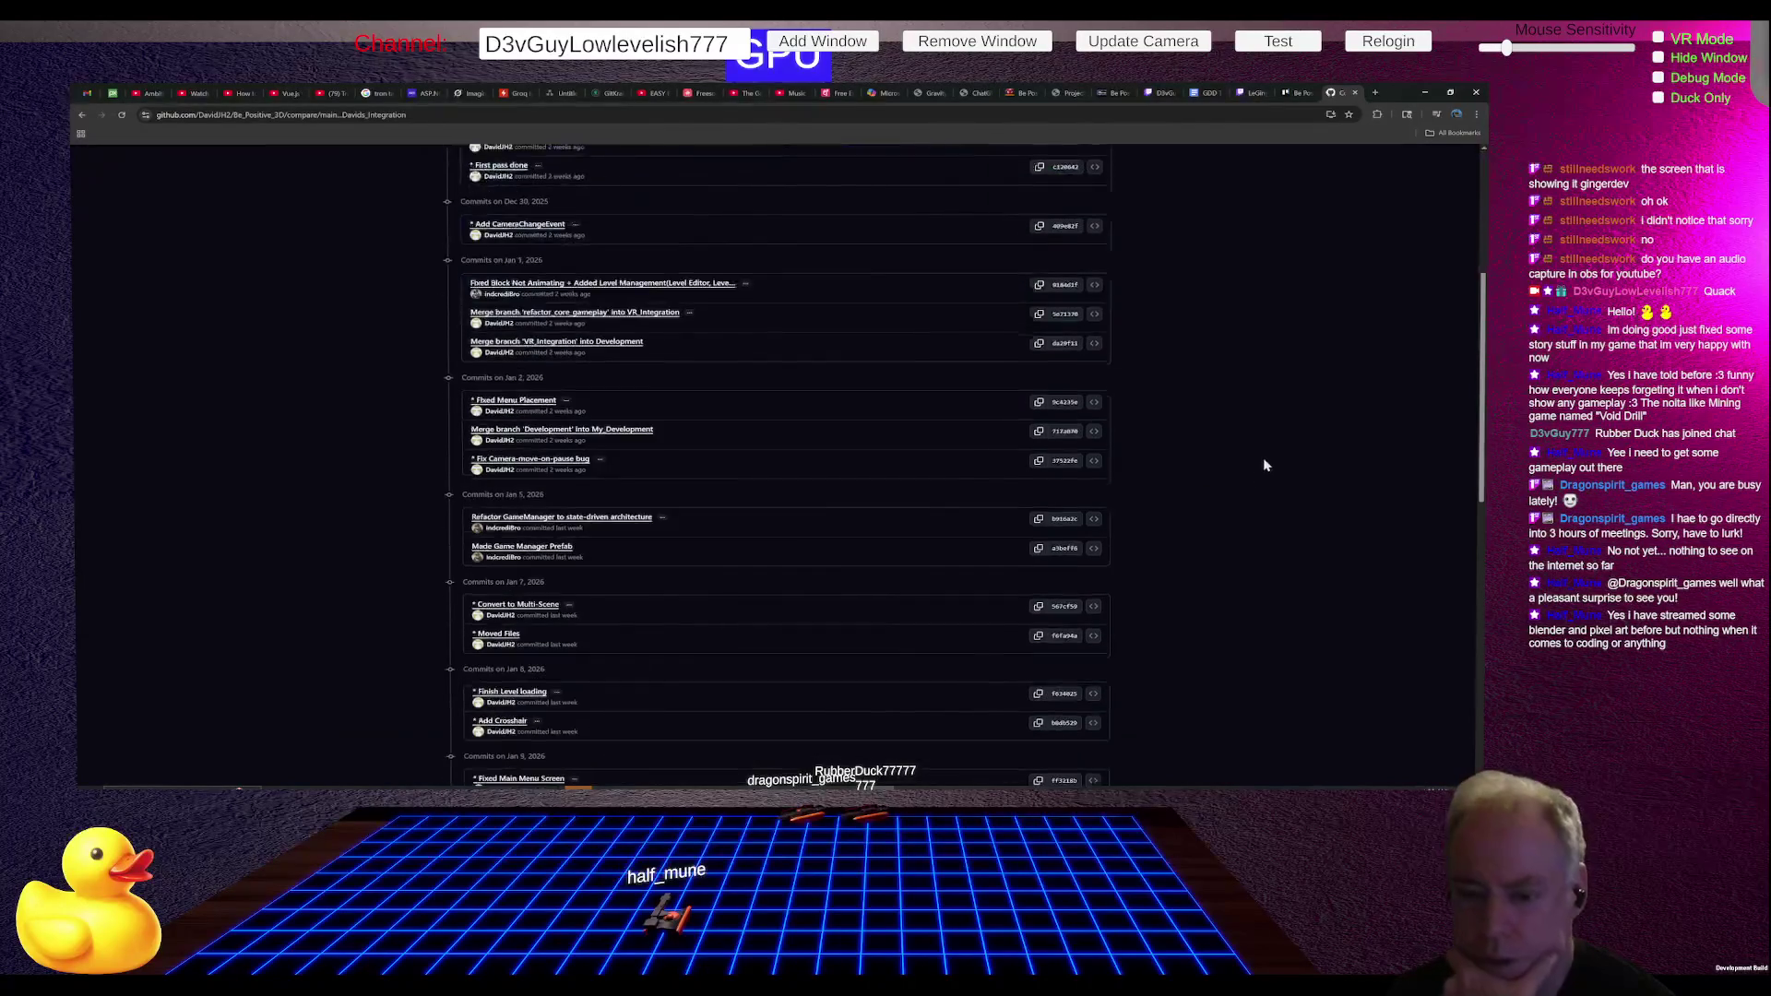
scroll(1242, 457, "down", 1)
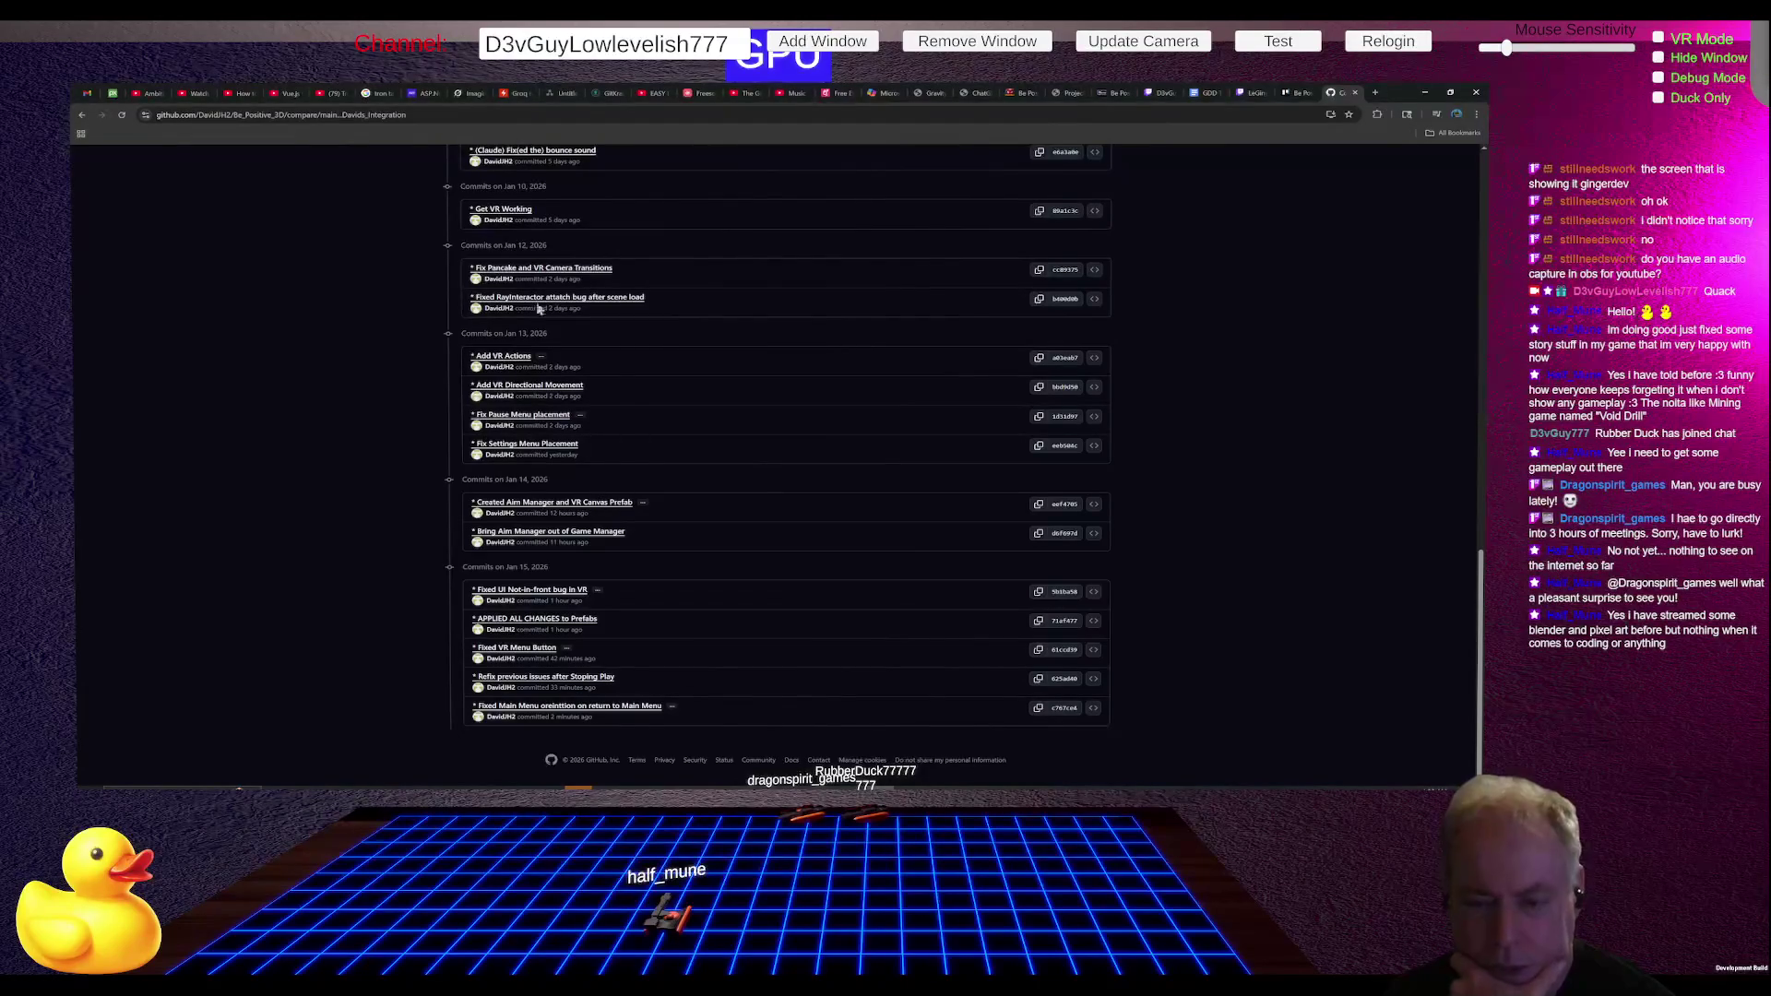
scroll(683, 514, "up", 3)
scroll(684, 516, "up", 4)
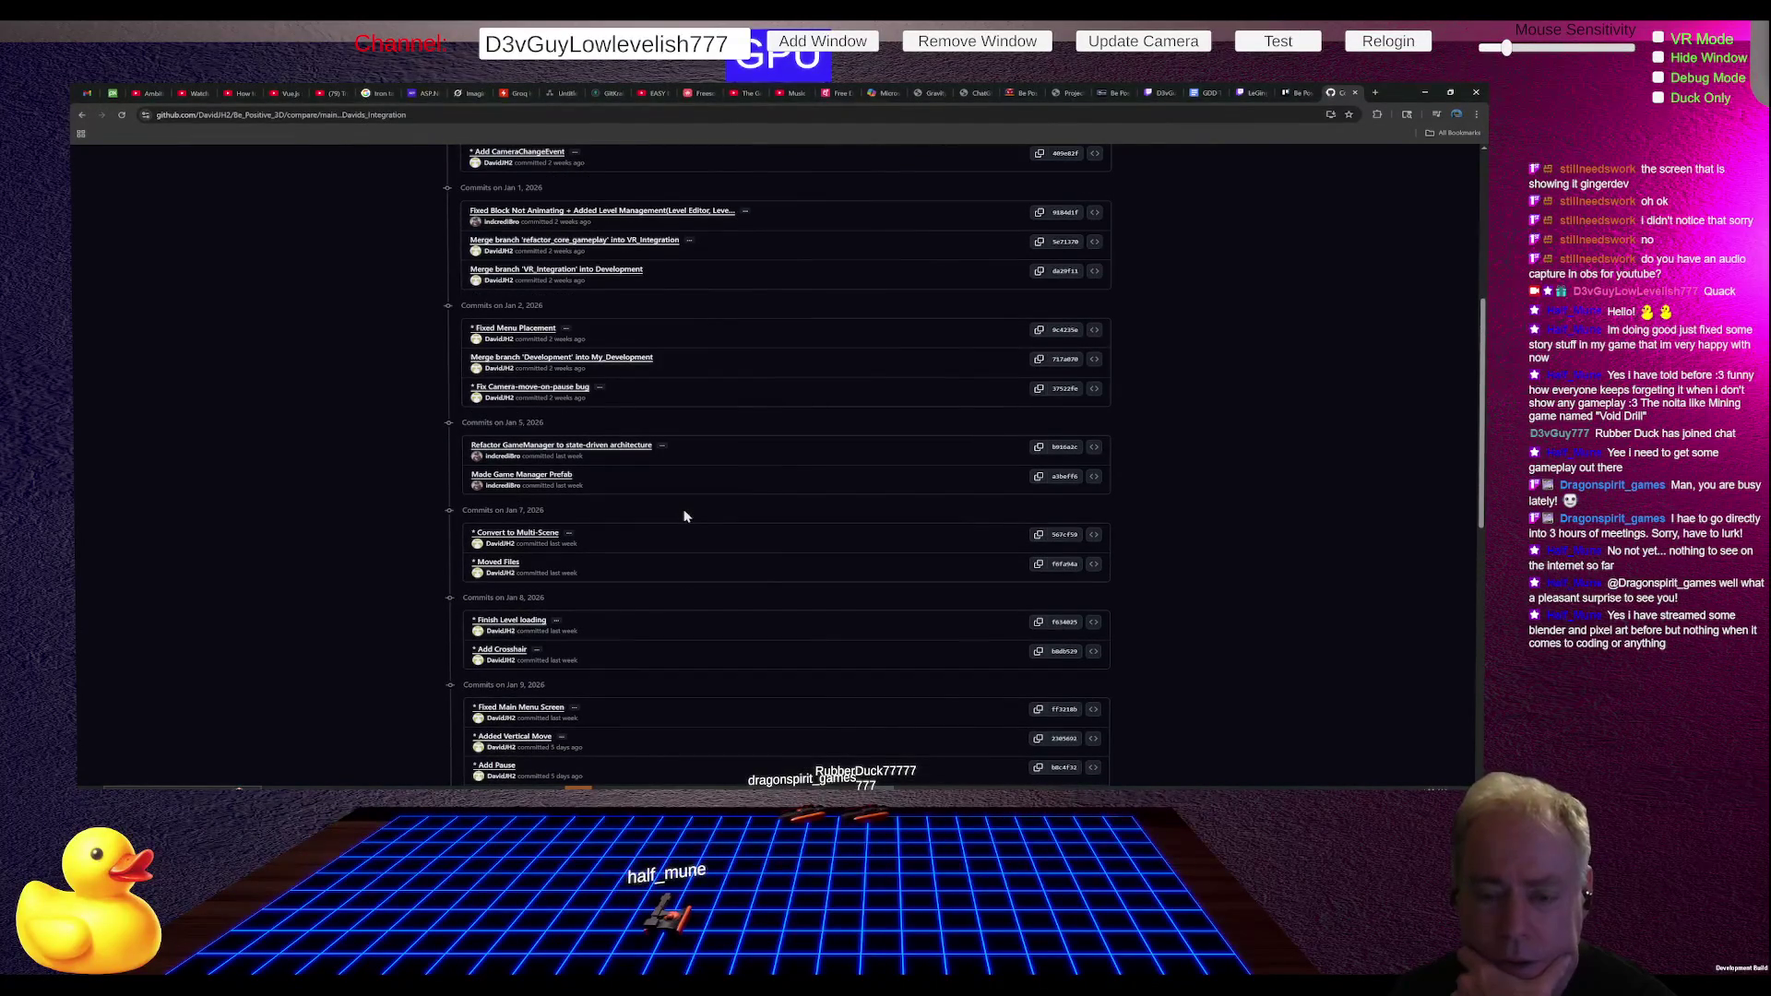
scroll(684, 517, "up", 5)
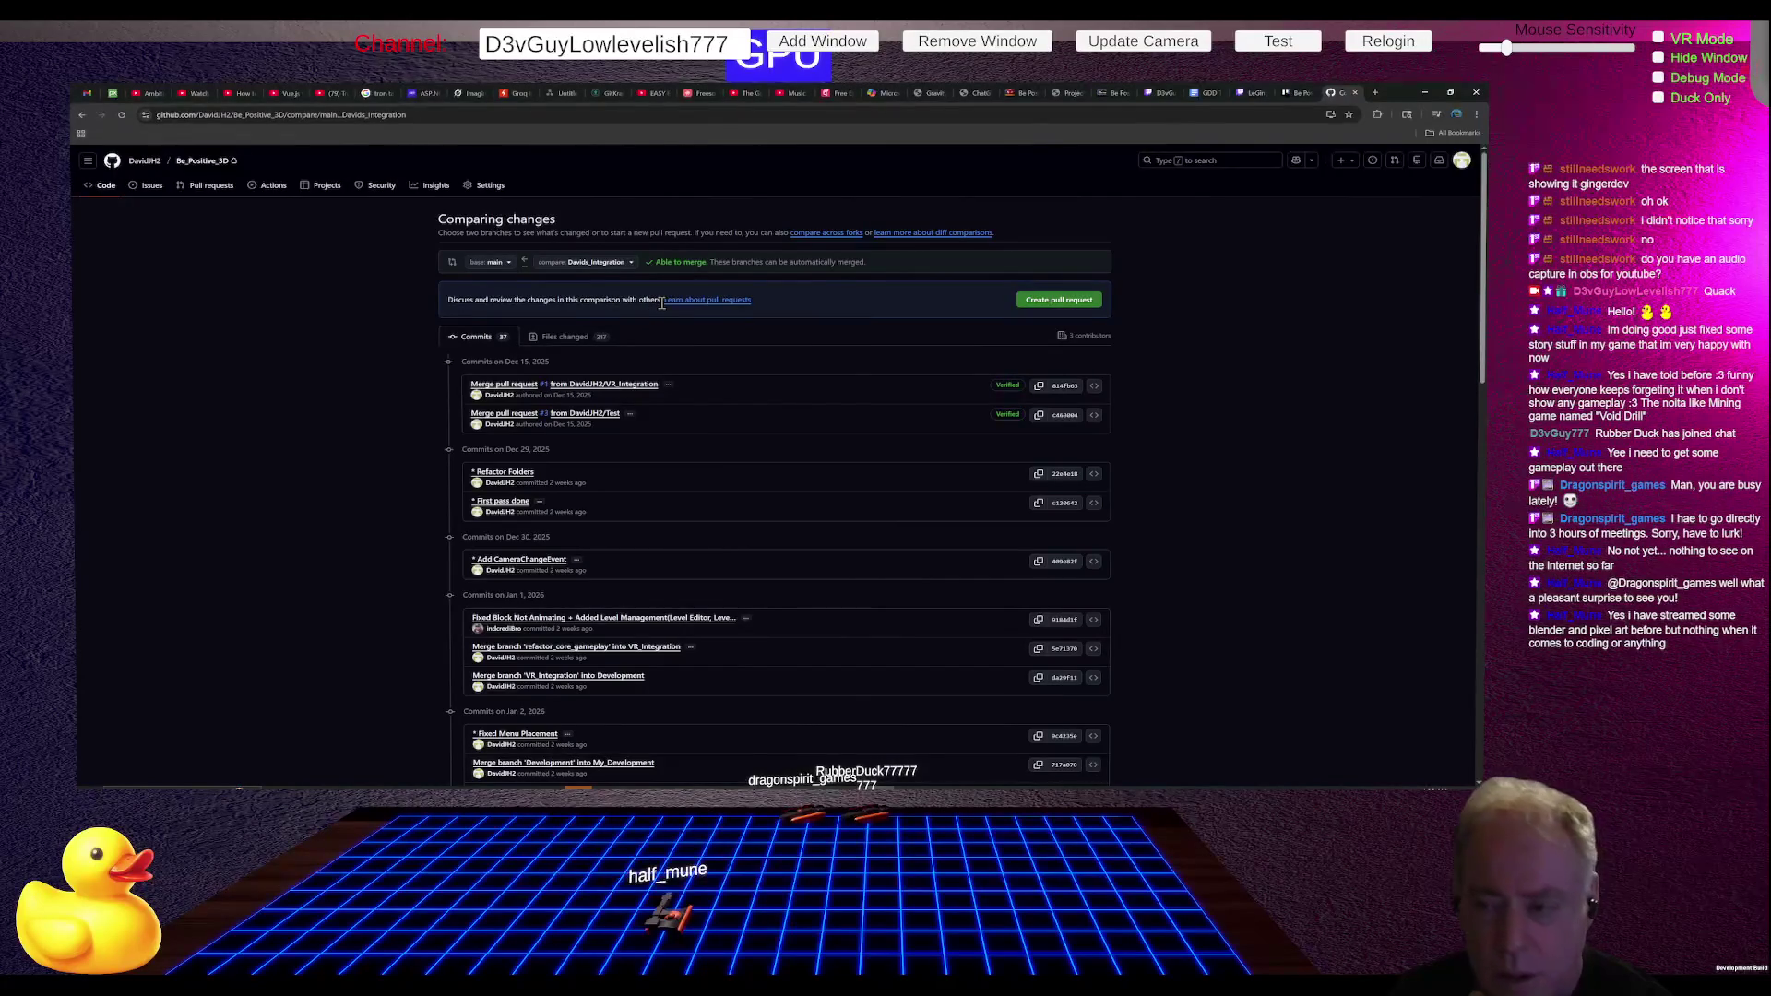
left_click(1071, 301)
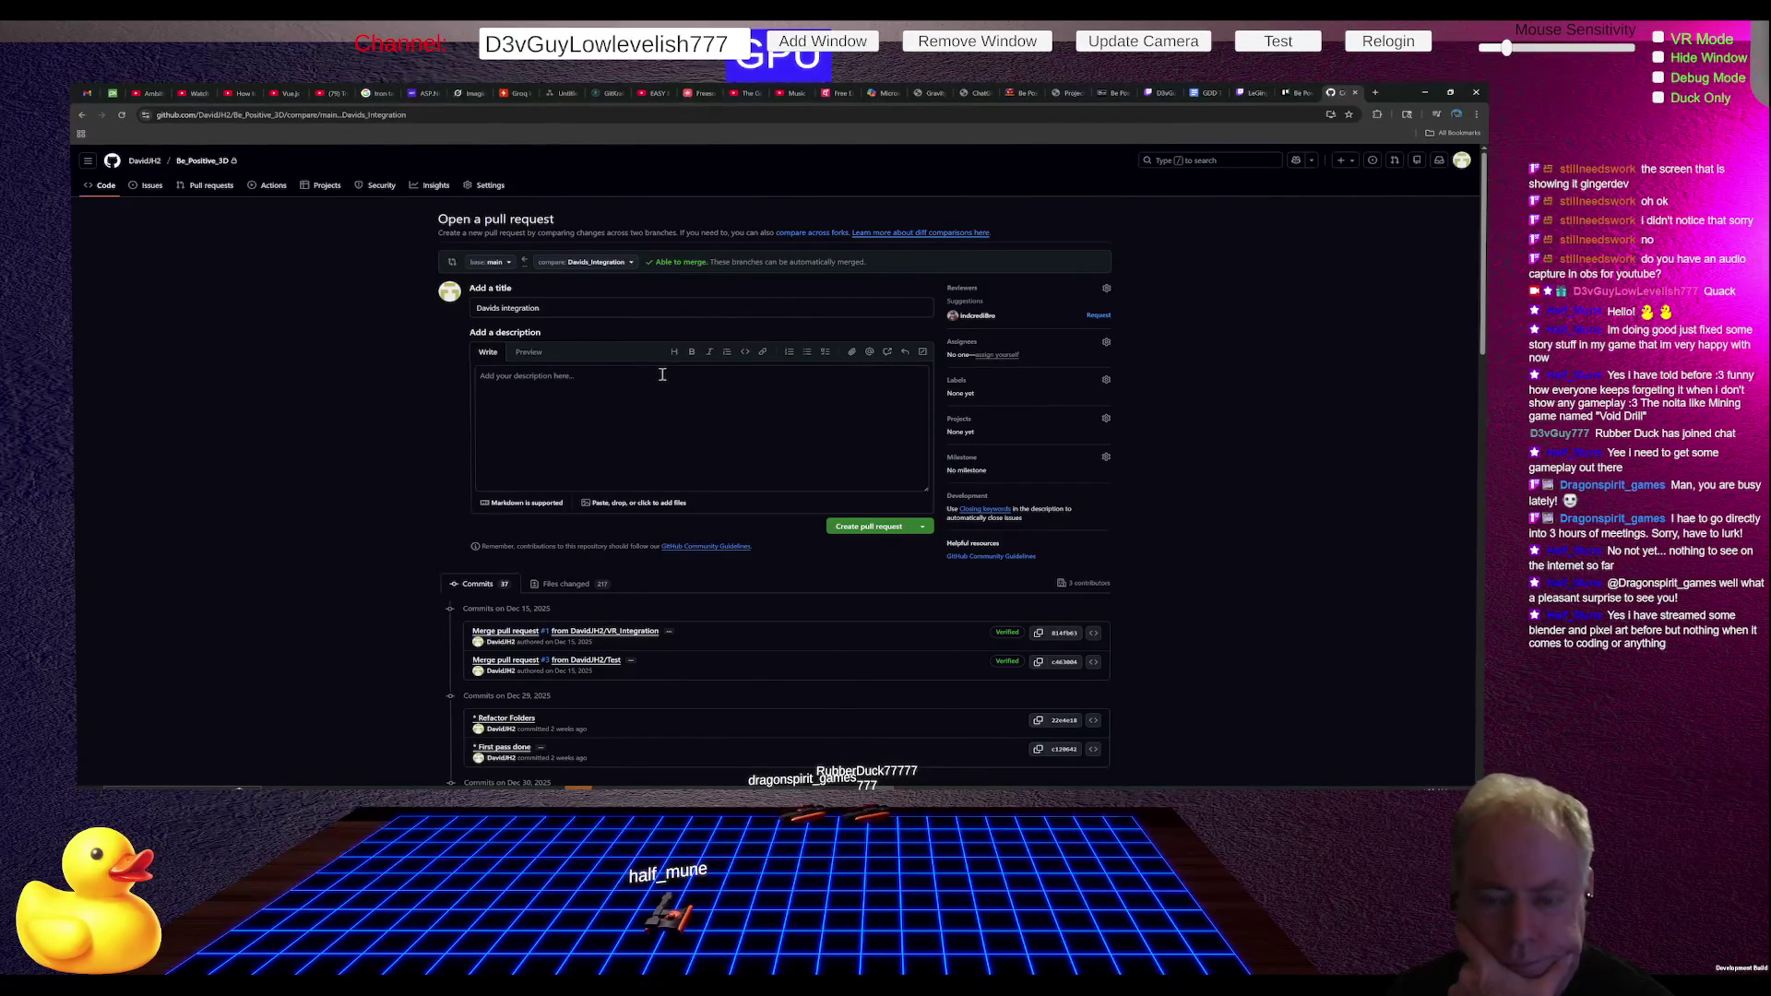
- Create the pull request with description 'Merge Davids Integration into Main'
left_click(623, 388)
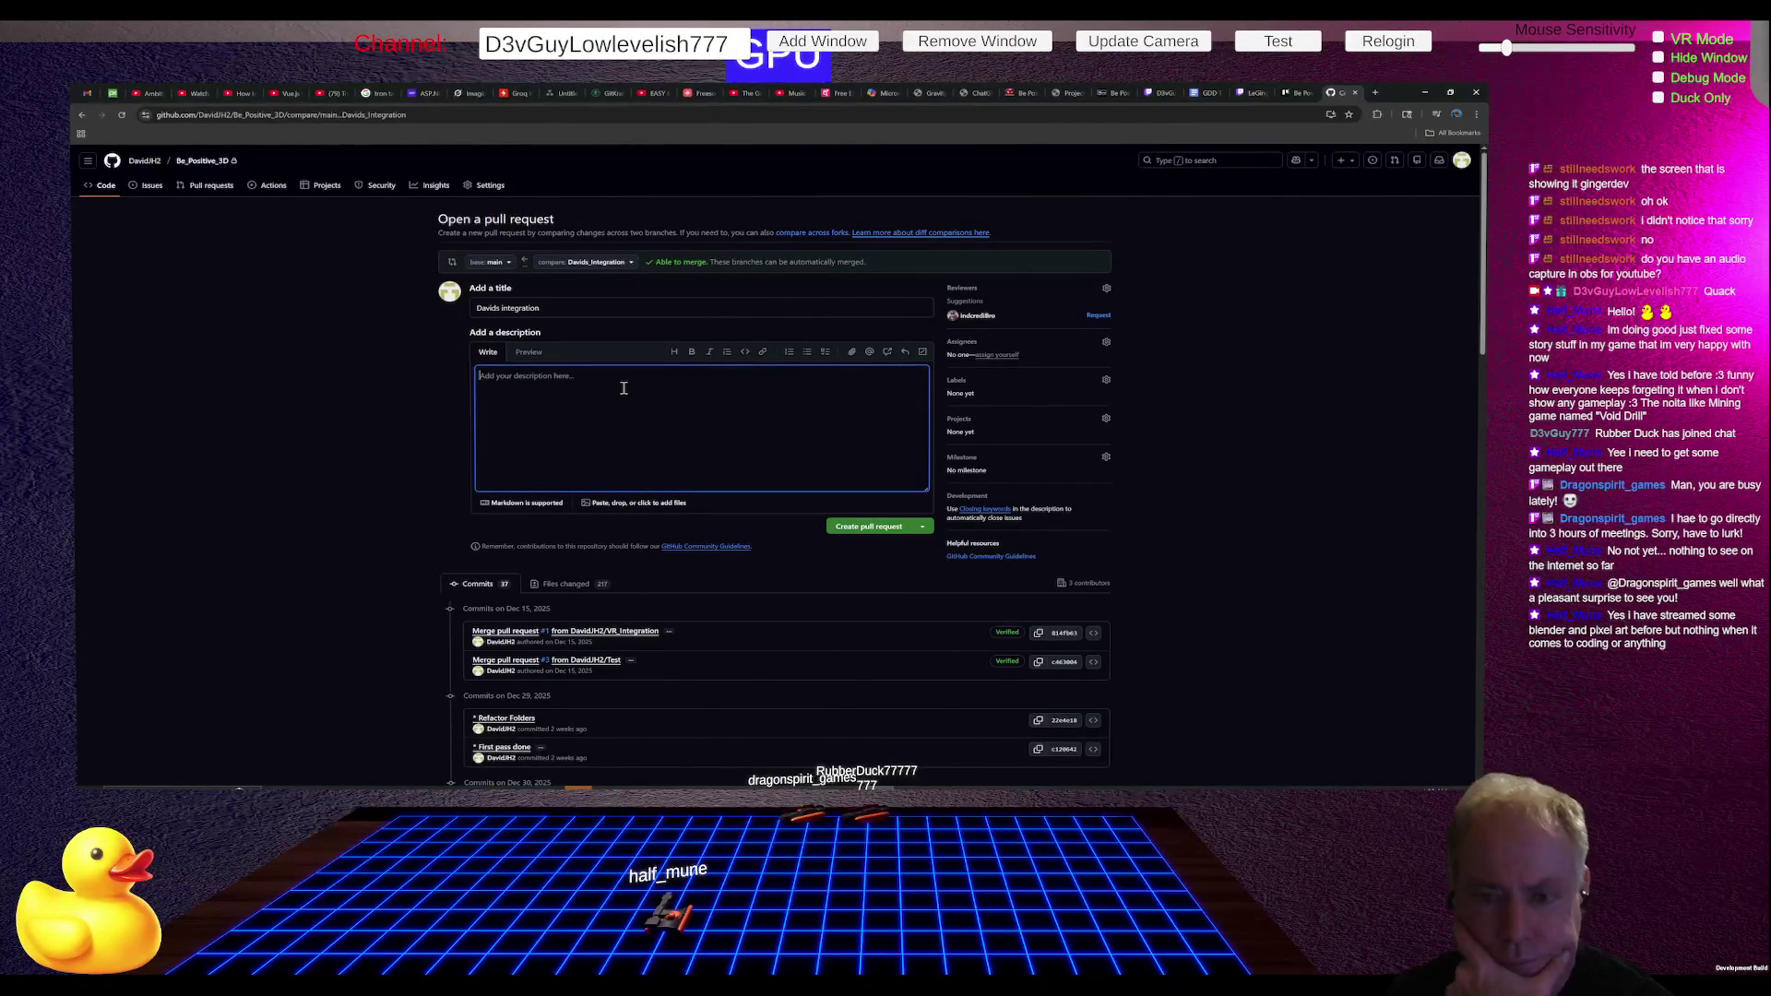
type("Merge Davids")
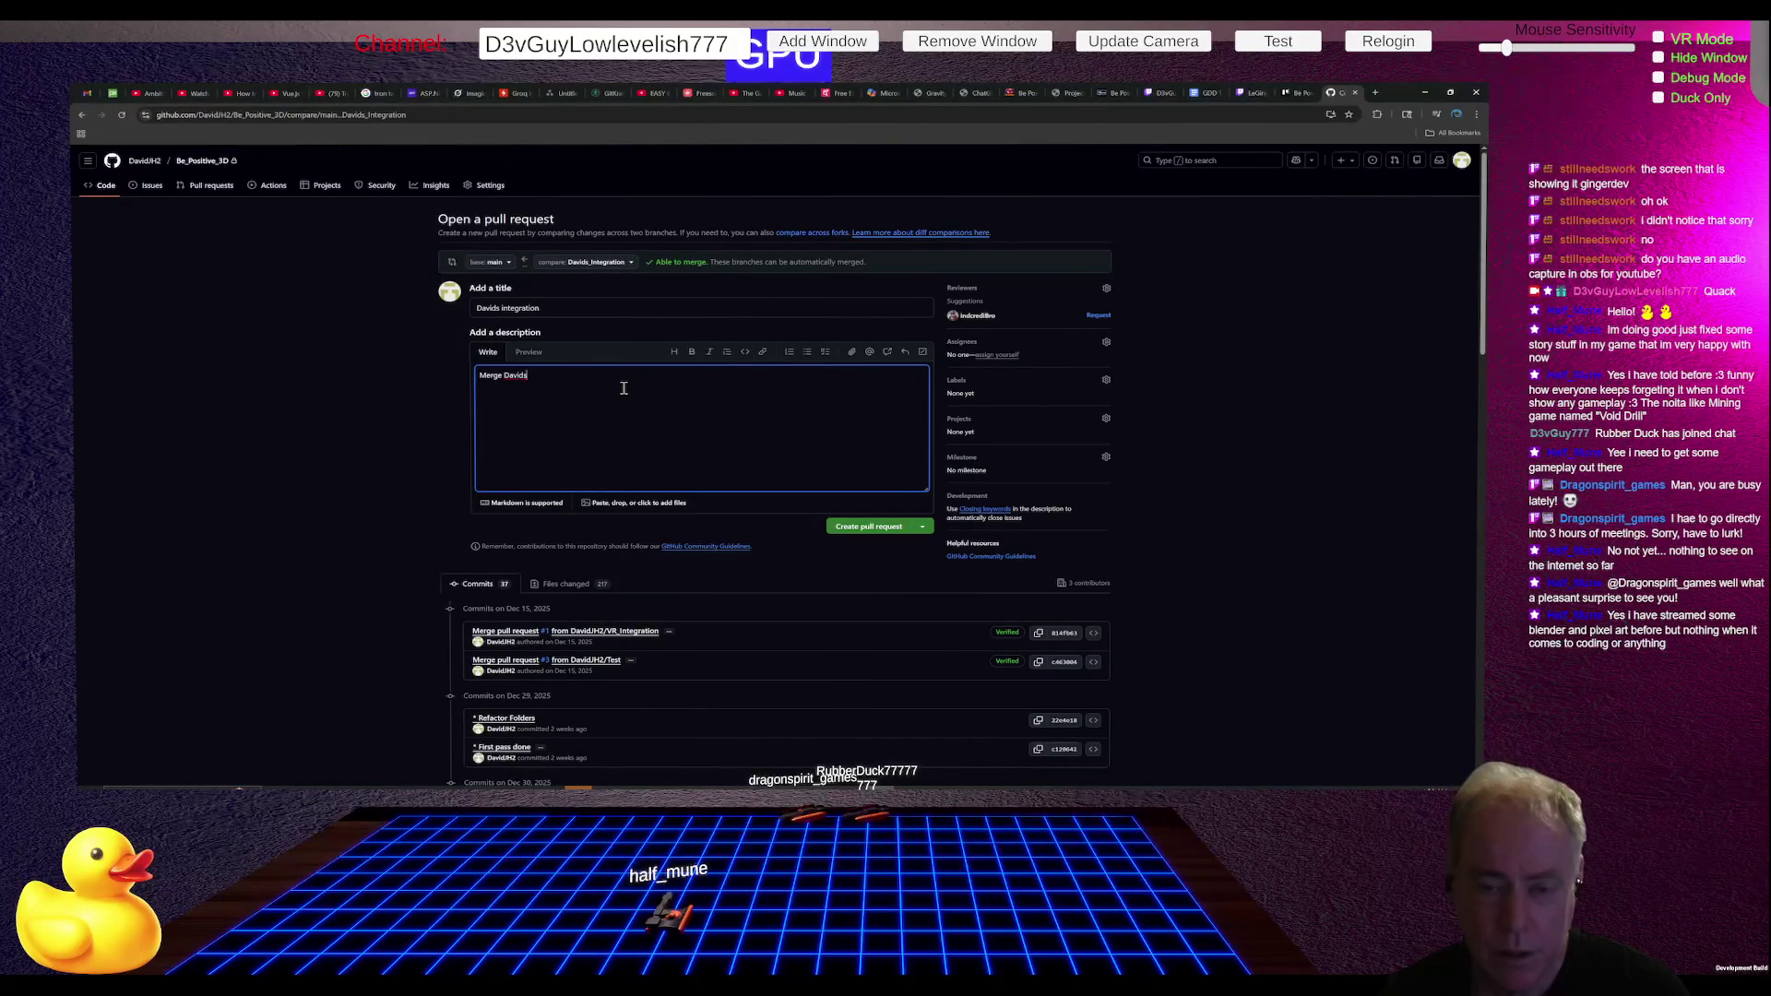
type(" Integra")
type("tio")
type("on")
type("to Mian")
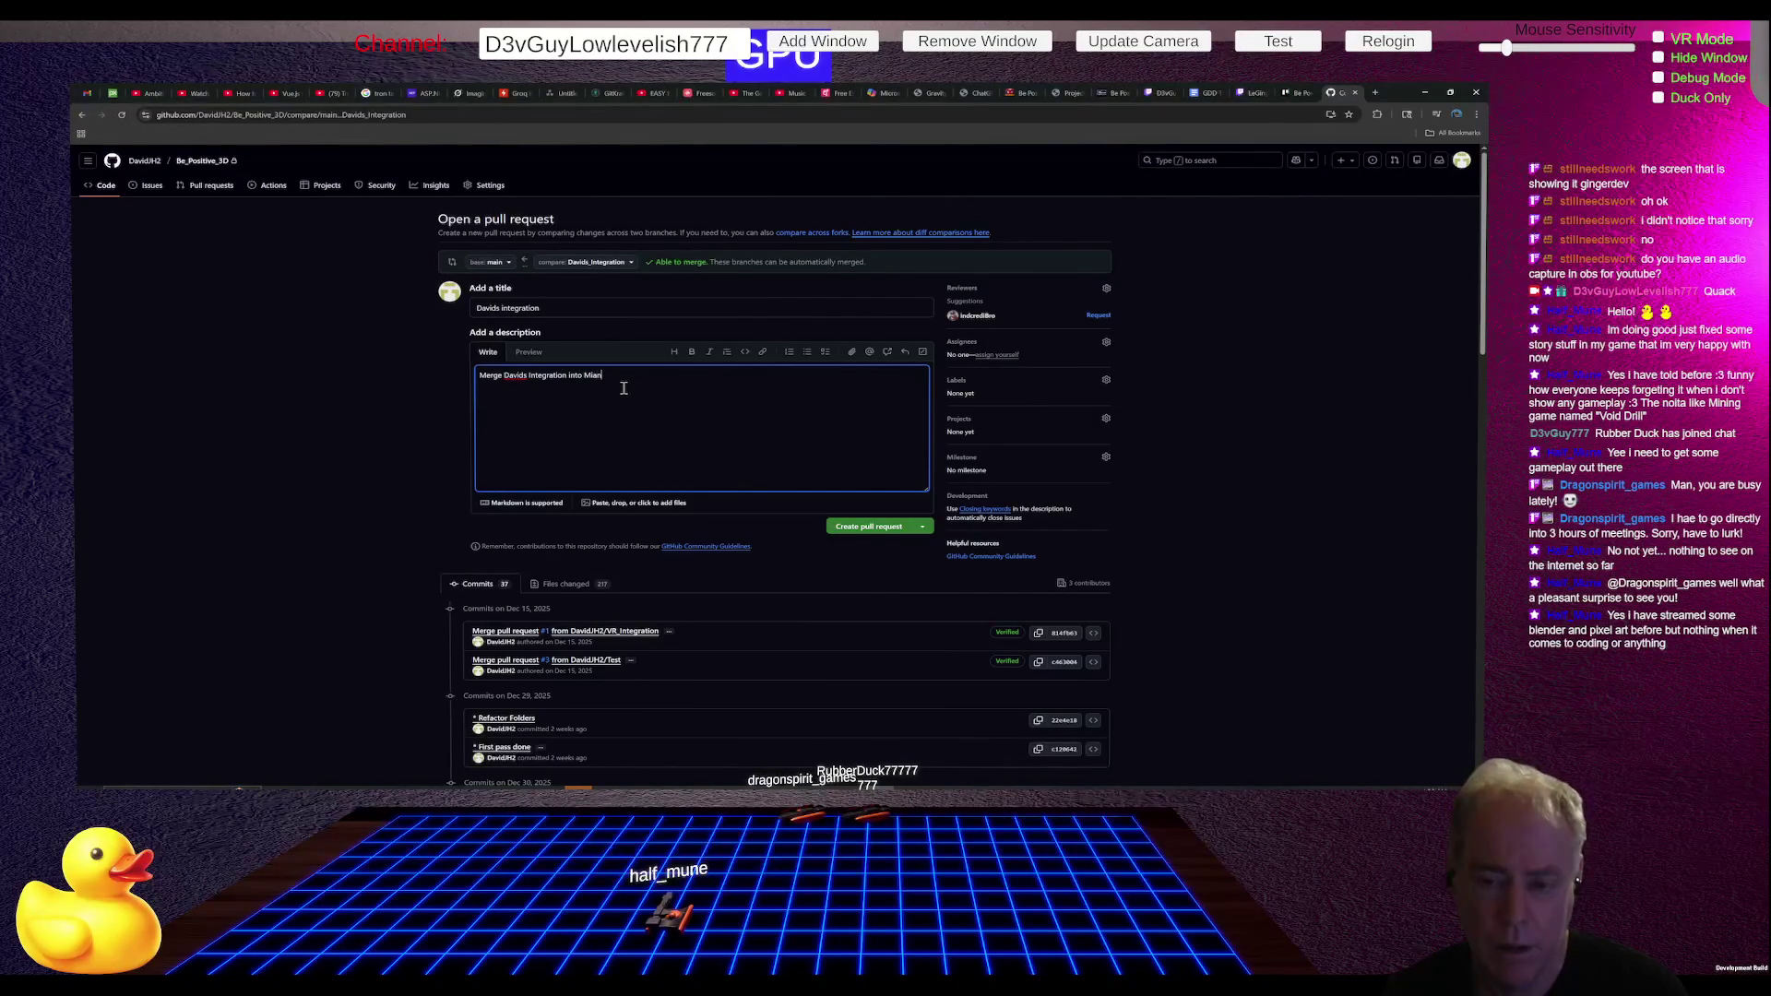
type("a")
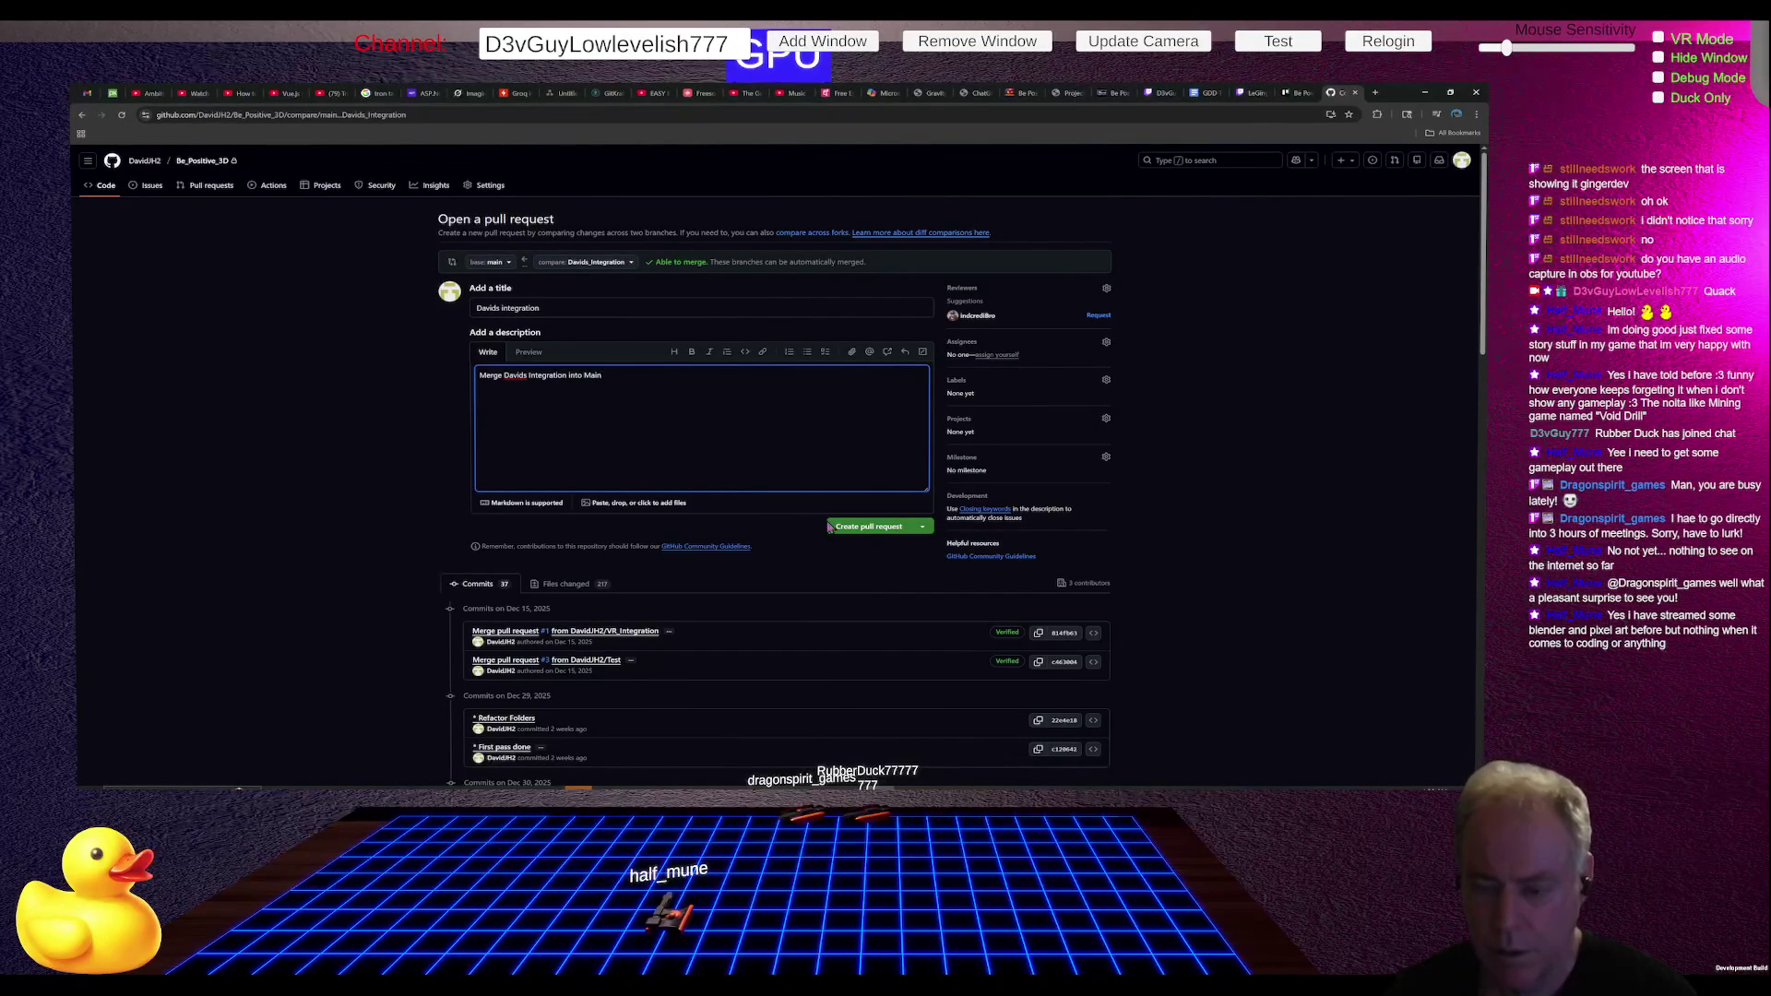
left_click(856, 525)
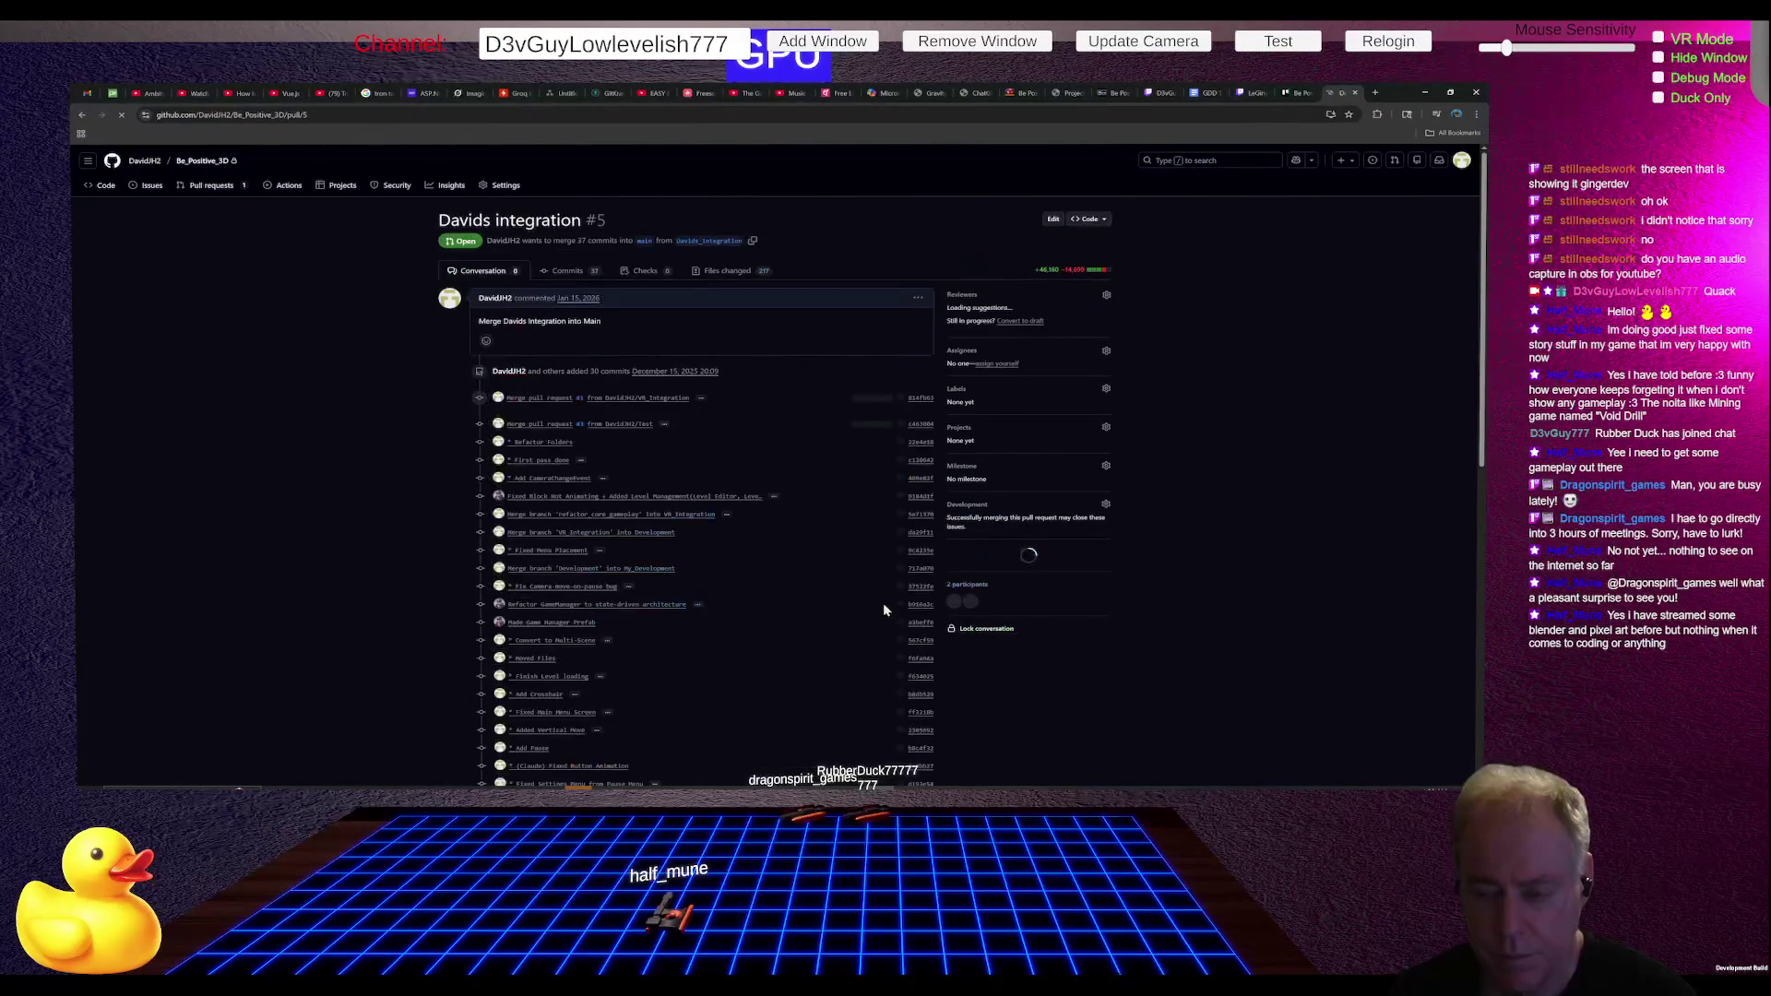
- Merge pull request #5 into main and close its page
scroll(812, 567, "down", 10)
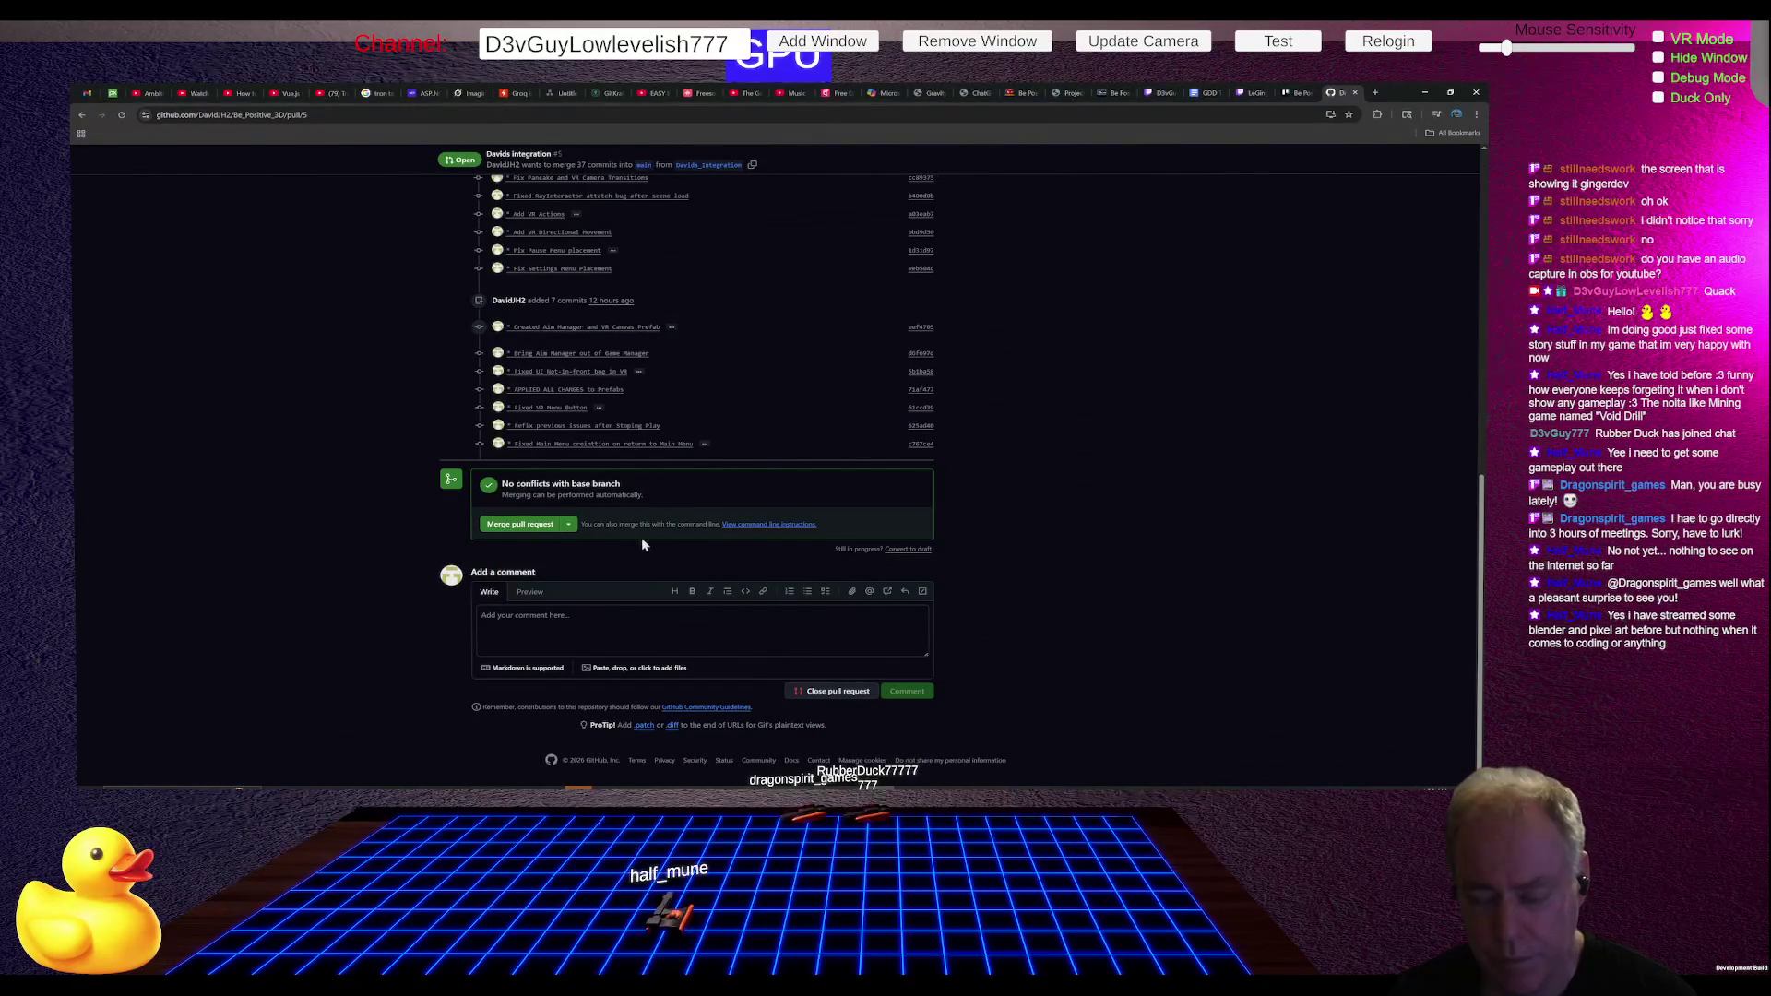
left_click(523, 526)
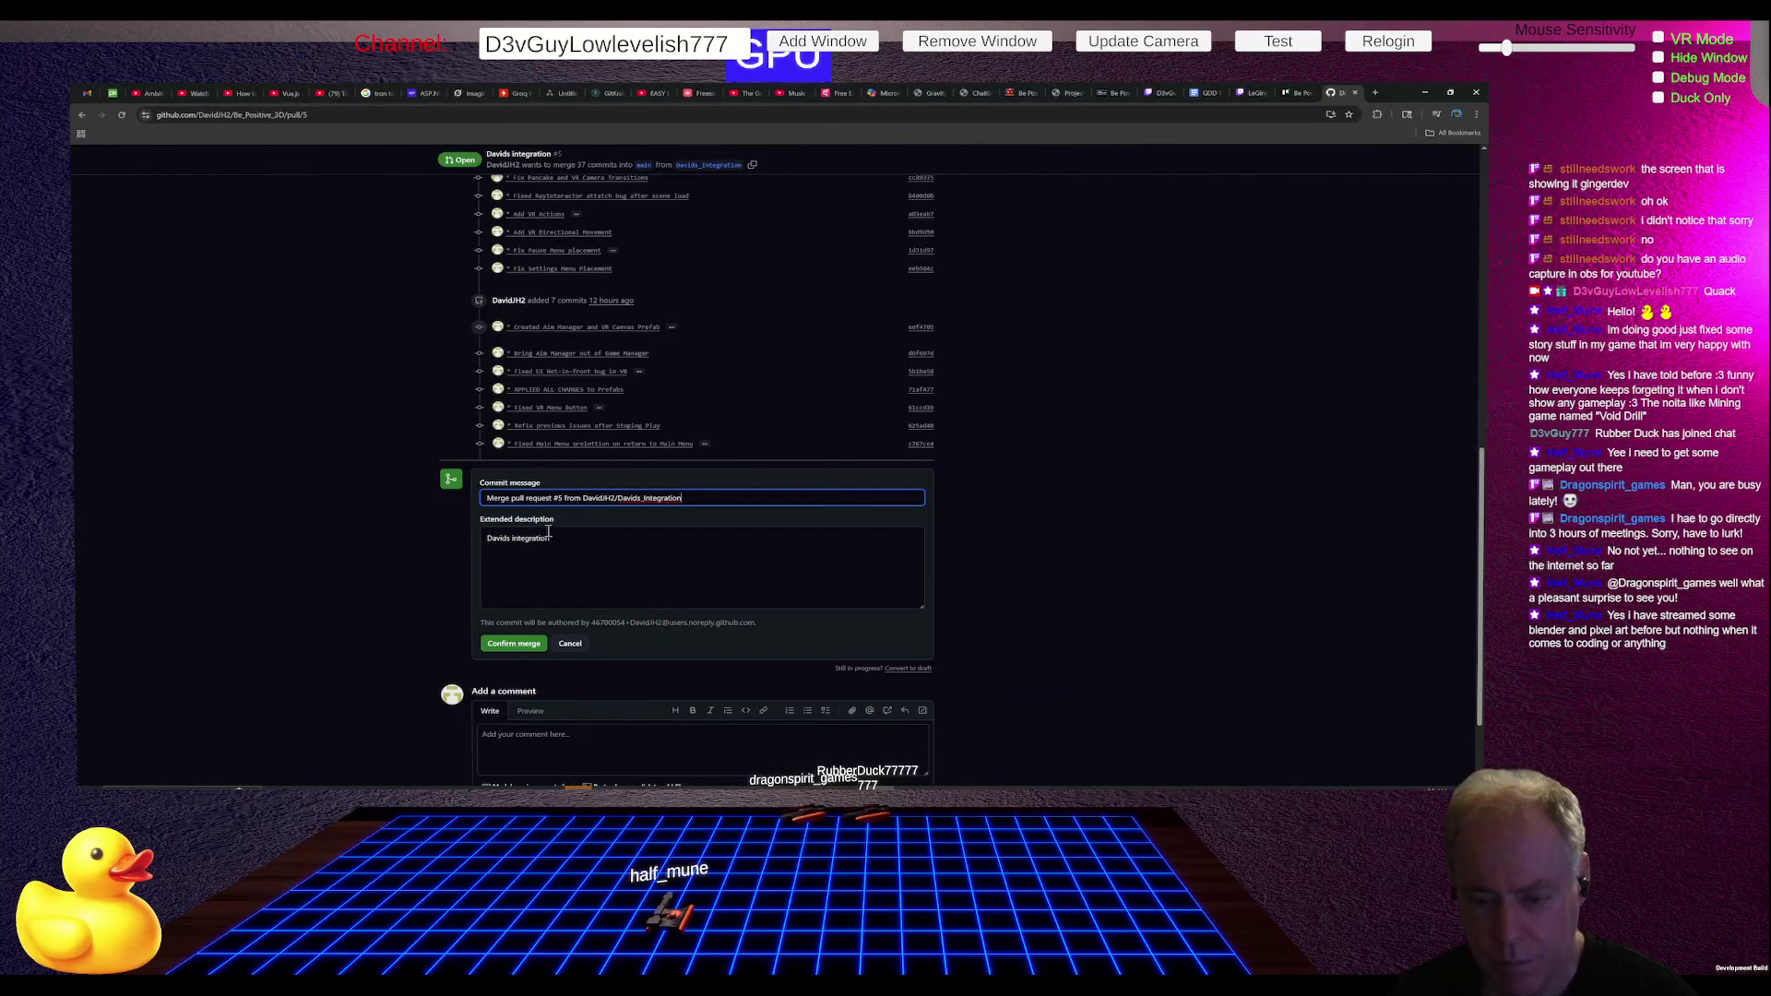
left_click(519, 649)
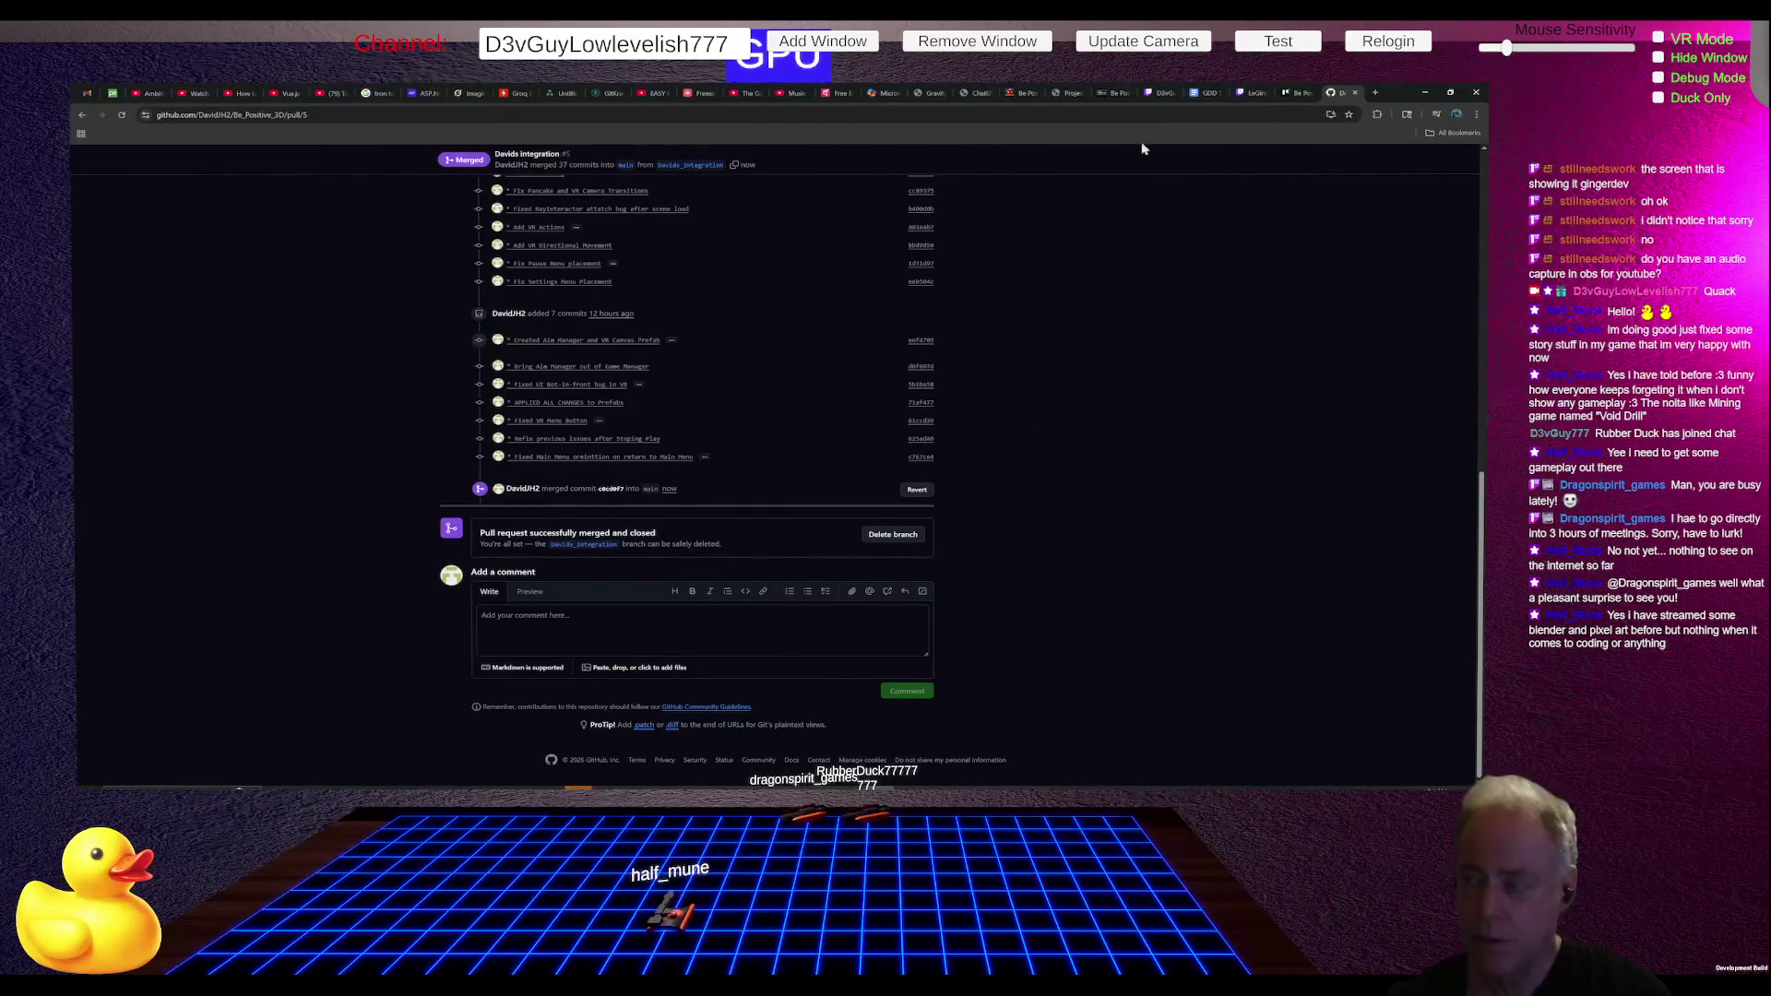
left_click(1354, 94)
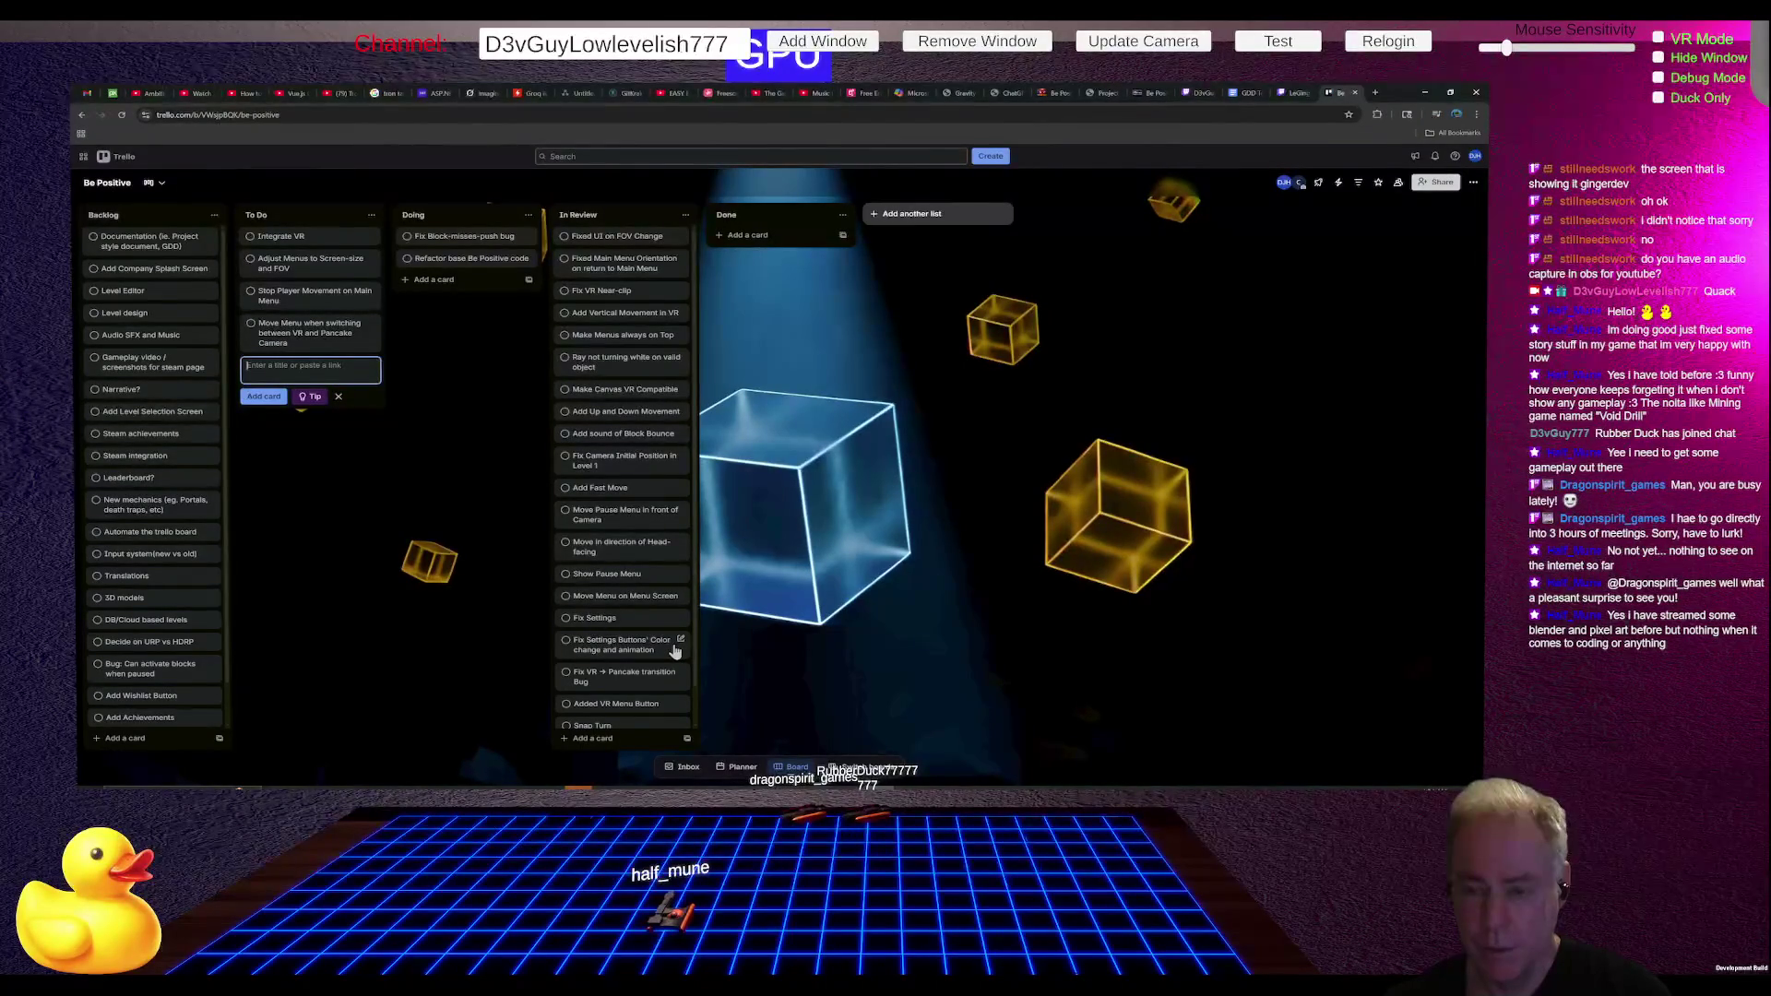
- Switch from the Trello board to the Git client's history
key("alt+Tab")
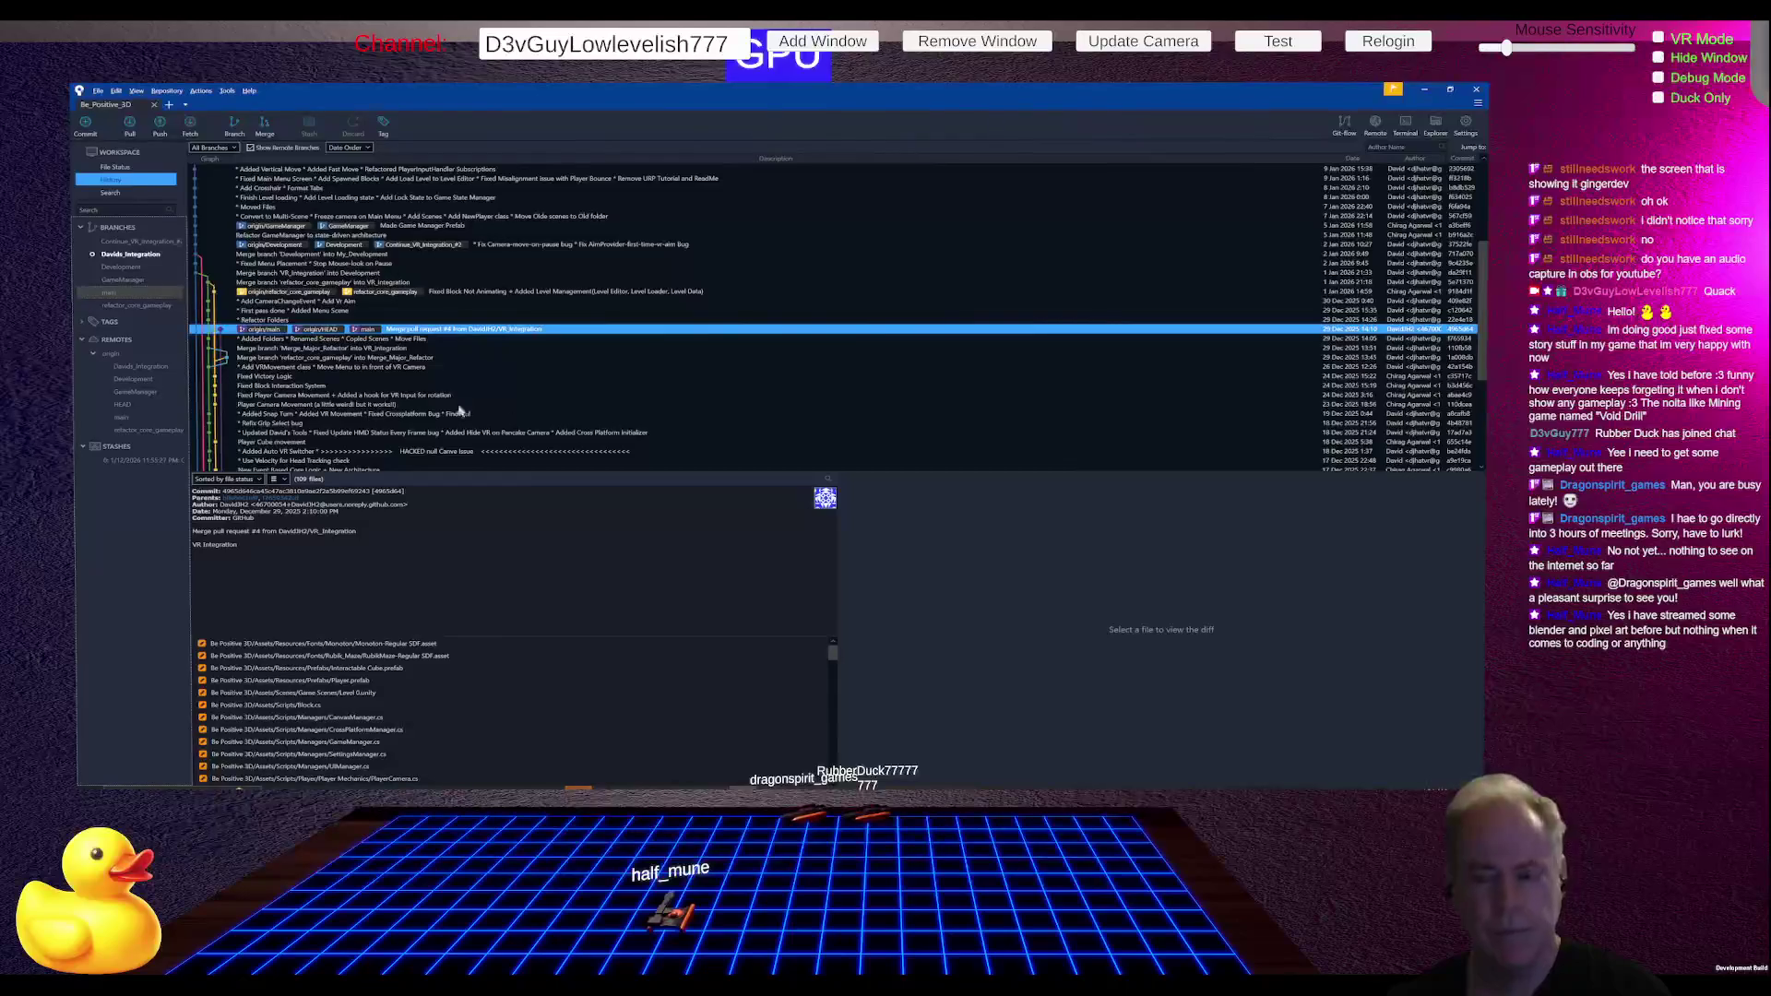
- Fetch the latest changes from all remotes
scroll(486, 386, "up", 6)
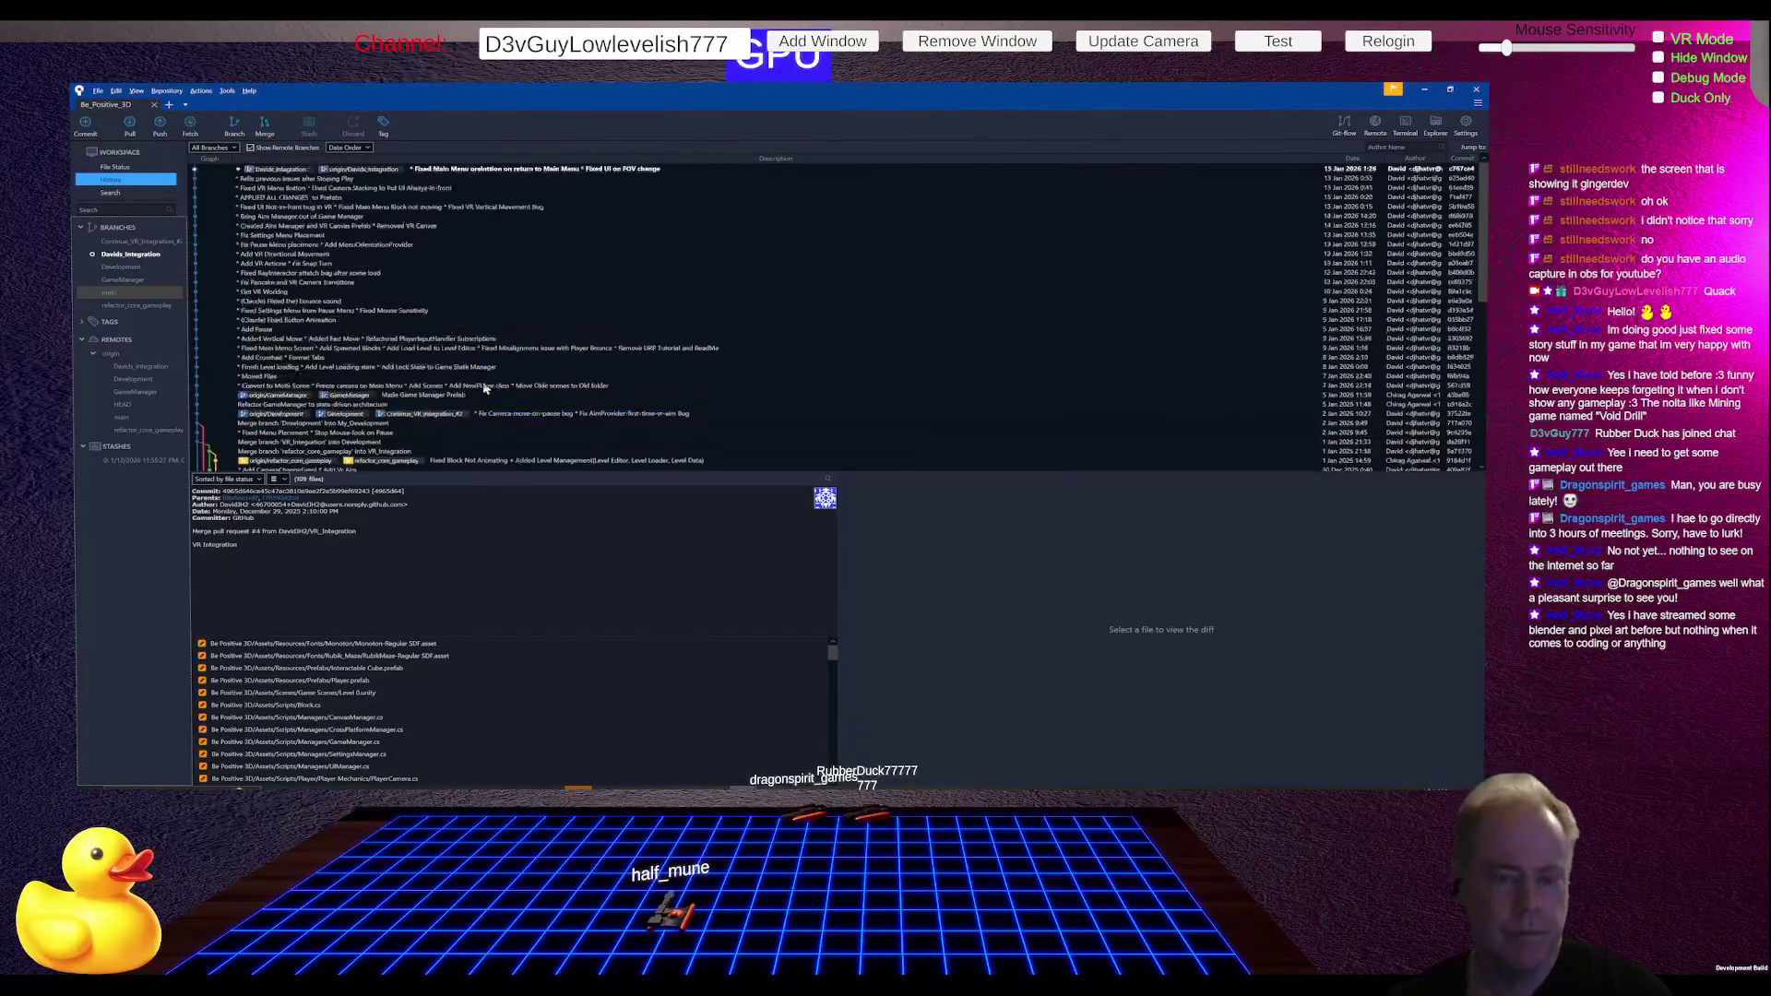
scroll(486, 387, "down", 4)
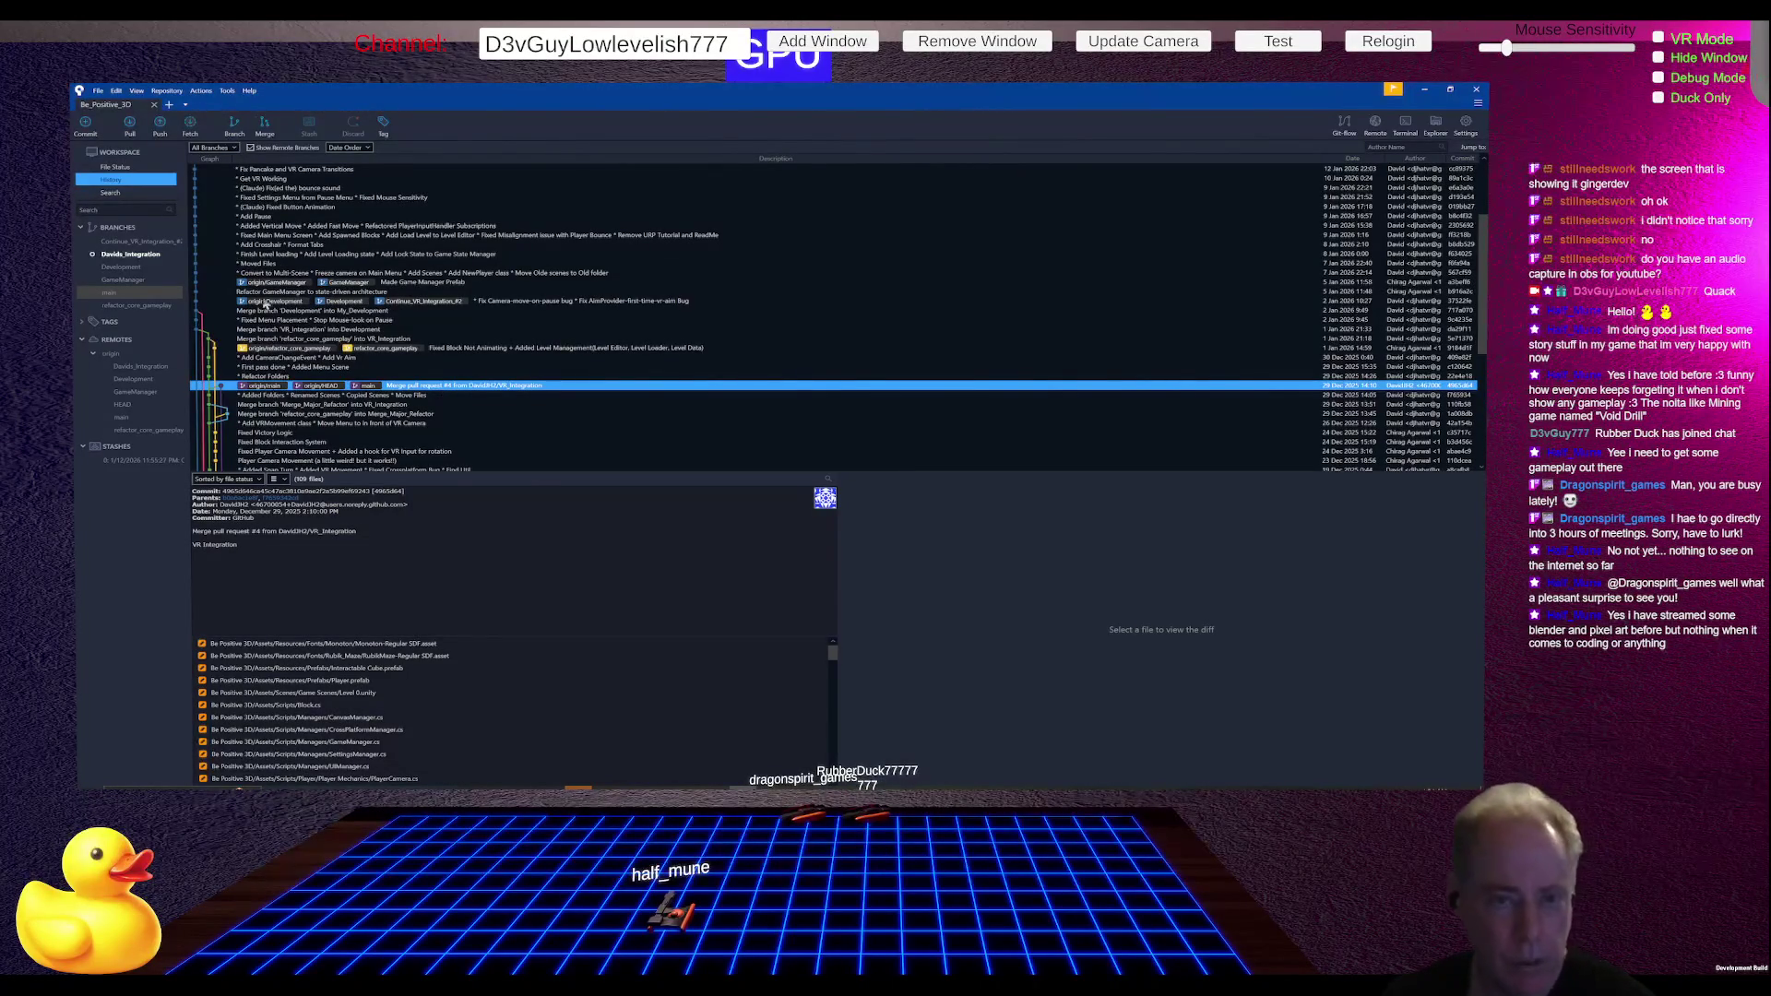
left_click(189, 123)
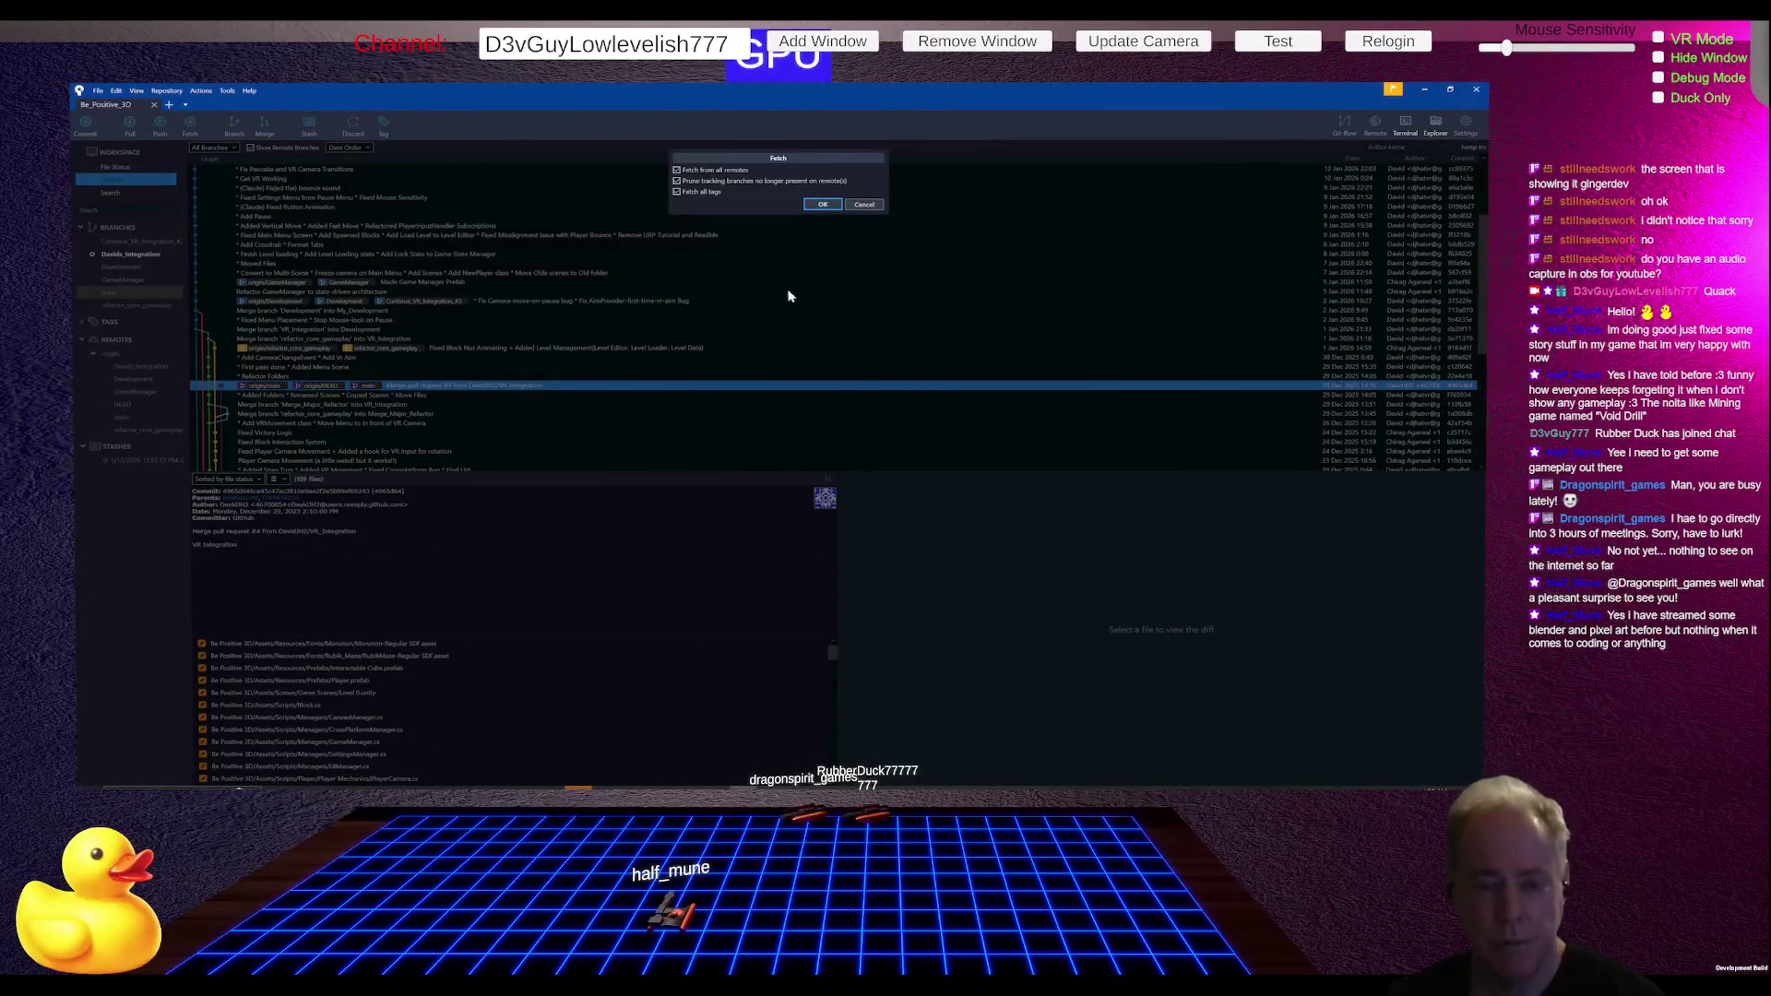
left_click(827, 203)
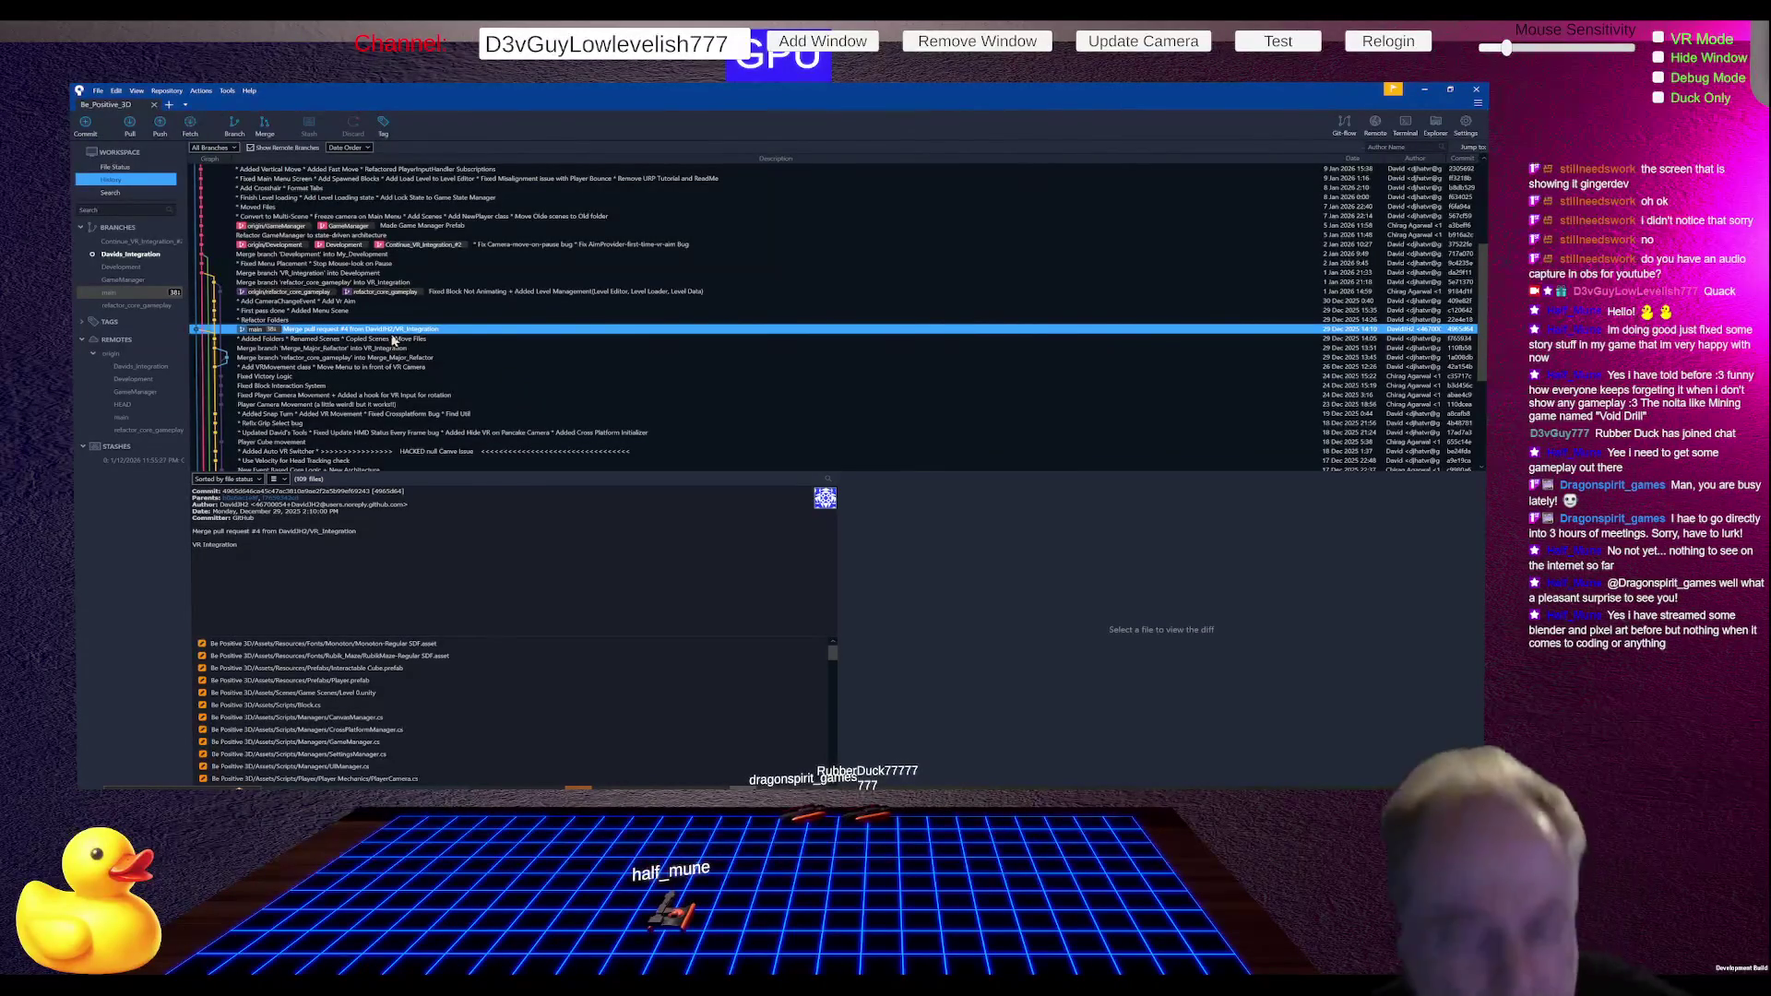
- Inspect the Merge pull request #5 commit and compare it with the #4 merge
scroll(461, 345, "up", 3)
scroll(461, 341, "up", 3)
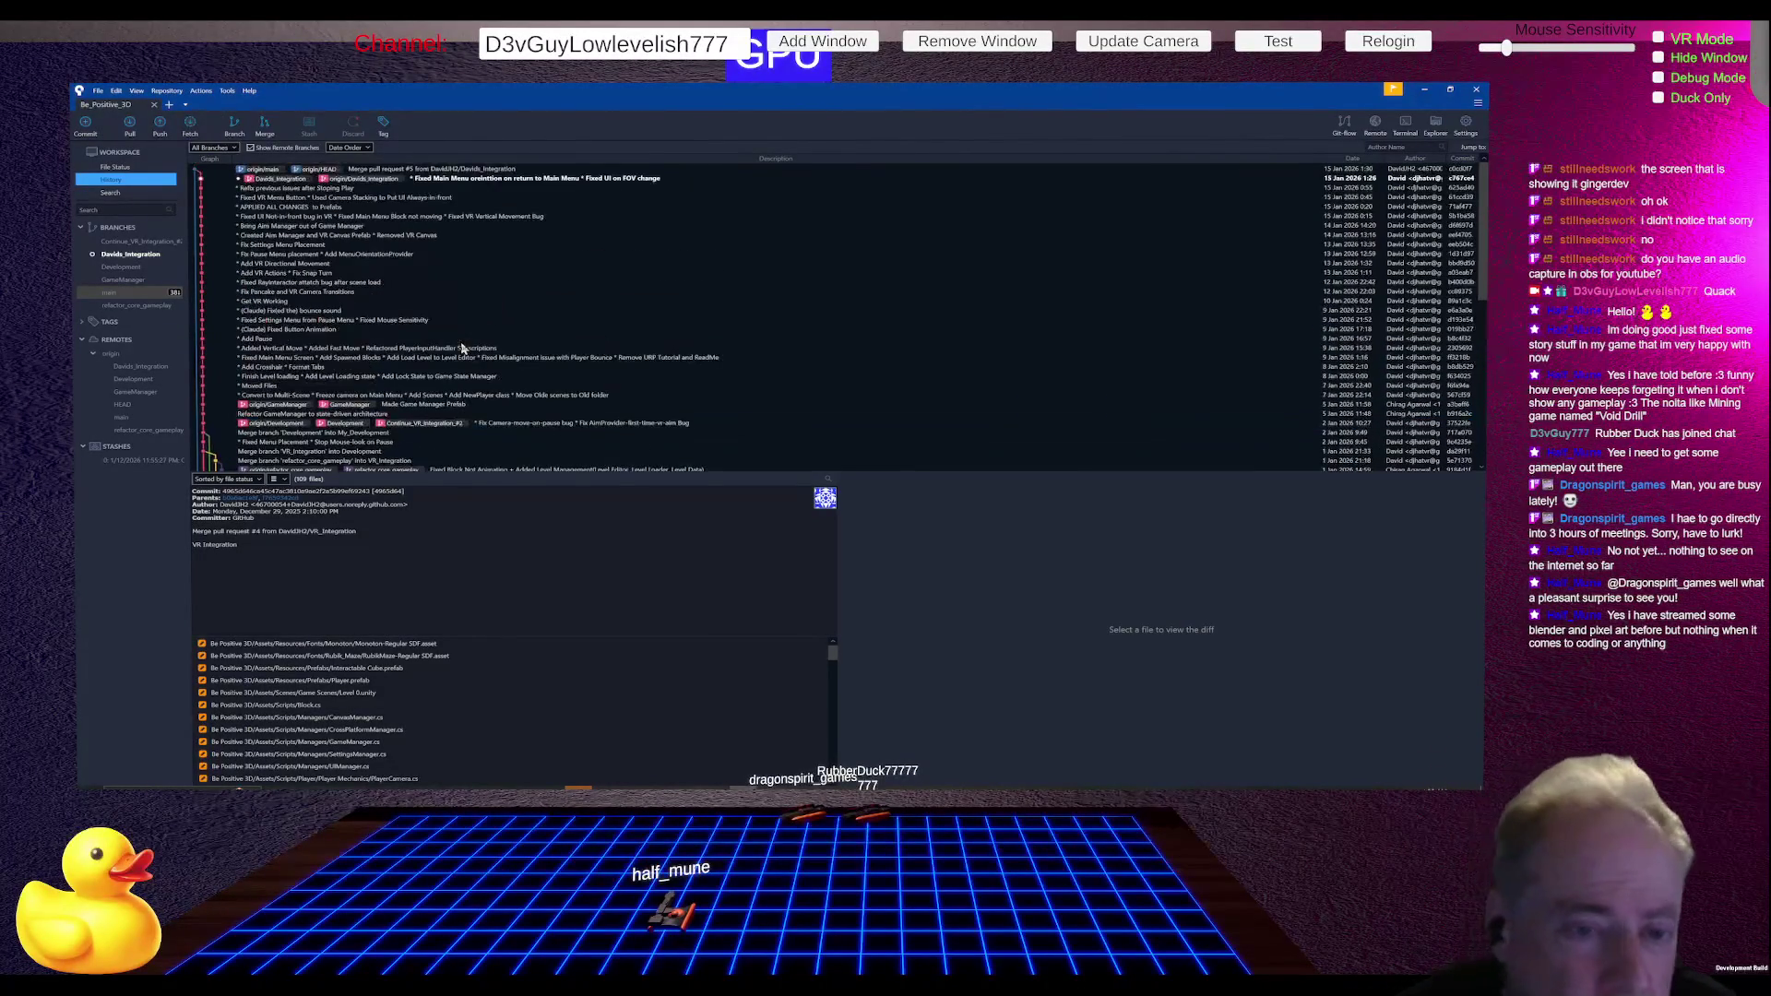
scroll(507, 240, "down", 3)
scroll(508, 240, "up", 3)
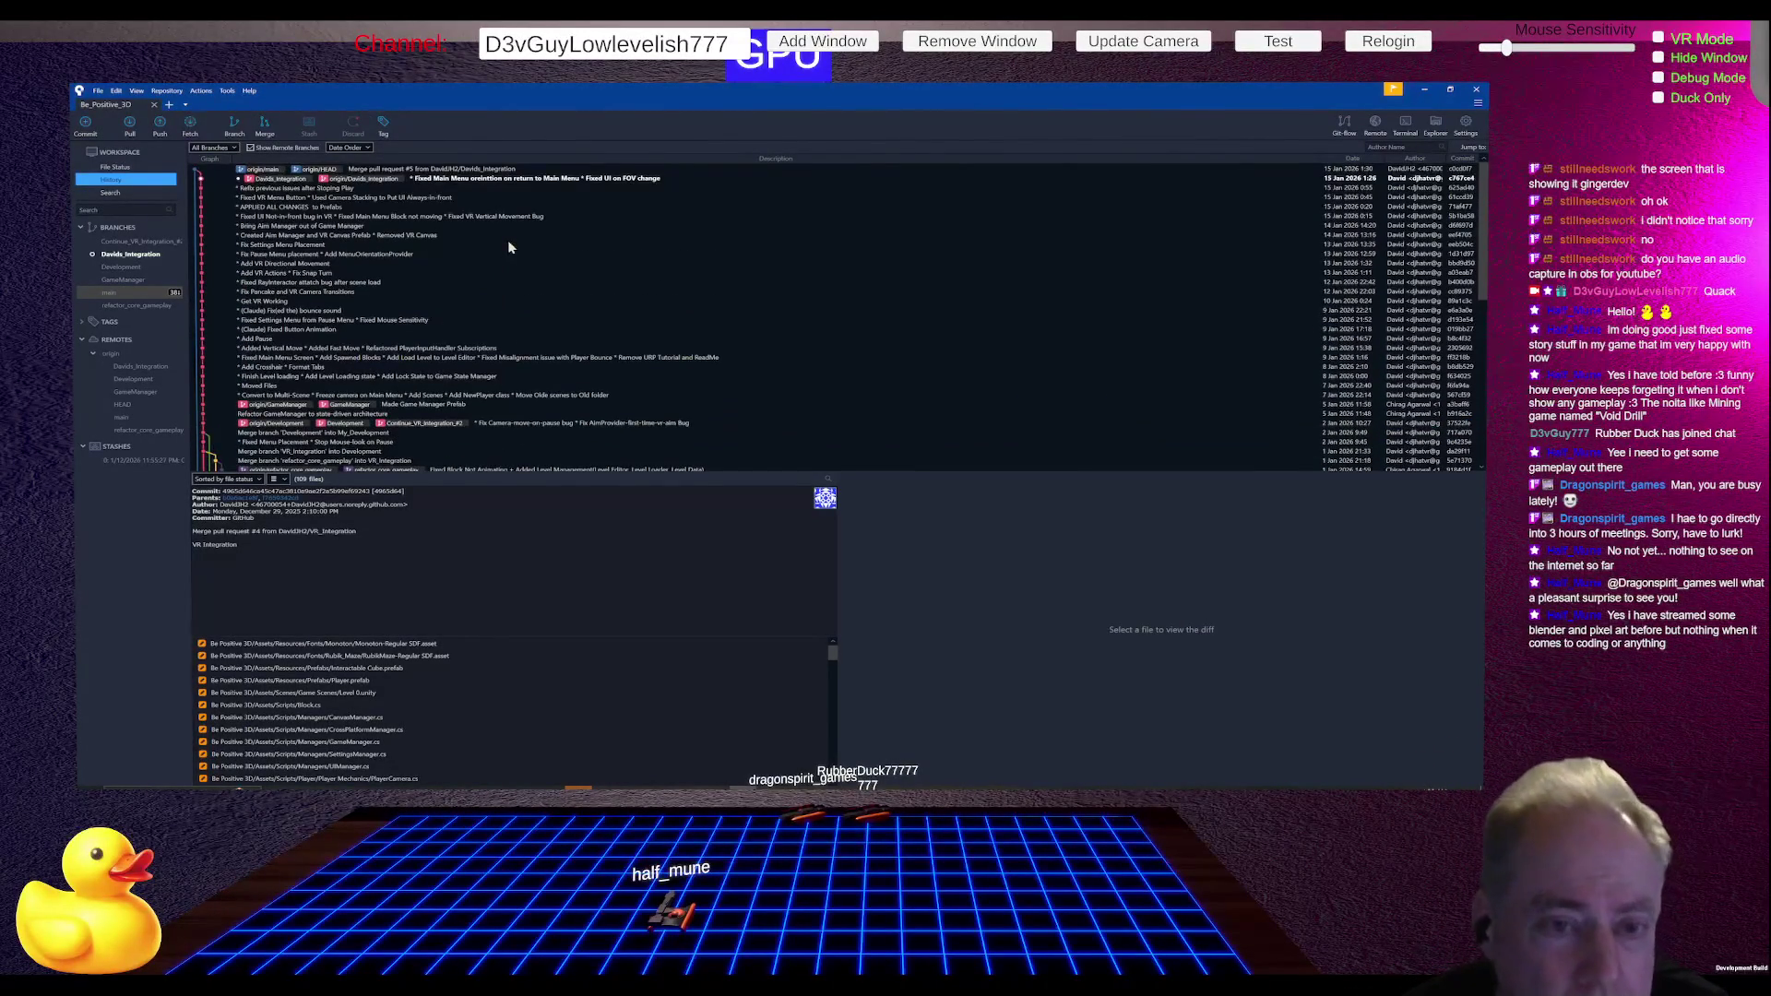
left_click(286, 171)
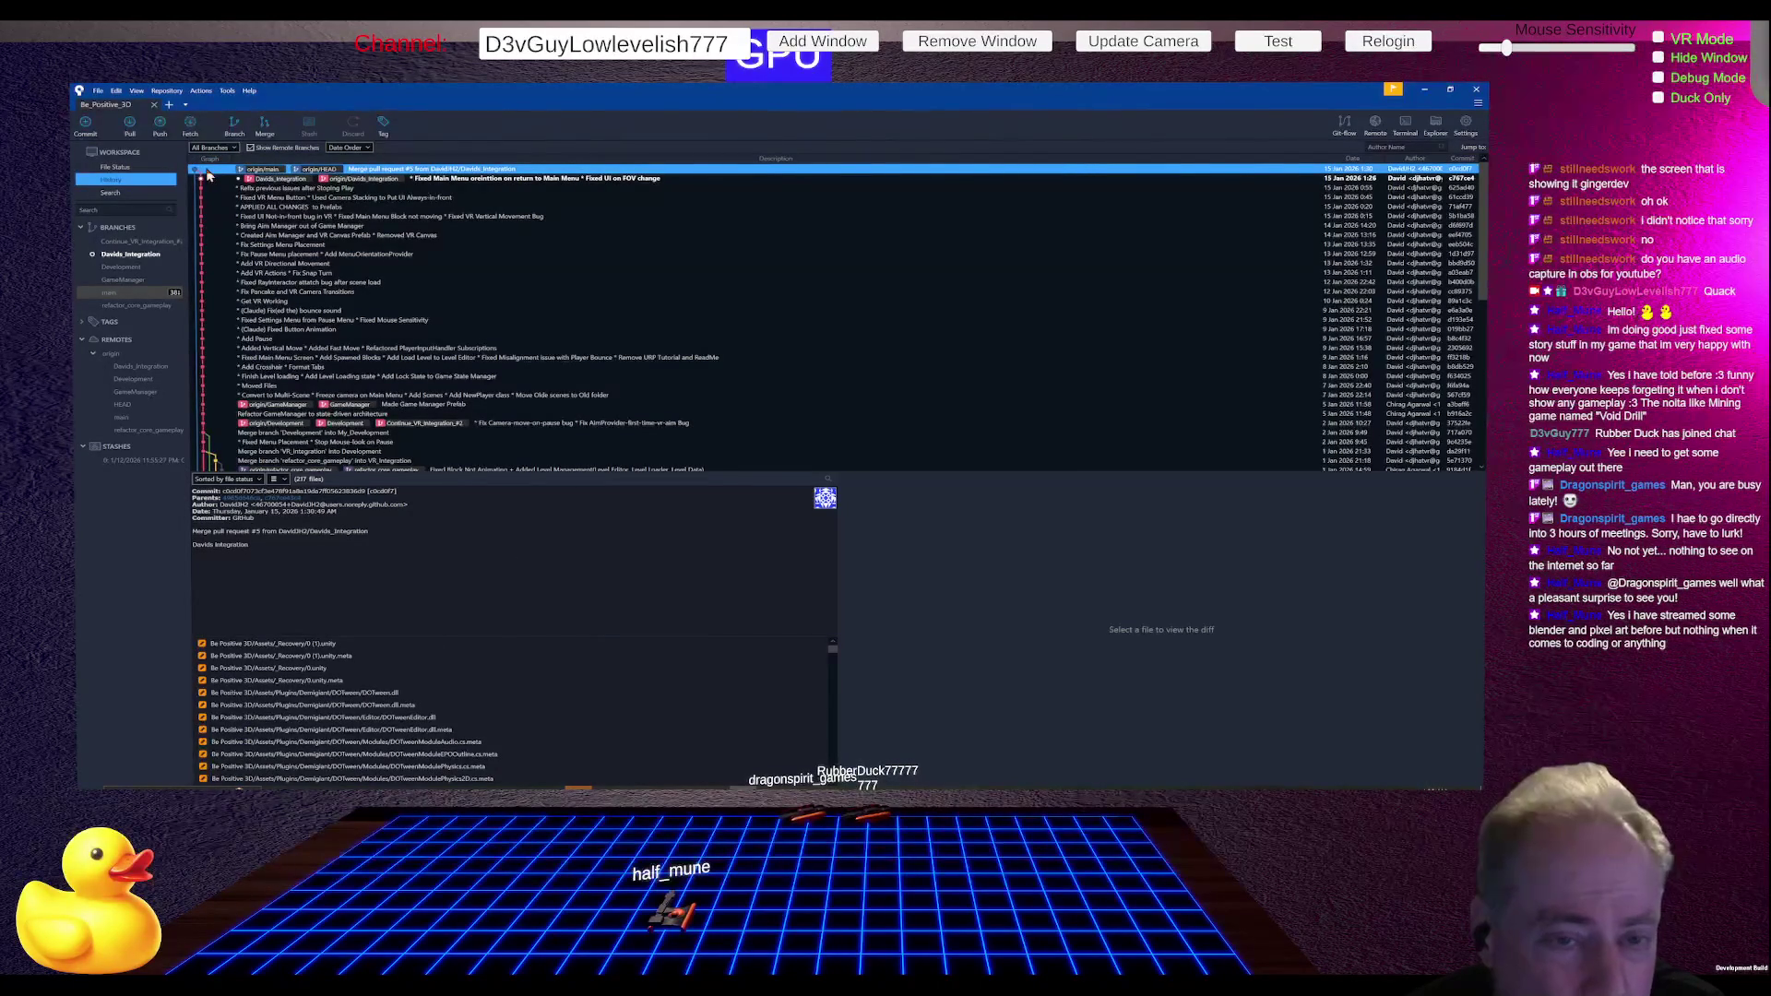
left_click(291, 179)
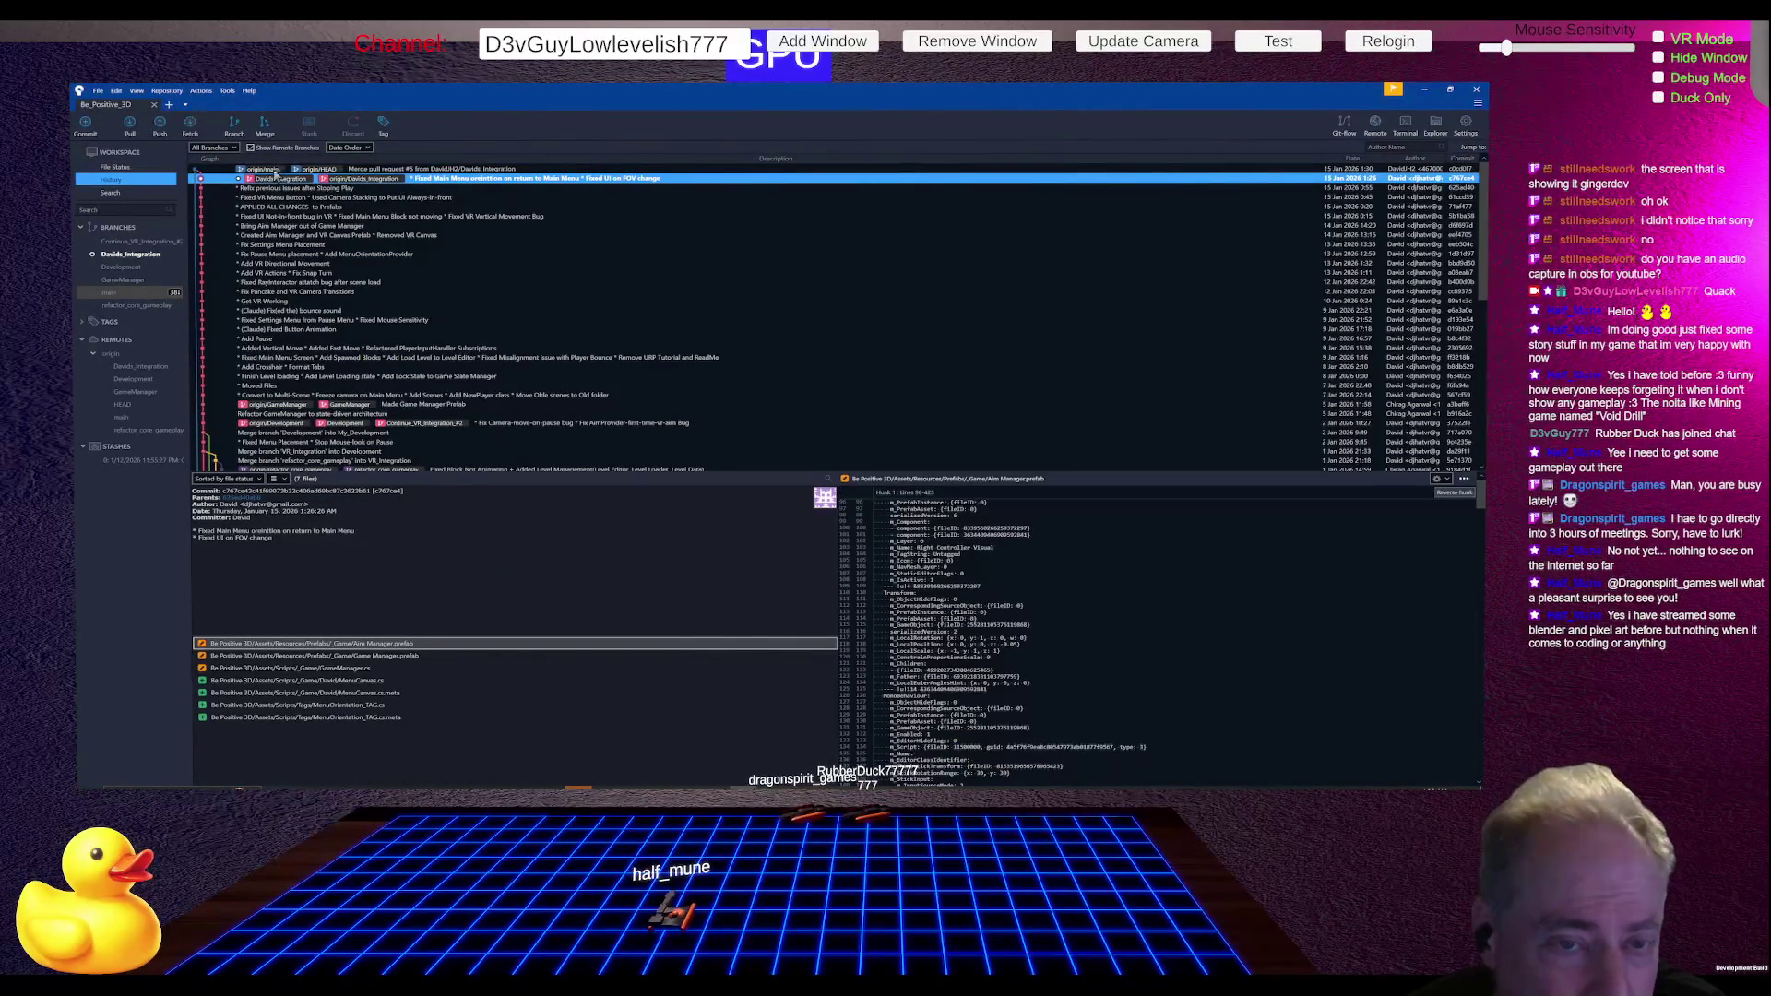
left_click(277, 172)
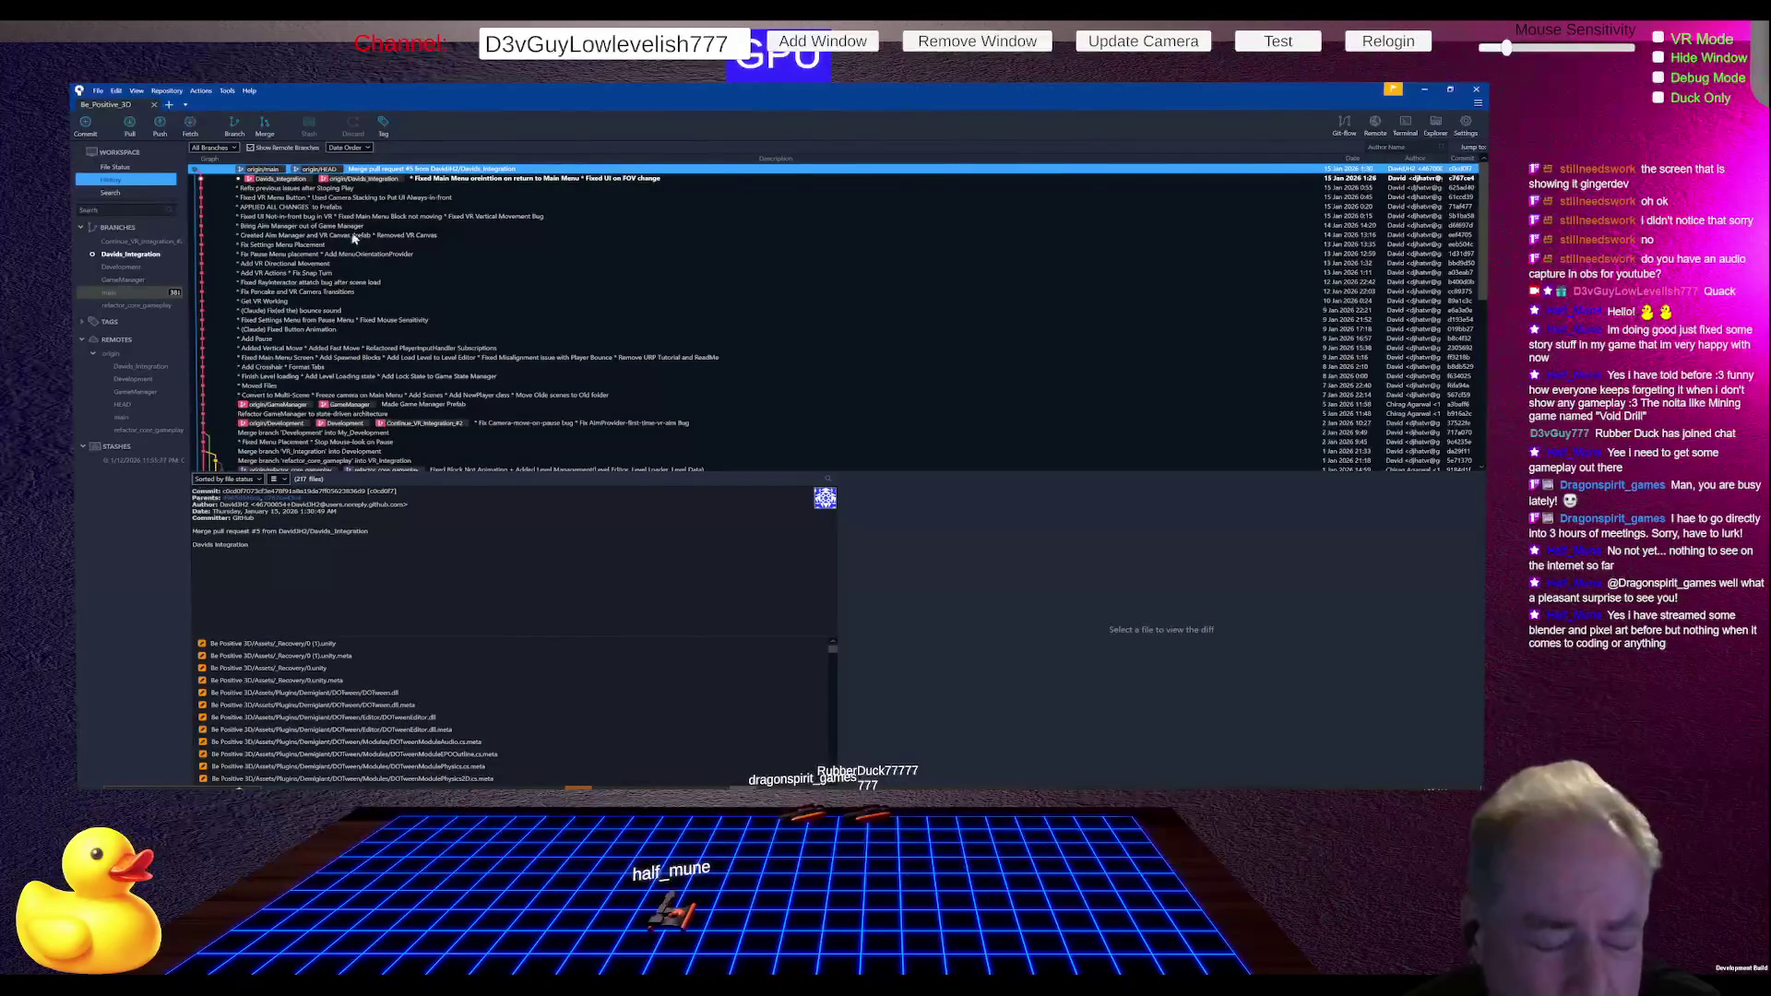
scroll(354, 238, "down", 5)
scroll(351, 258, "down", 2)
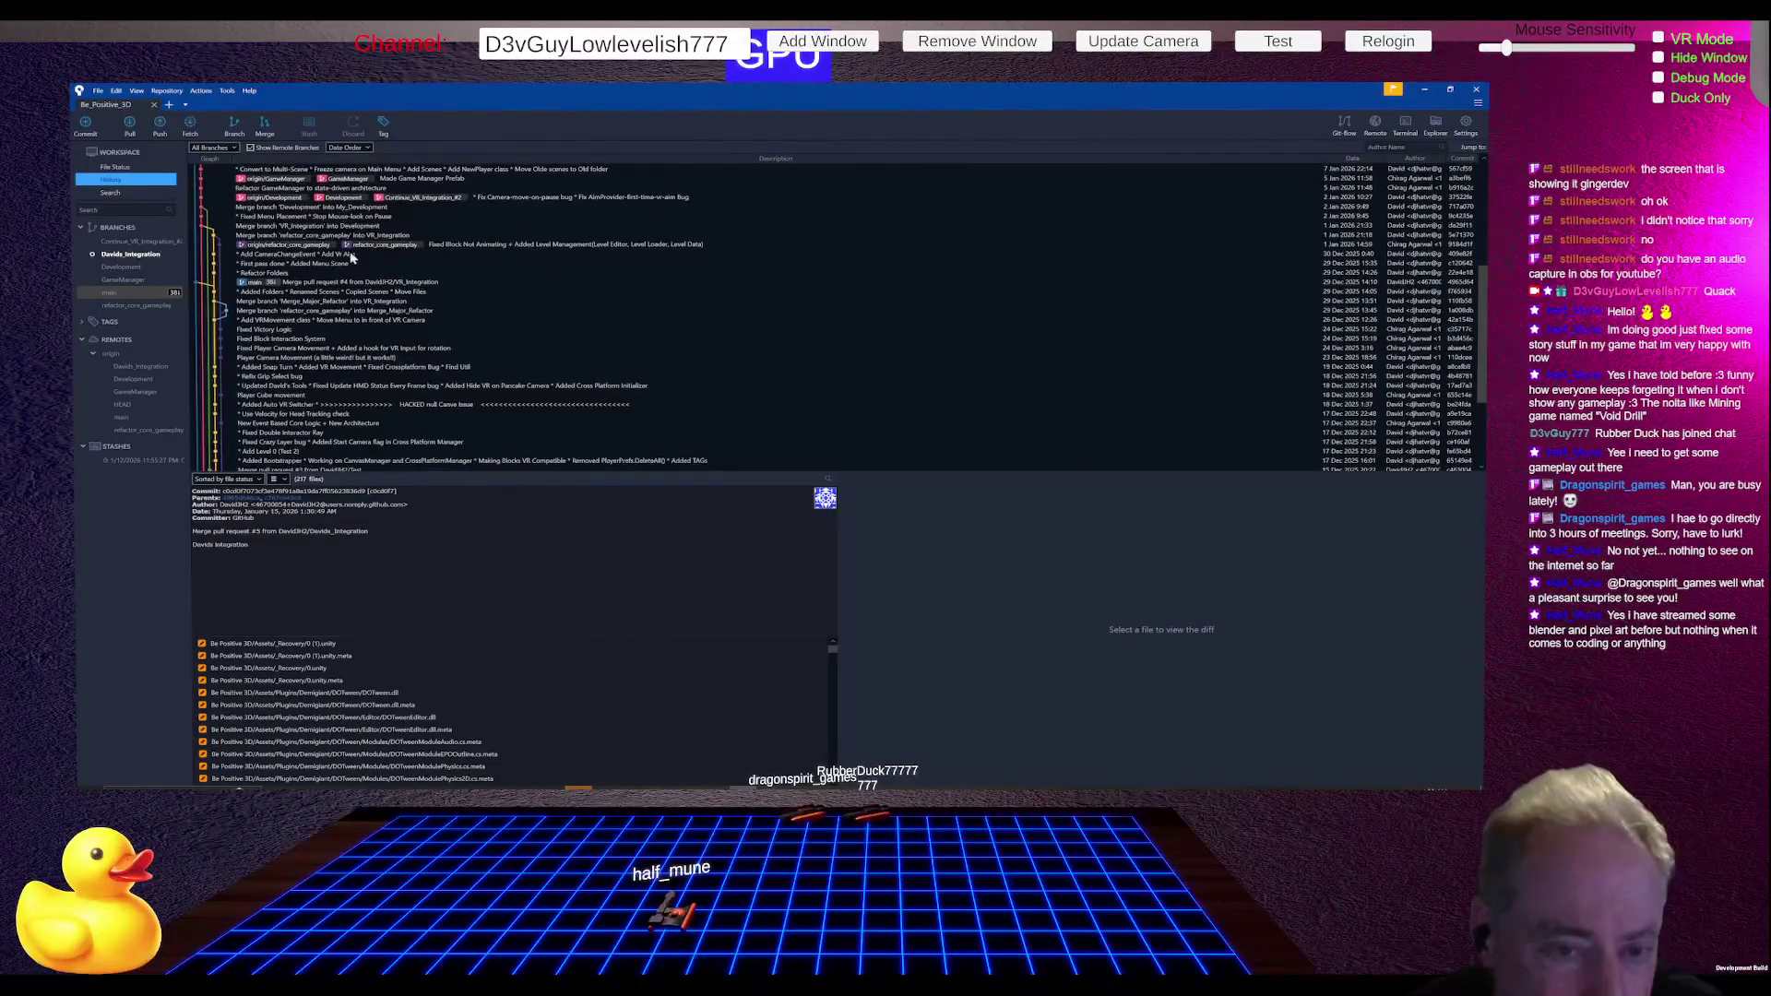
left_click(257, 282)
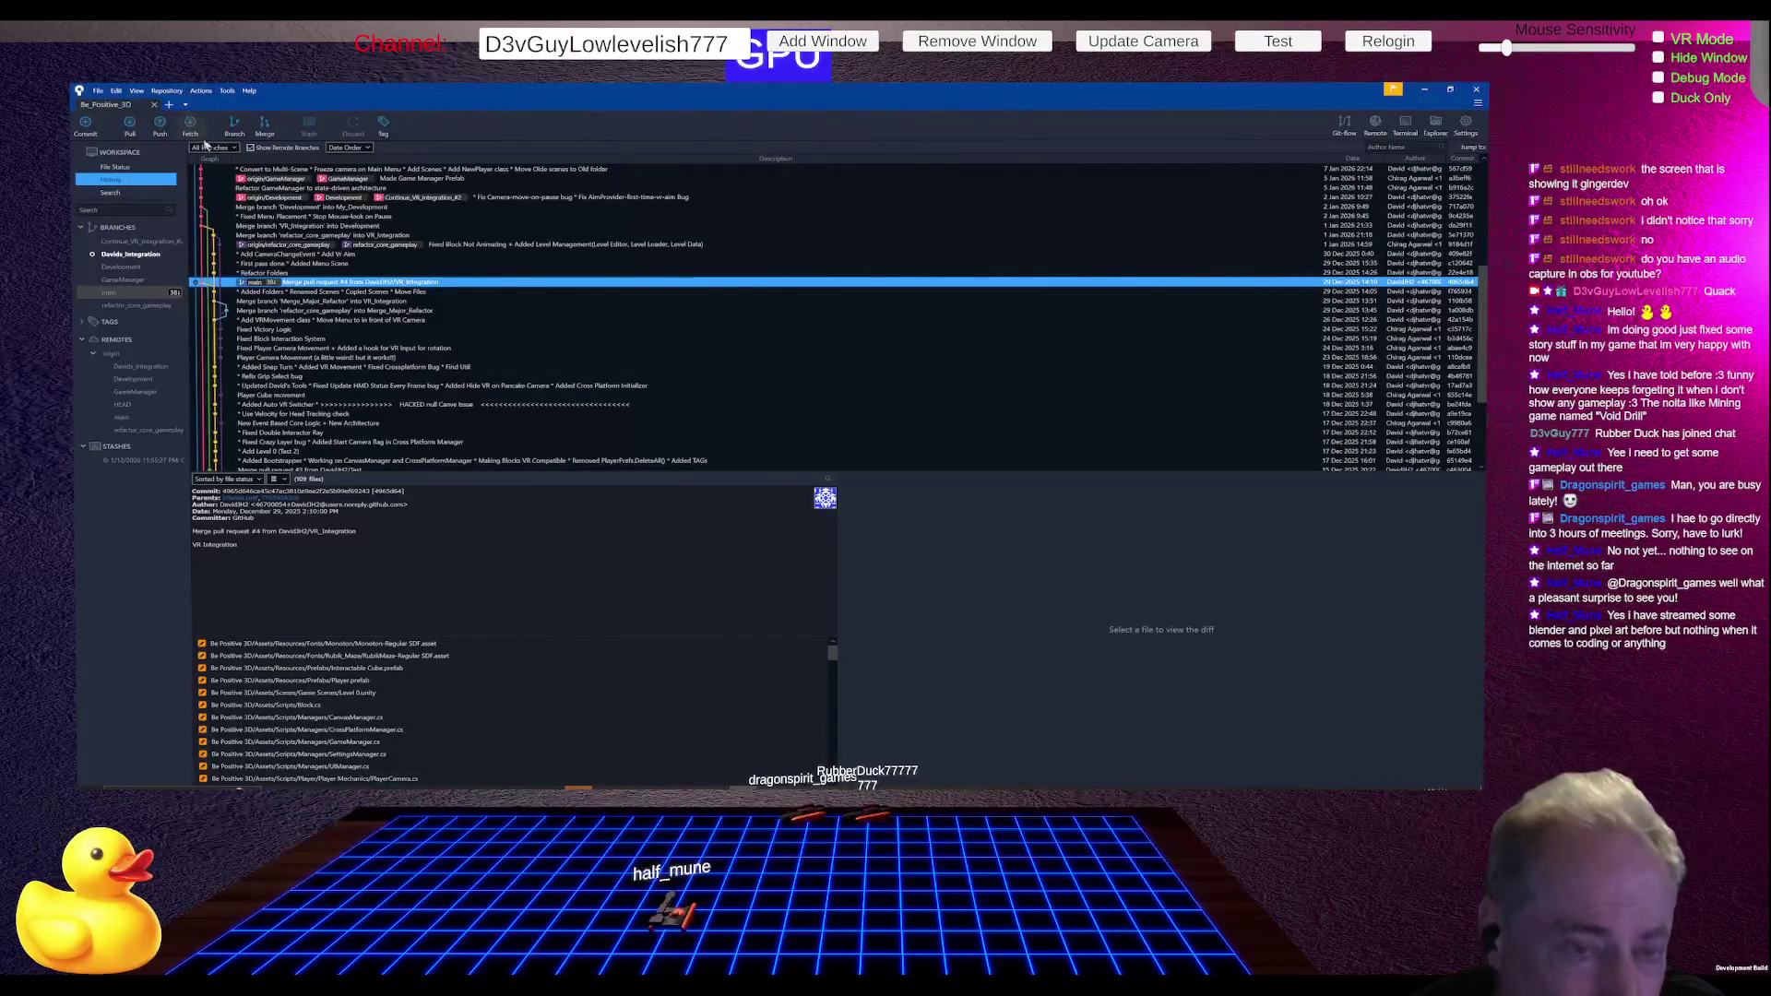
- Pull the remote Davids_Integration into the local branch, then check out local main
left_click(130, 126)
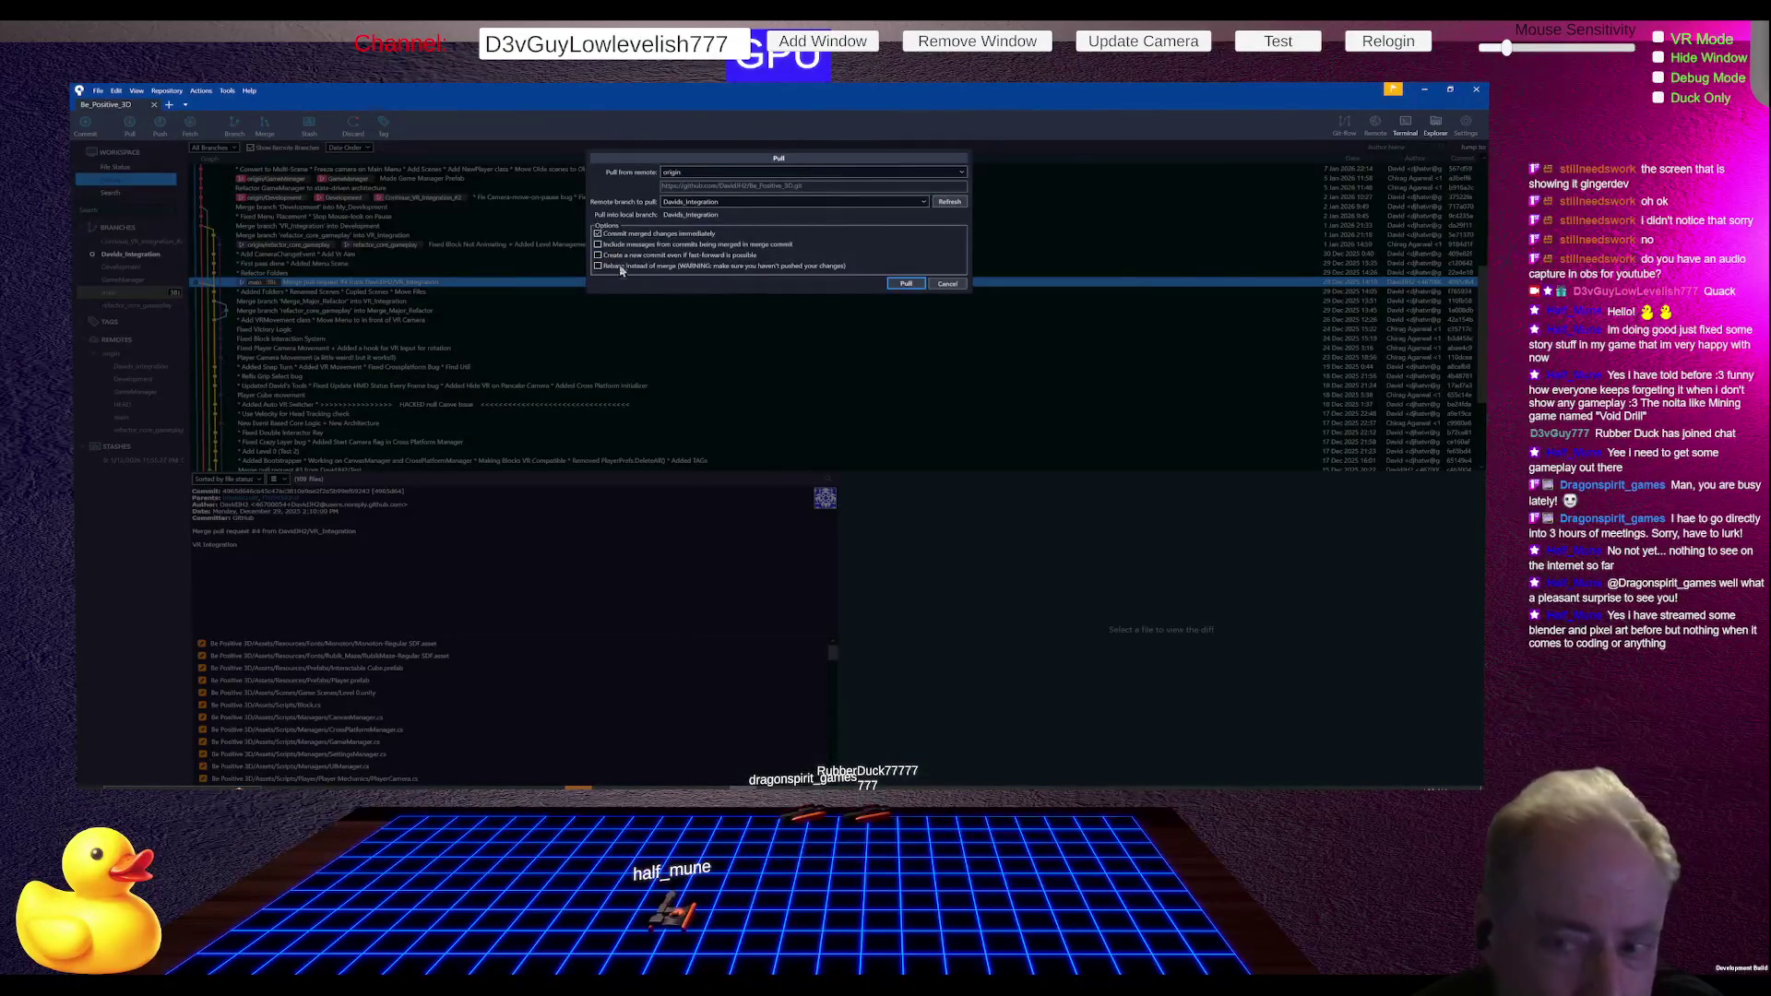
left_click(901, 284)
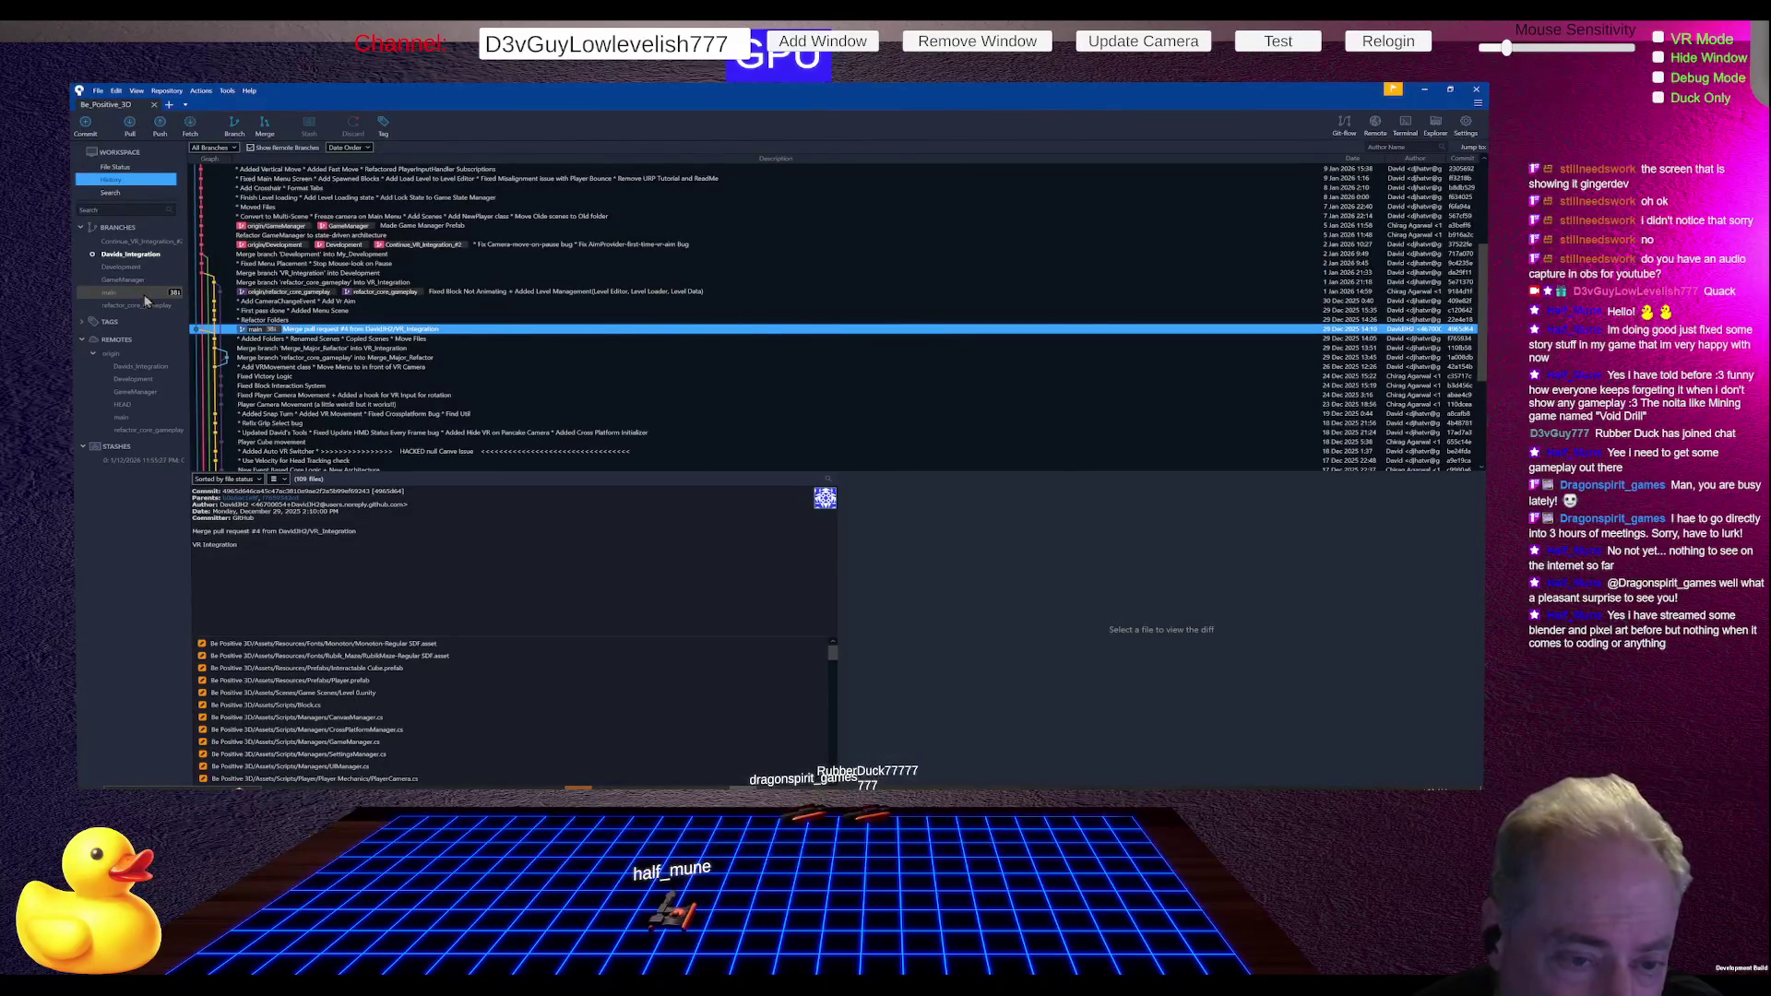
double_click(150, 294)
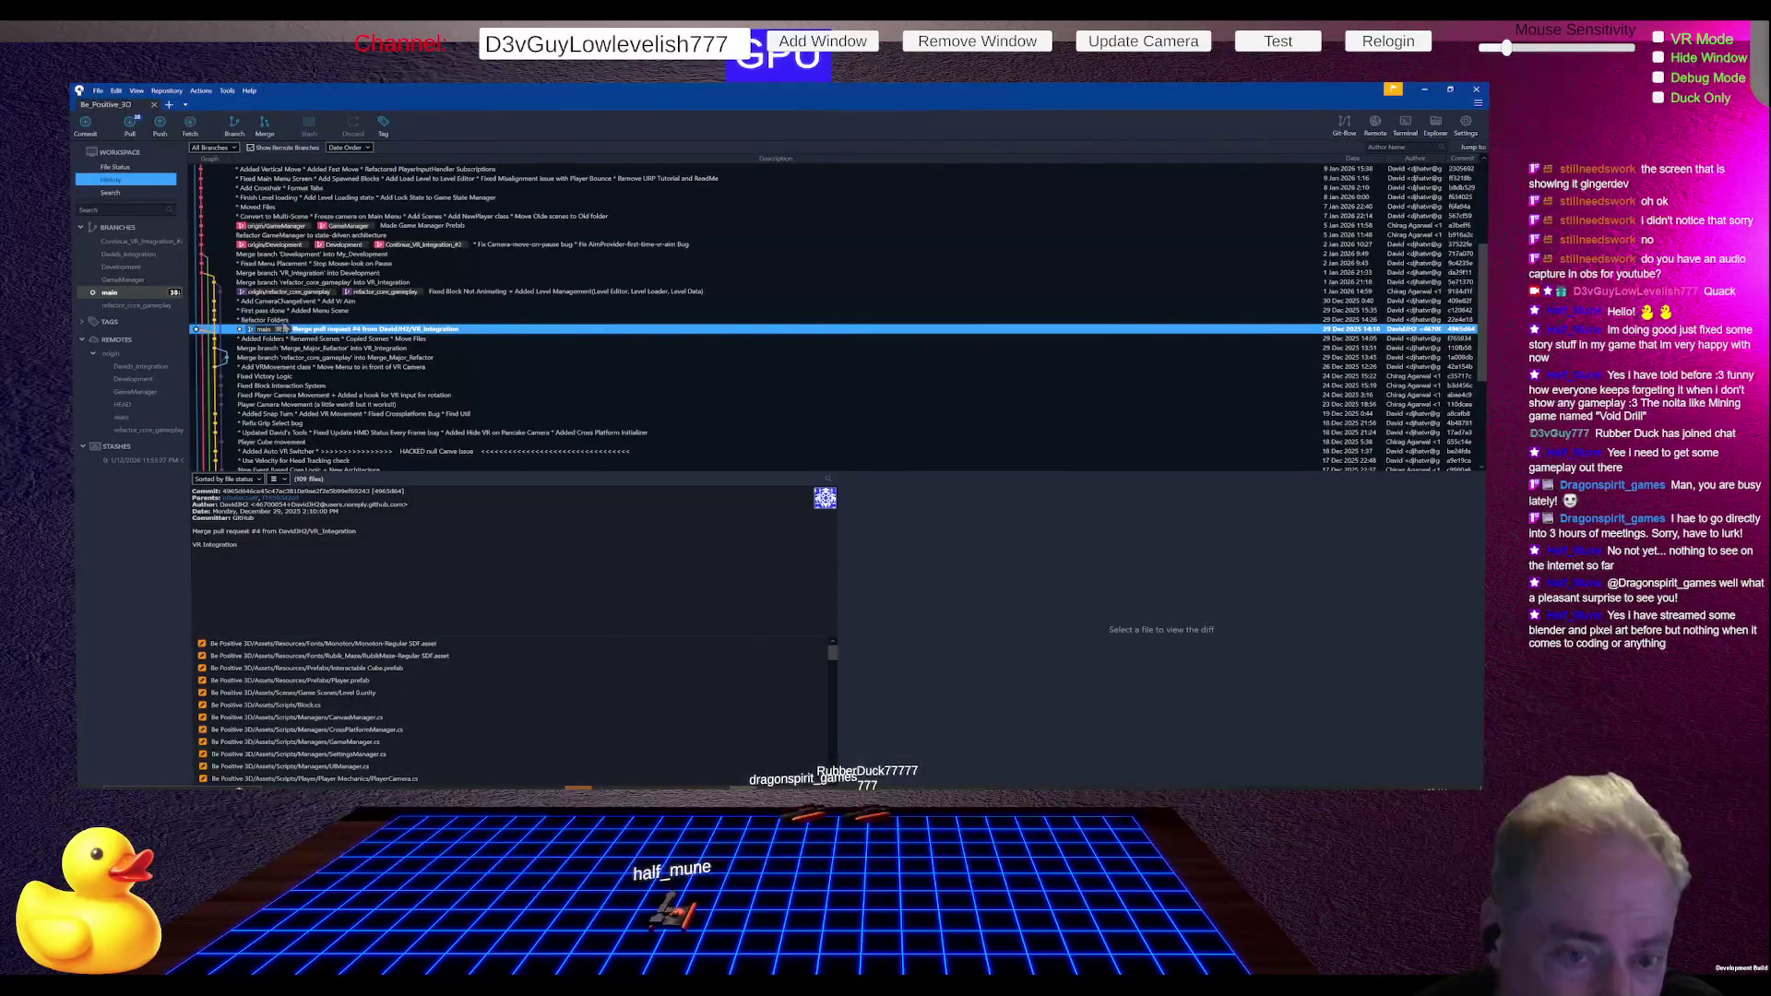
- Pull the latest main from origin and select its newest commit, Merge pull request #5
left_click(129, 129)
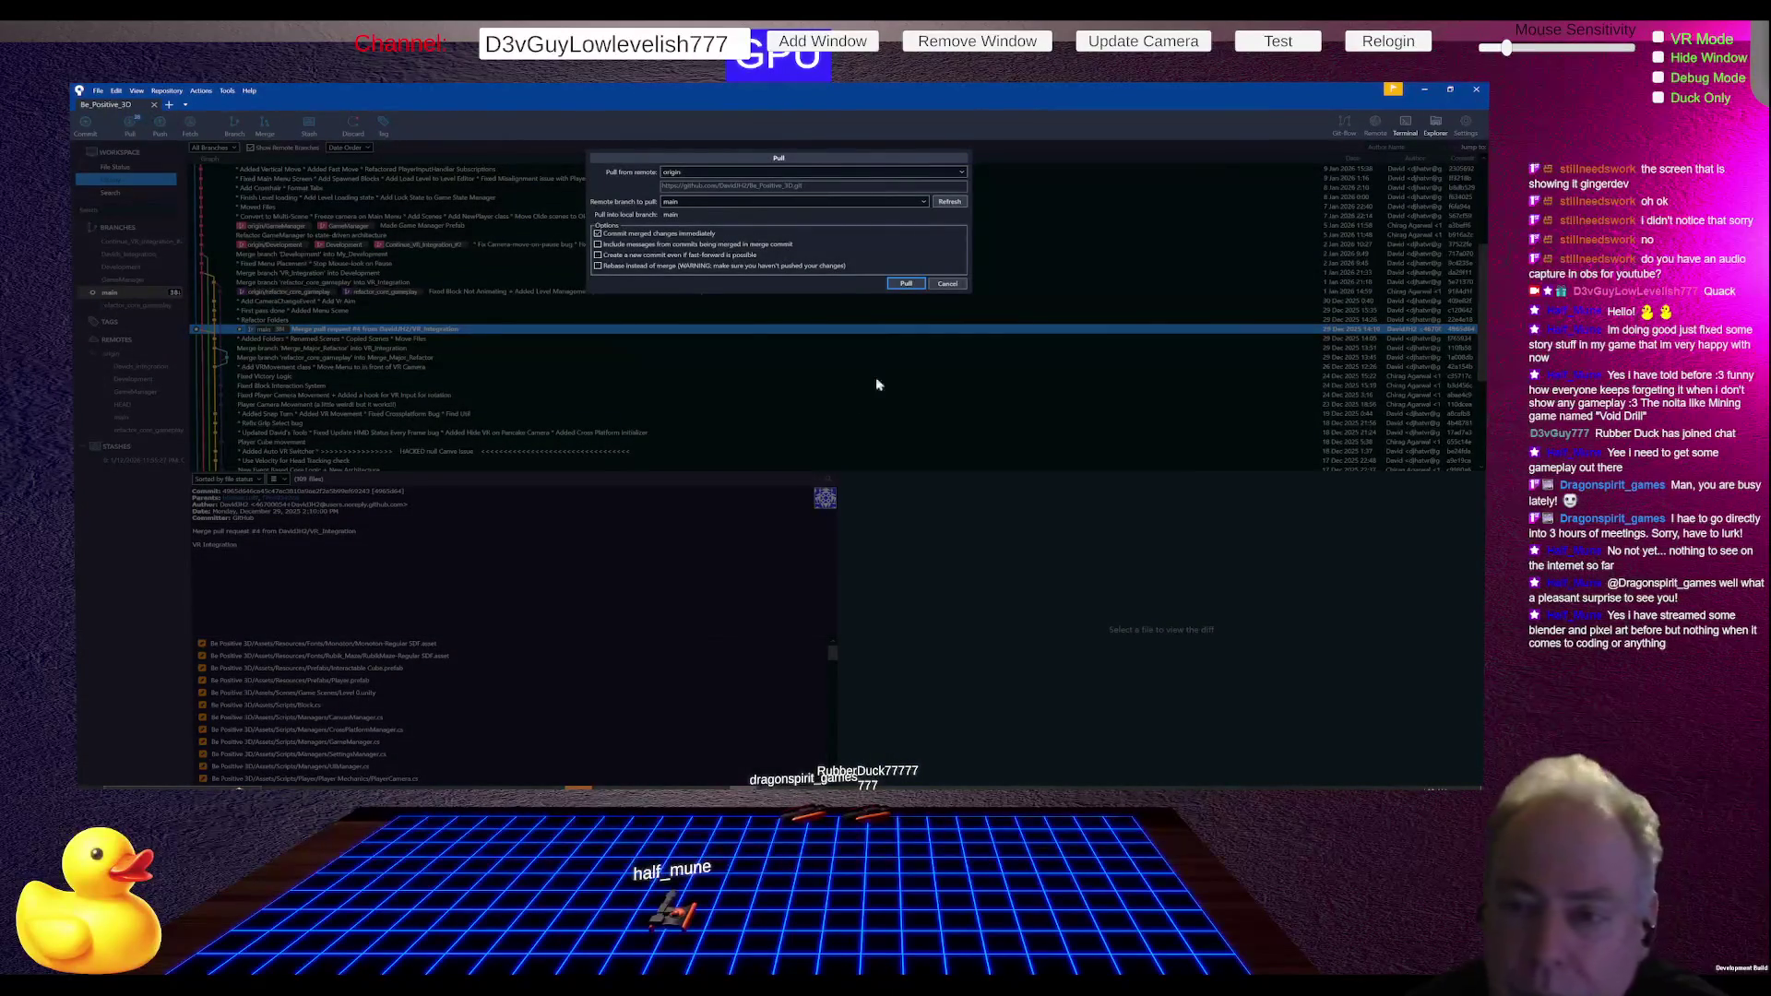
left_click(904, 284)
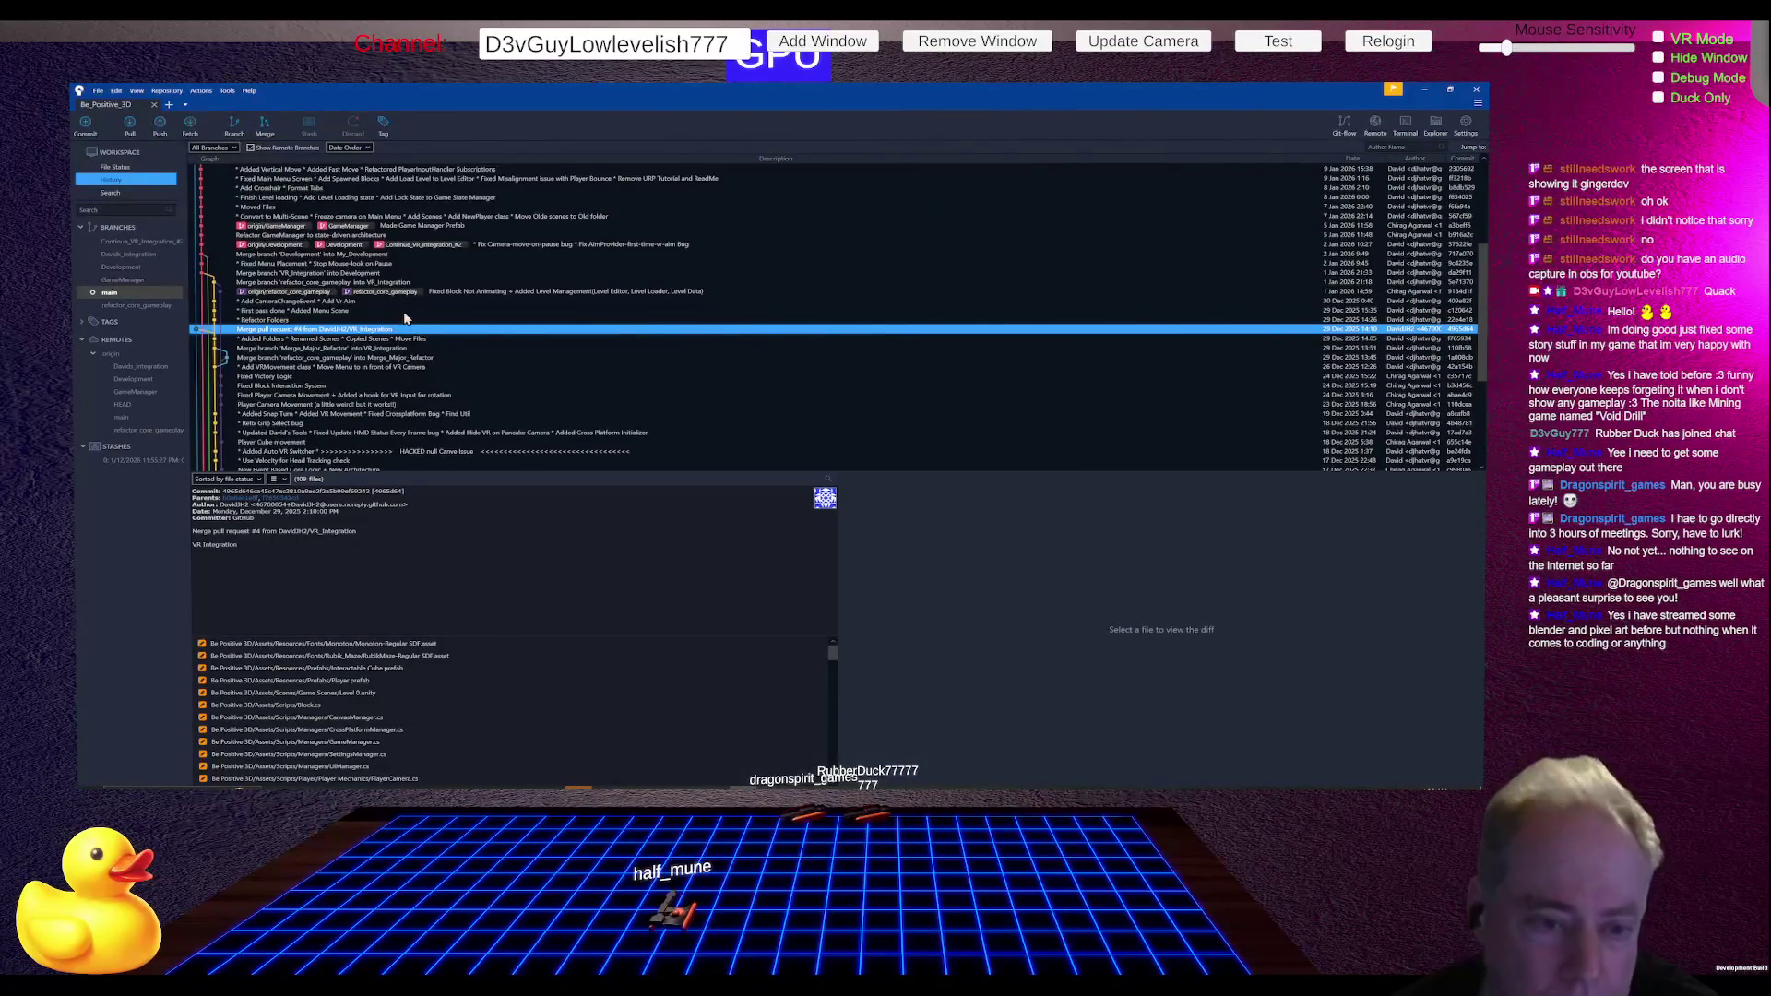
left_click(130, 294)
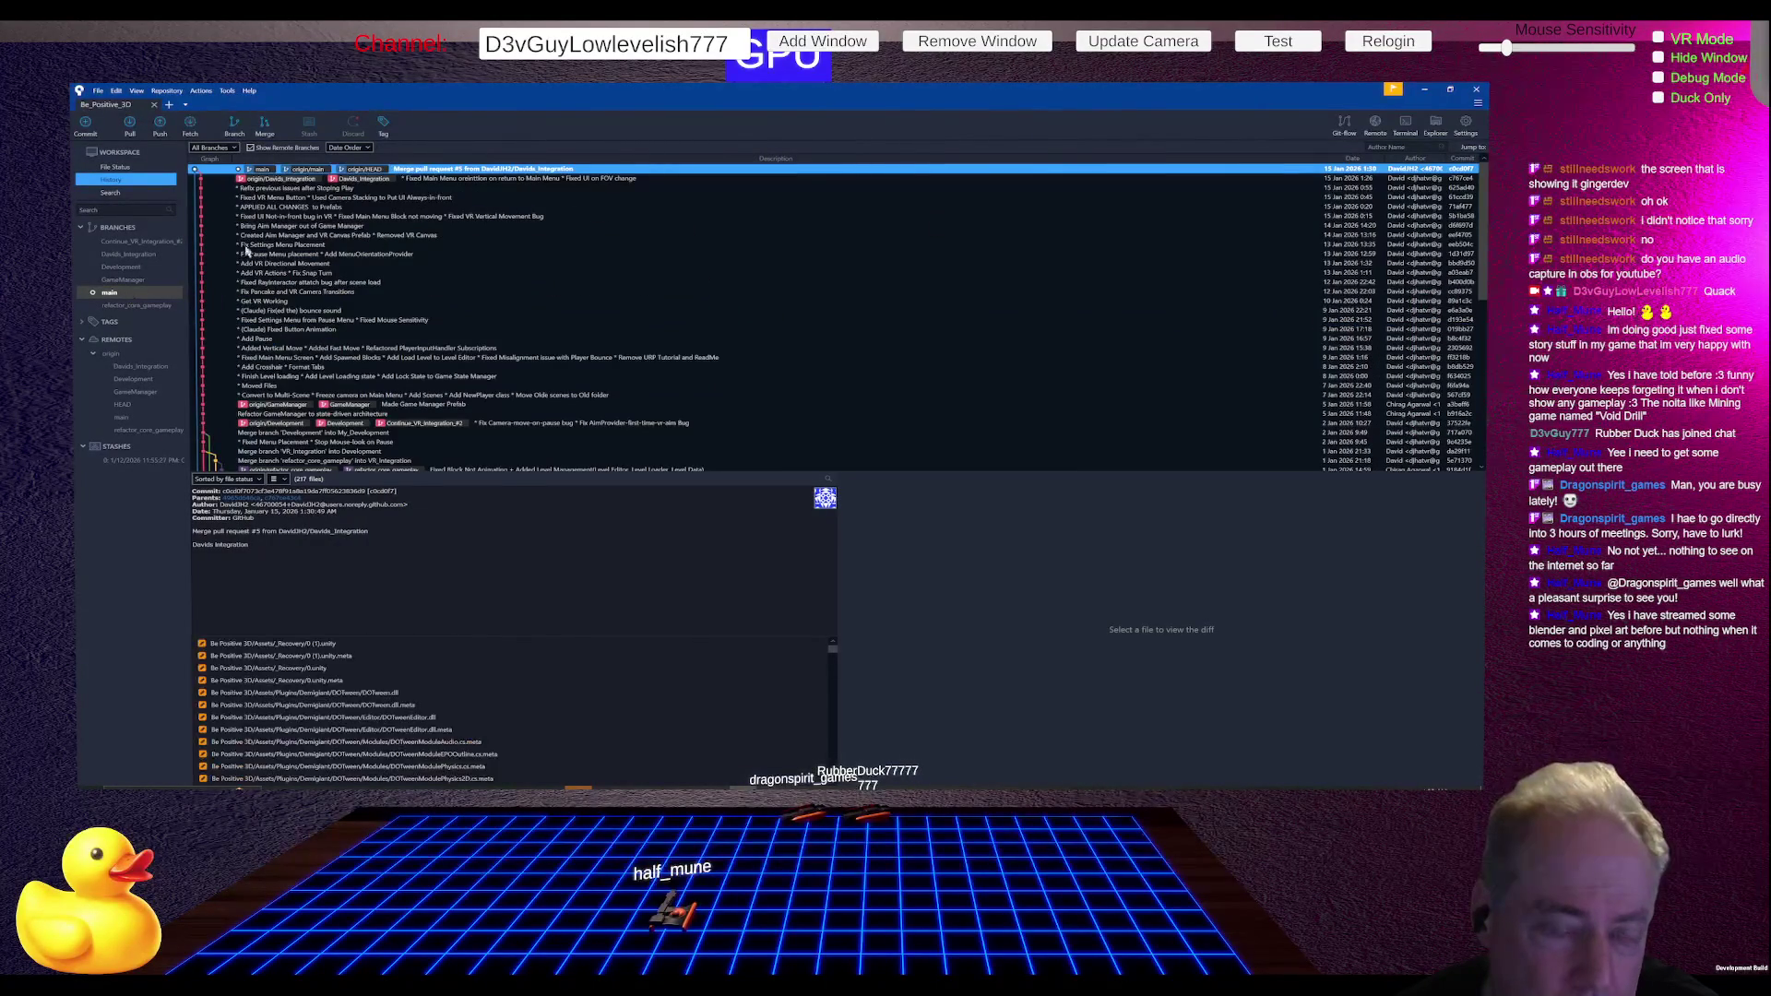
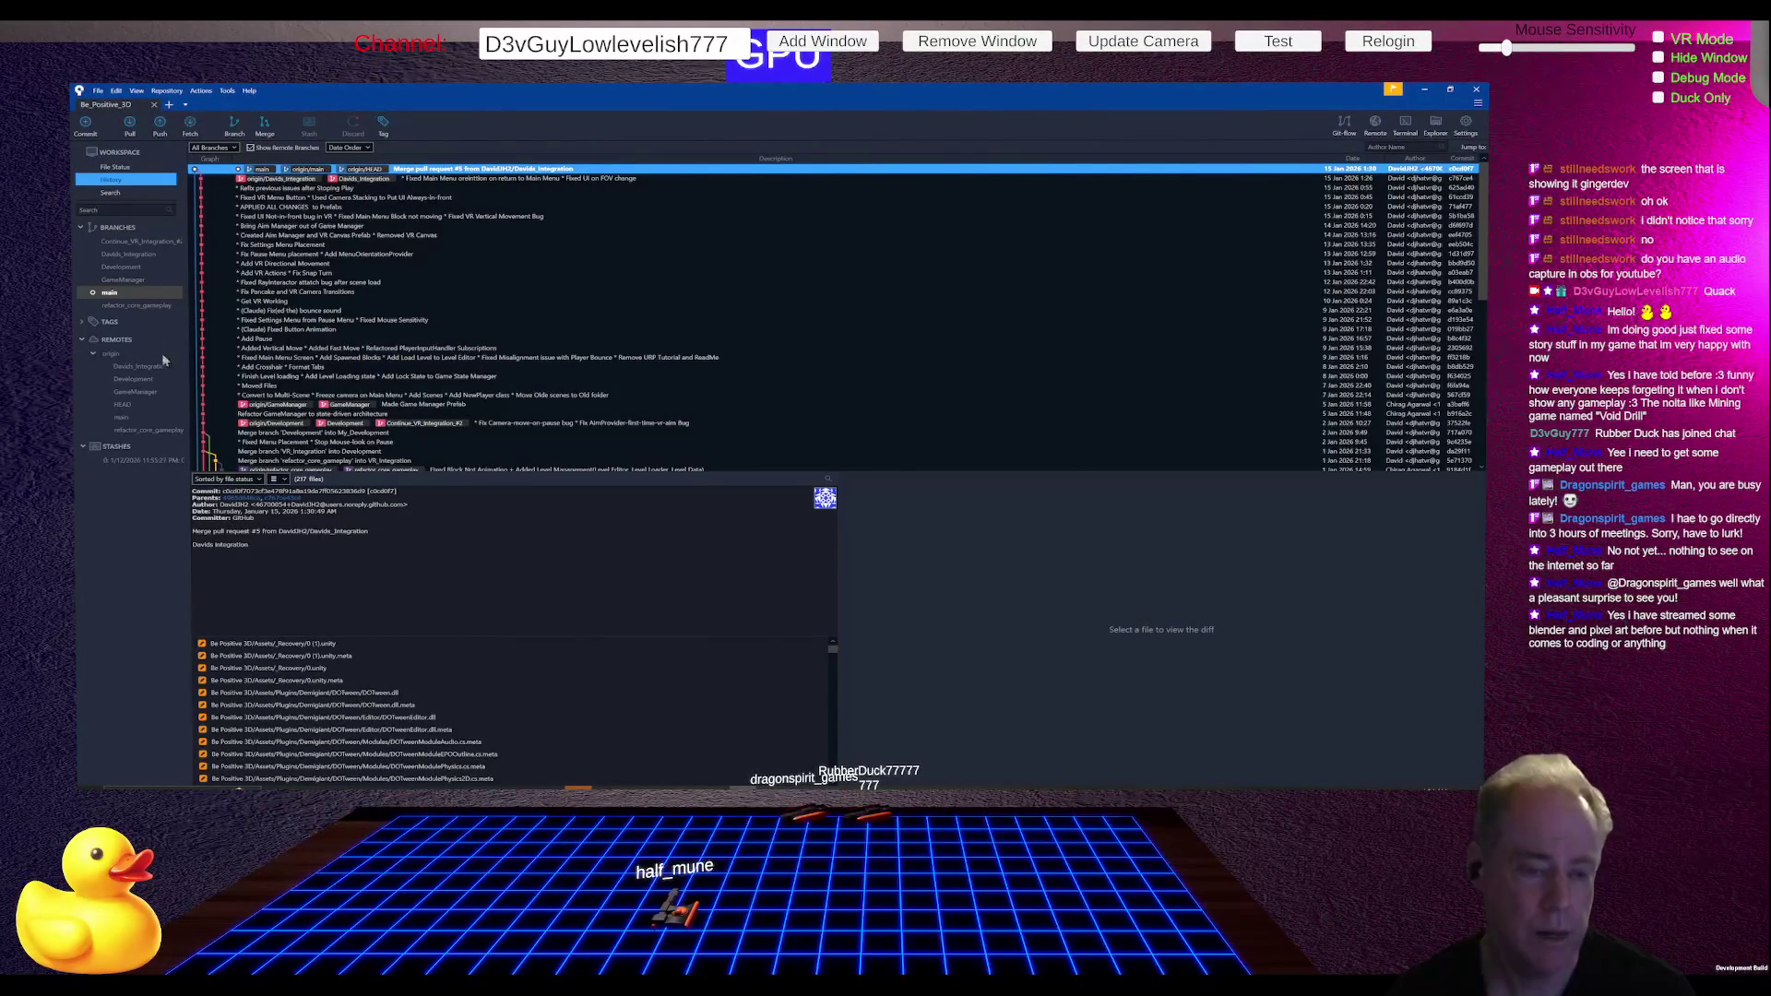
- Fetch from origin, review recent commits, and check out the local Development branch
key("Down")
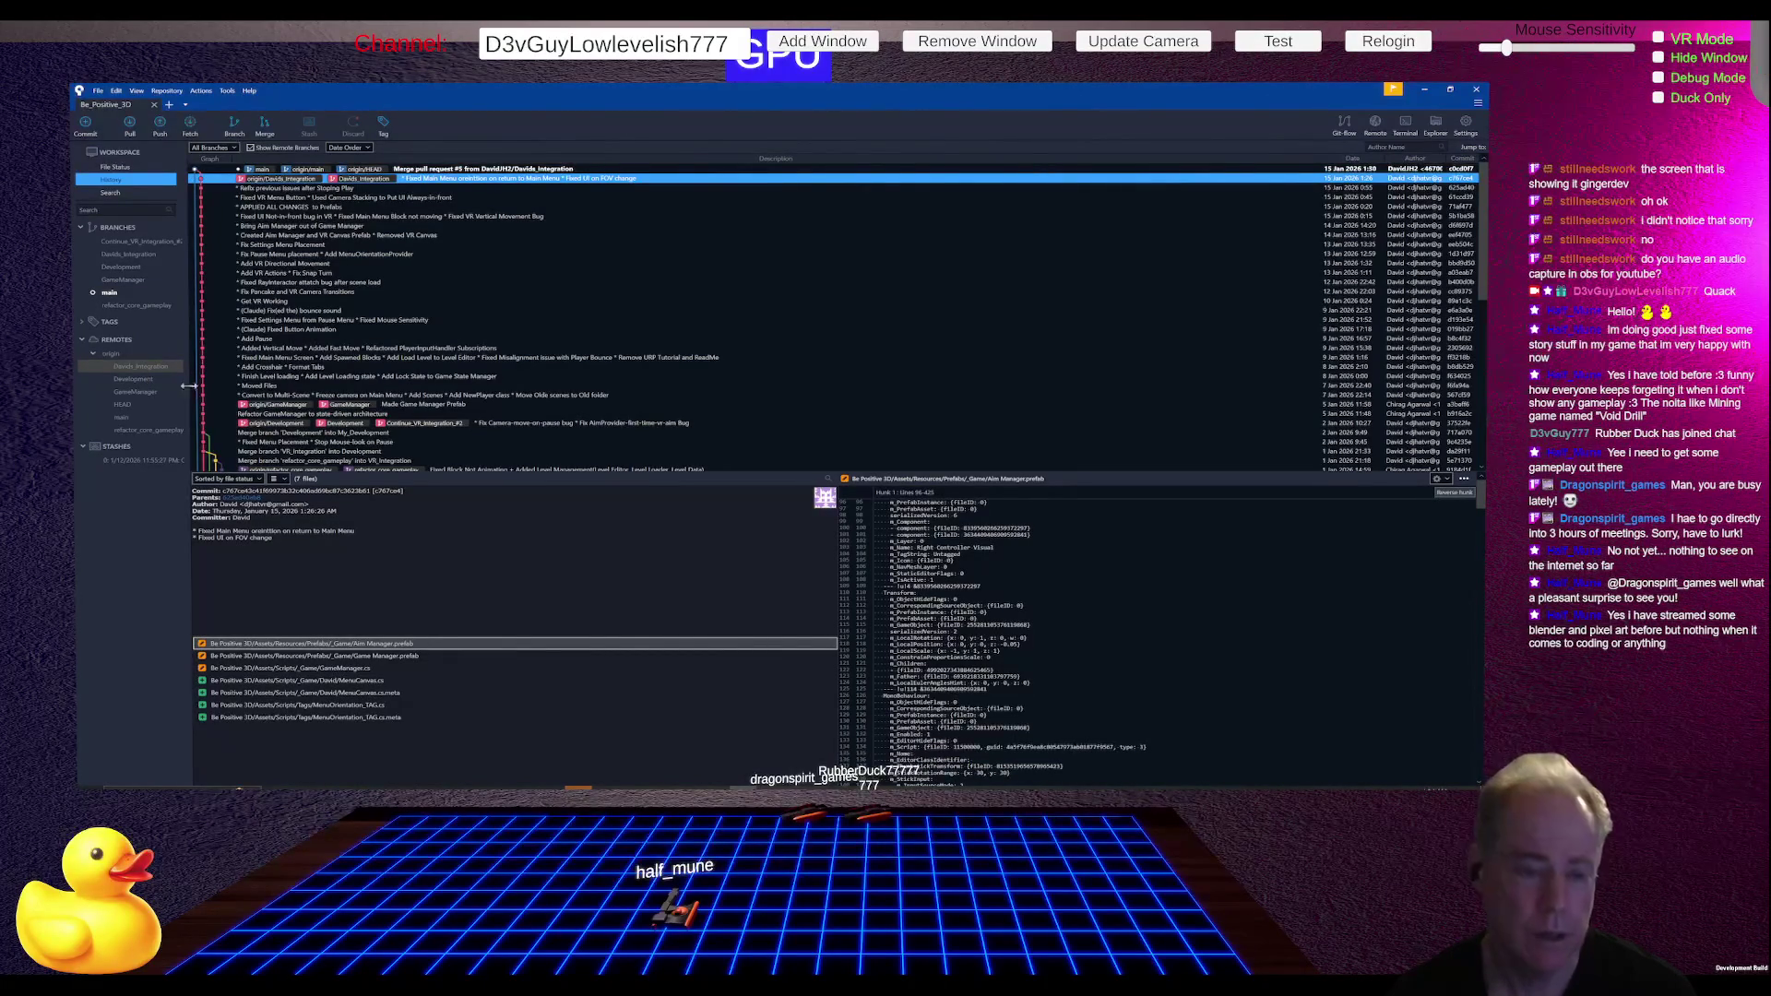
right_click(145, 374)
left_click(219, 415)
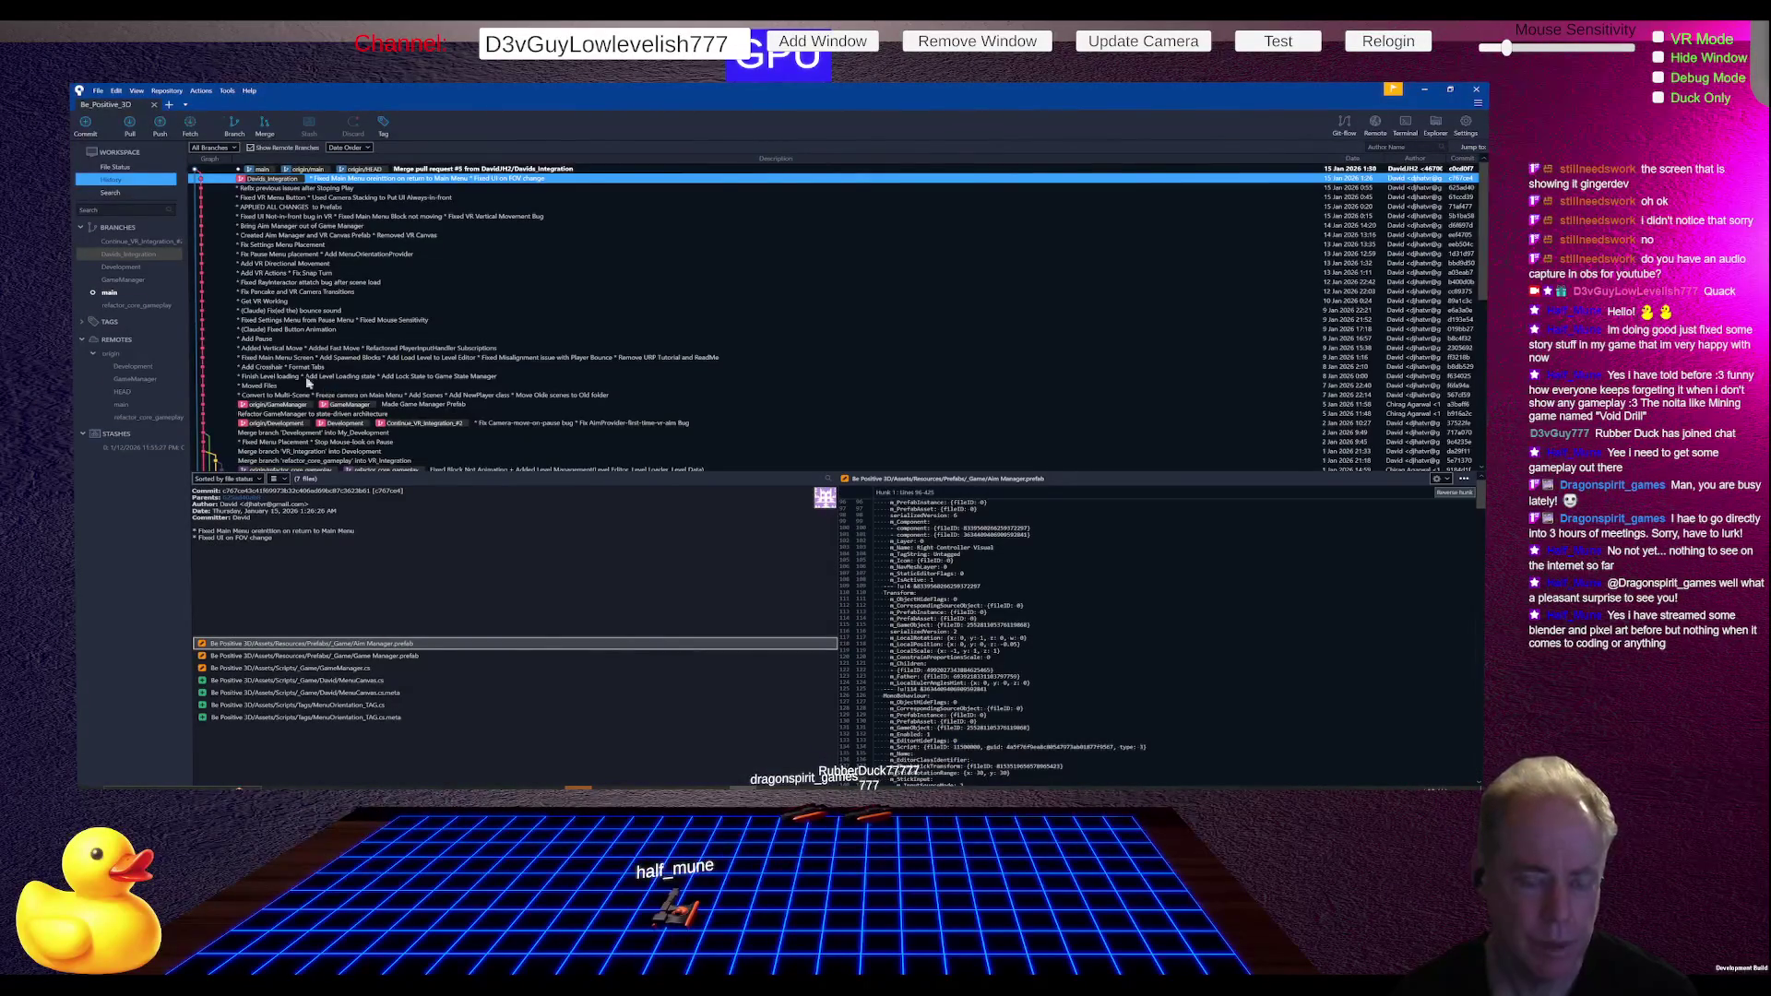
left_click(143, 383)
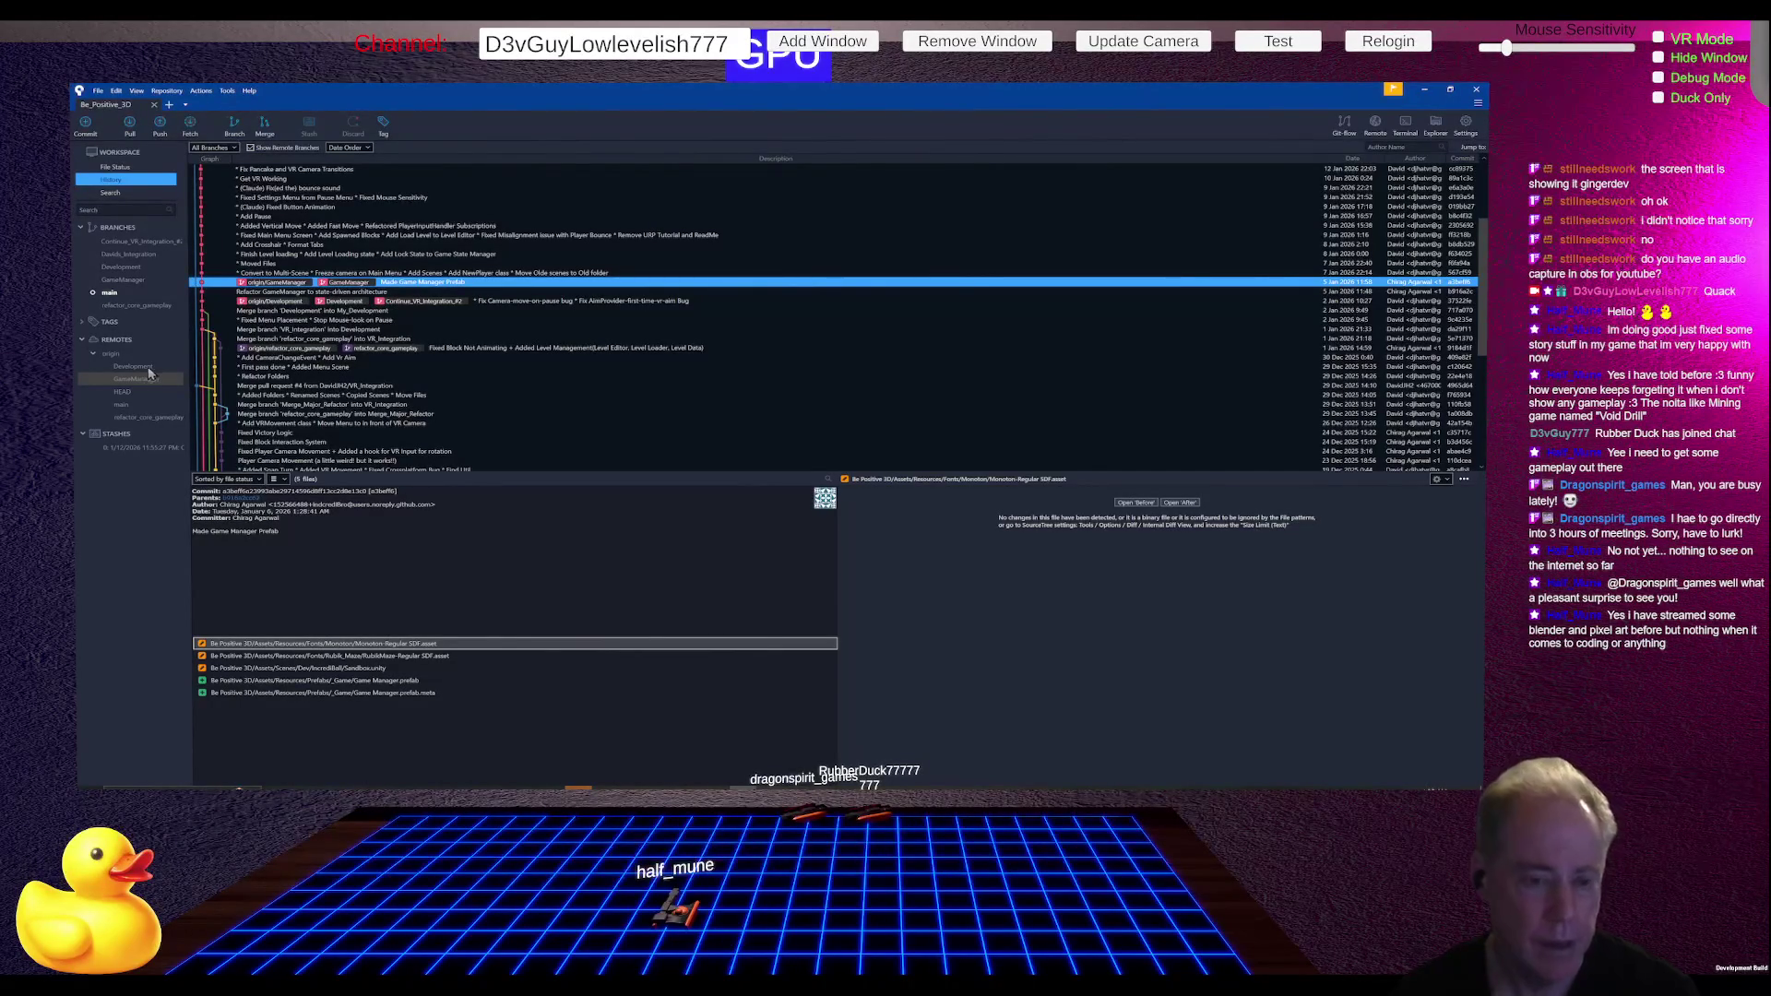
left_click(149, 369)
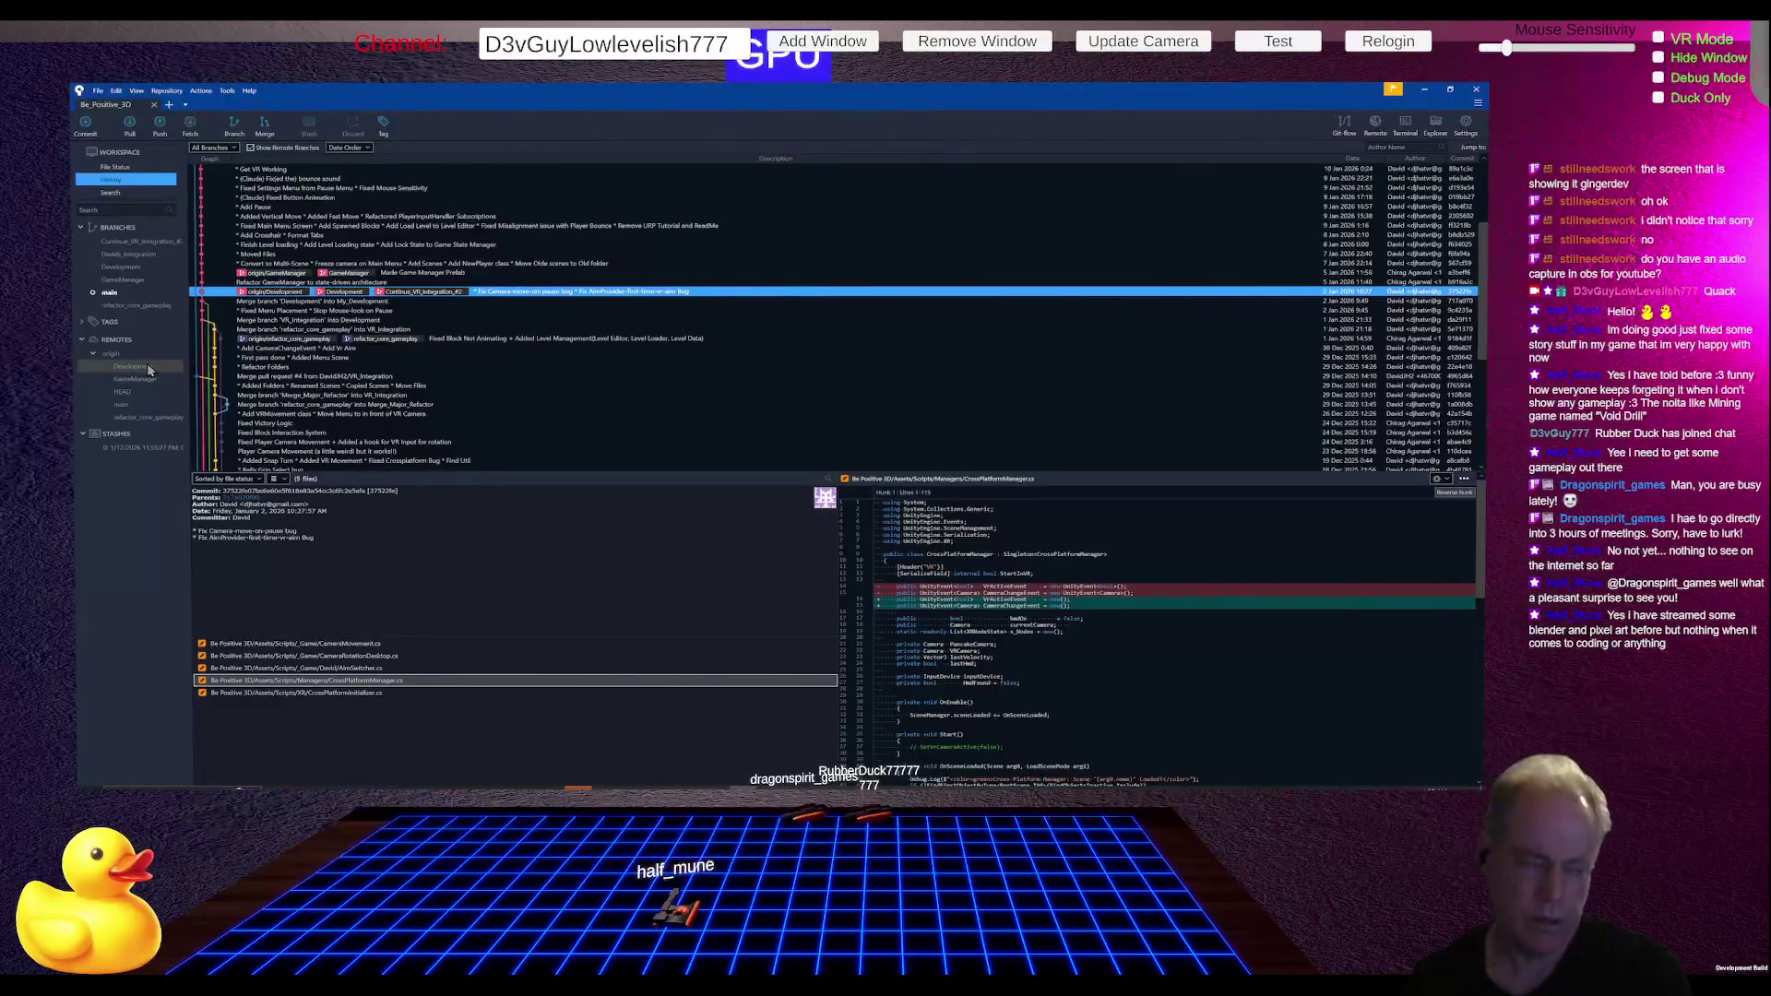
double_click(148, 369)
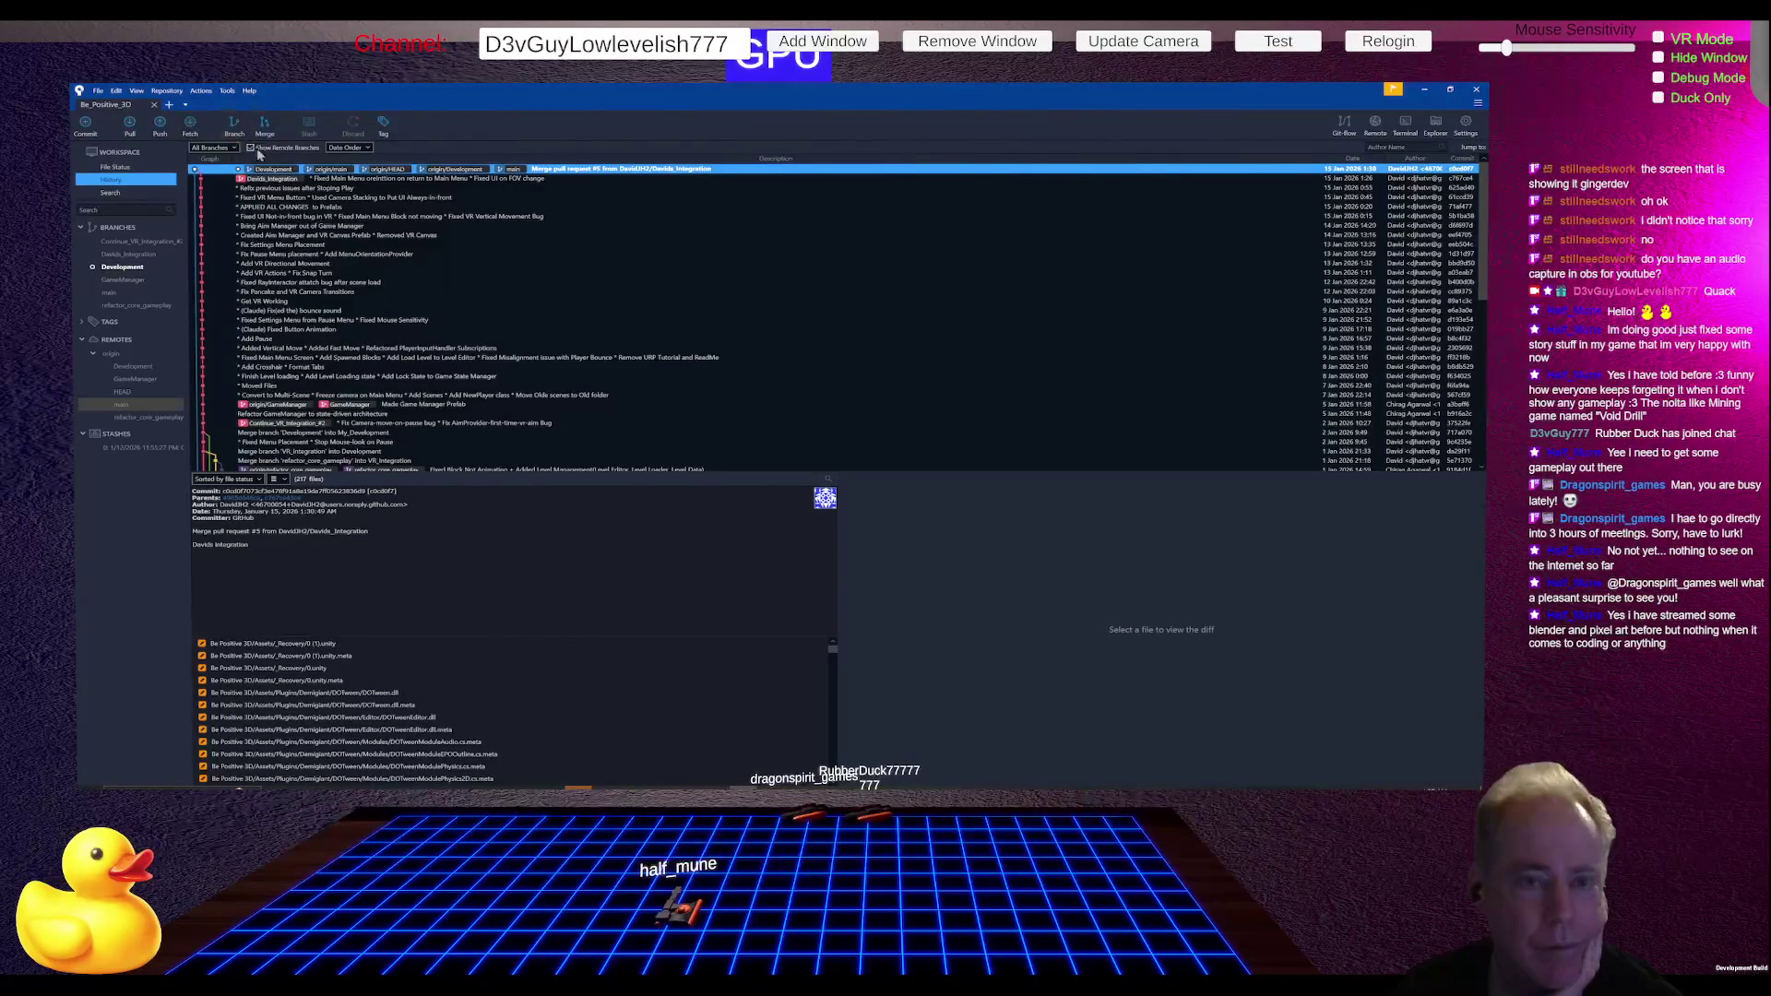
- Create a new personal branch off Development with Checkout New Branch ticked
left_click(236, 130)
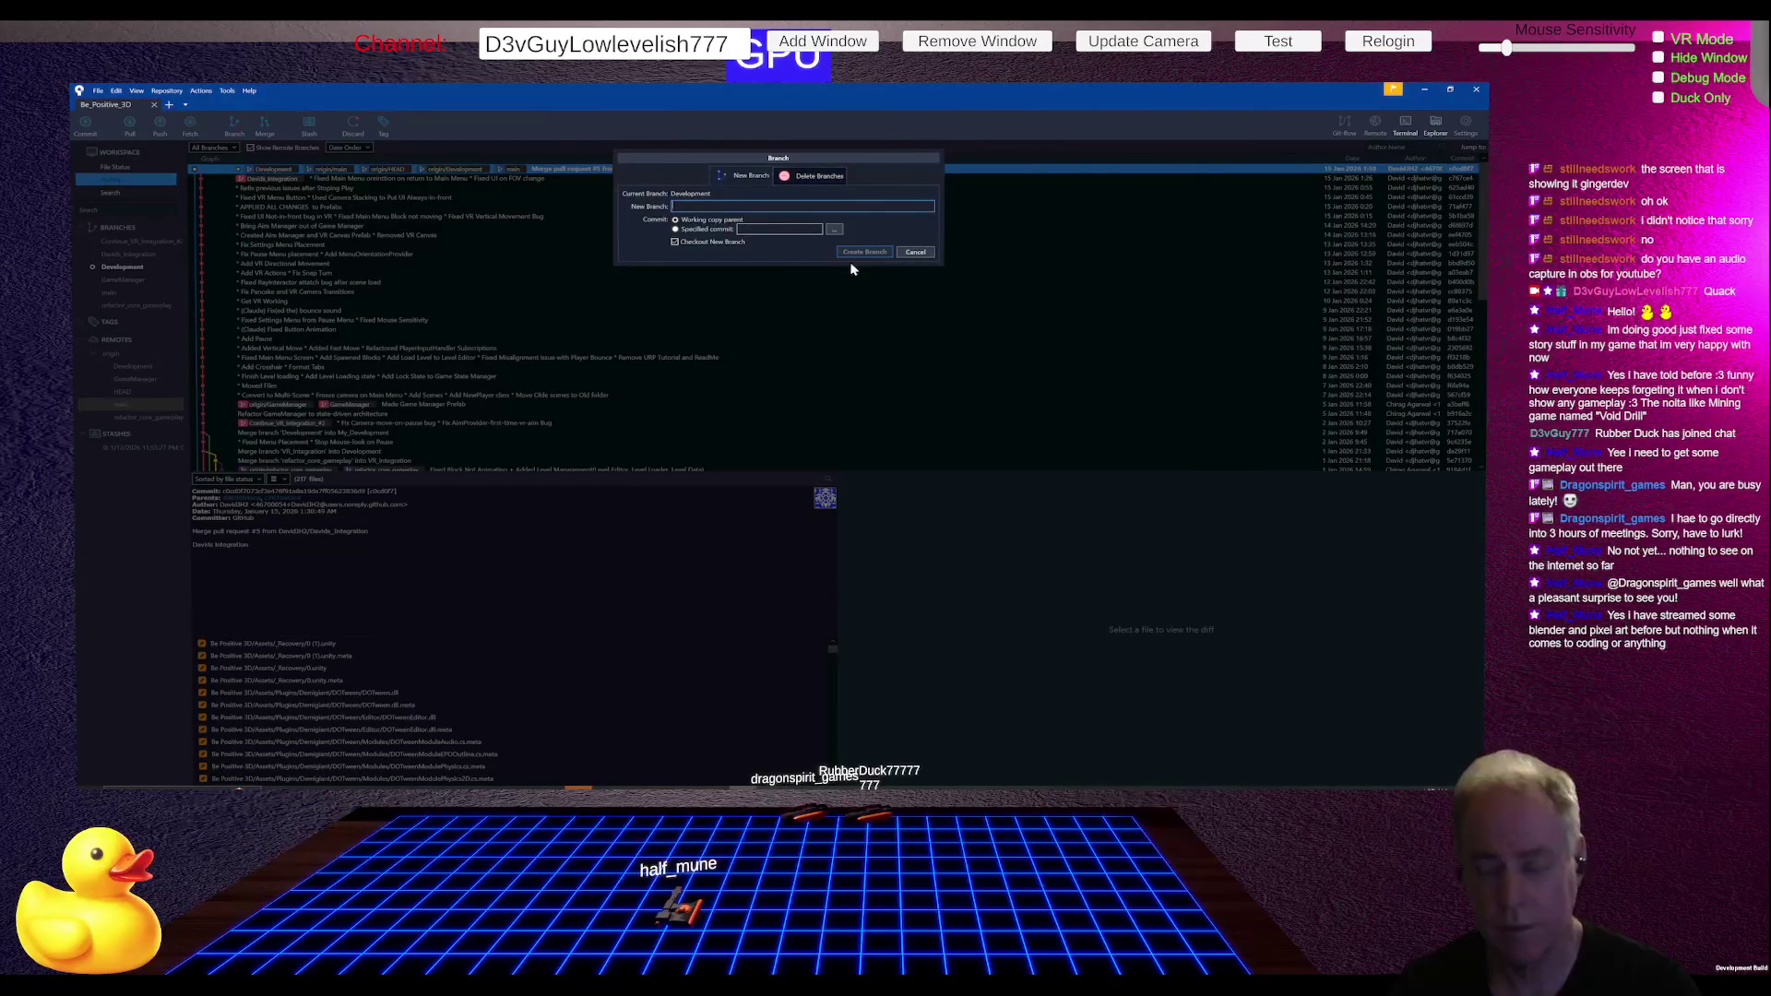
key("Return")
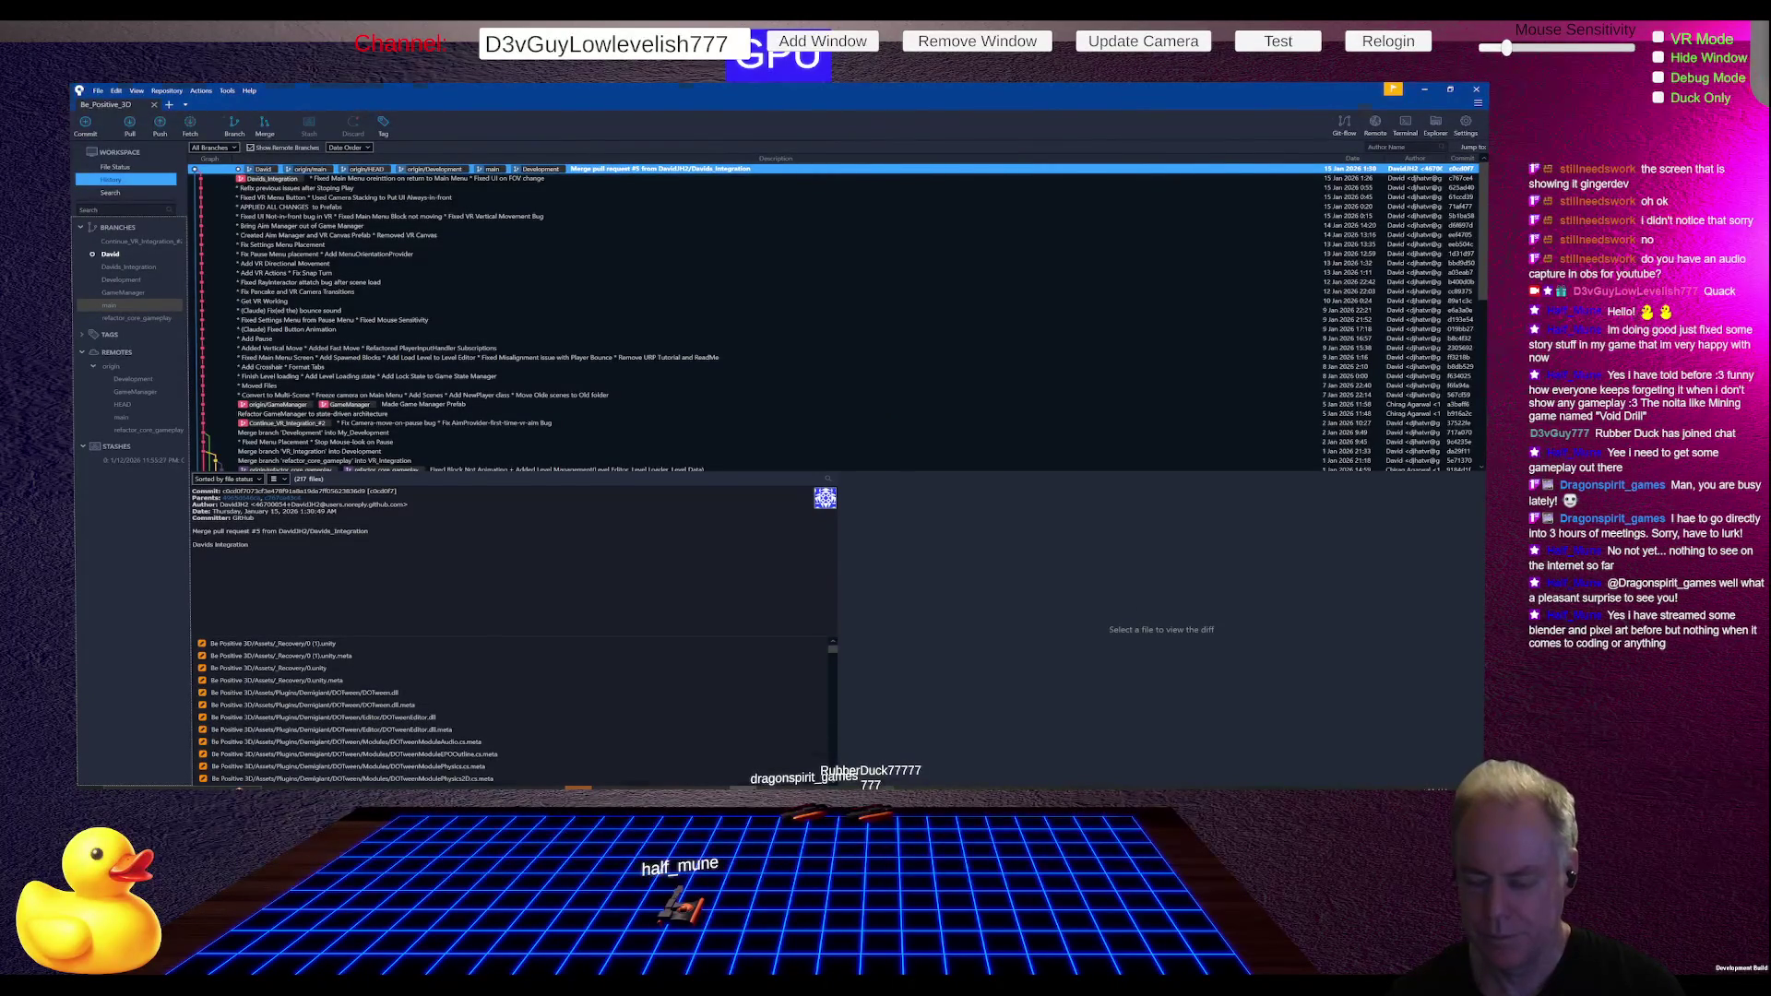
key("alt+Tab")
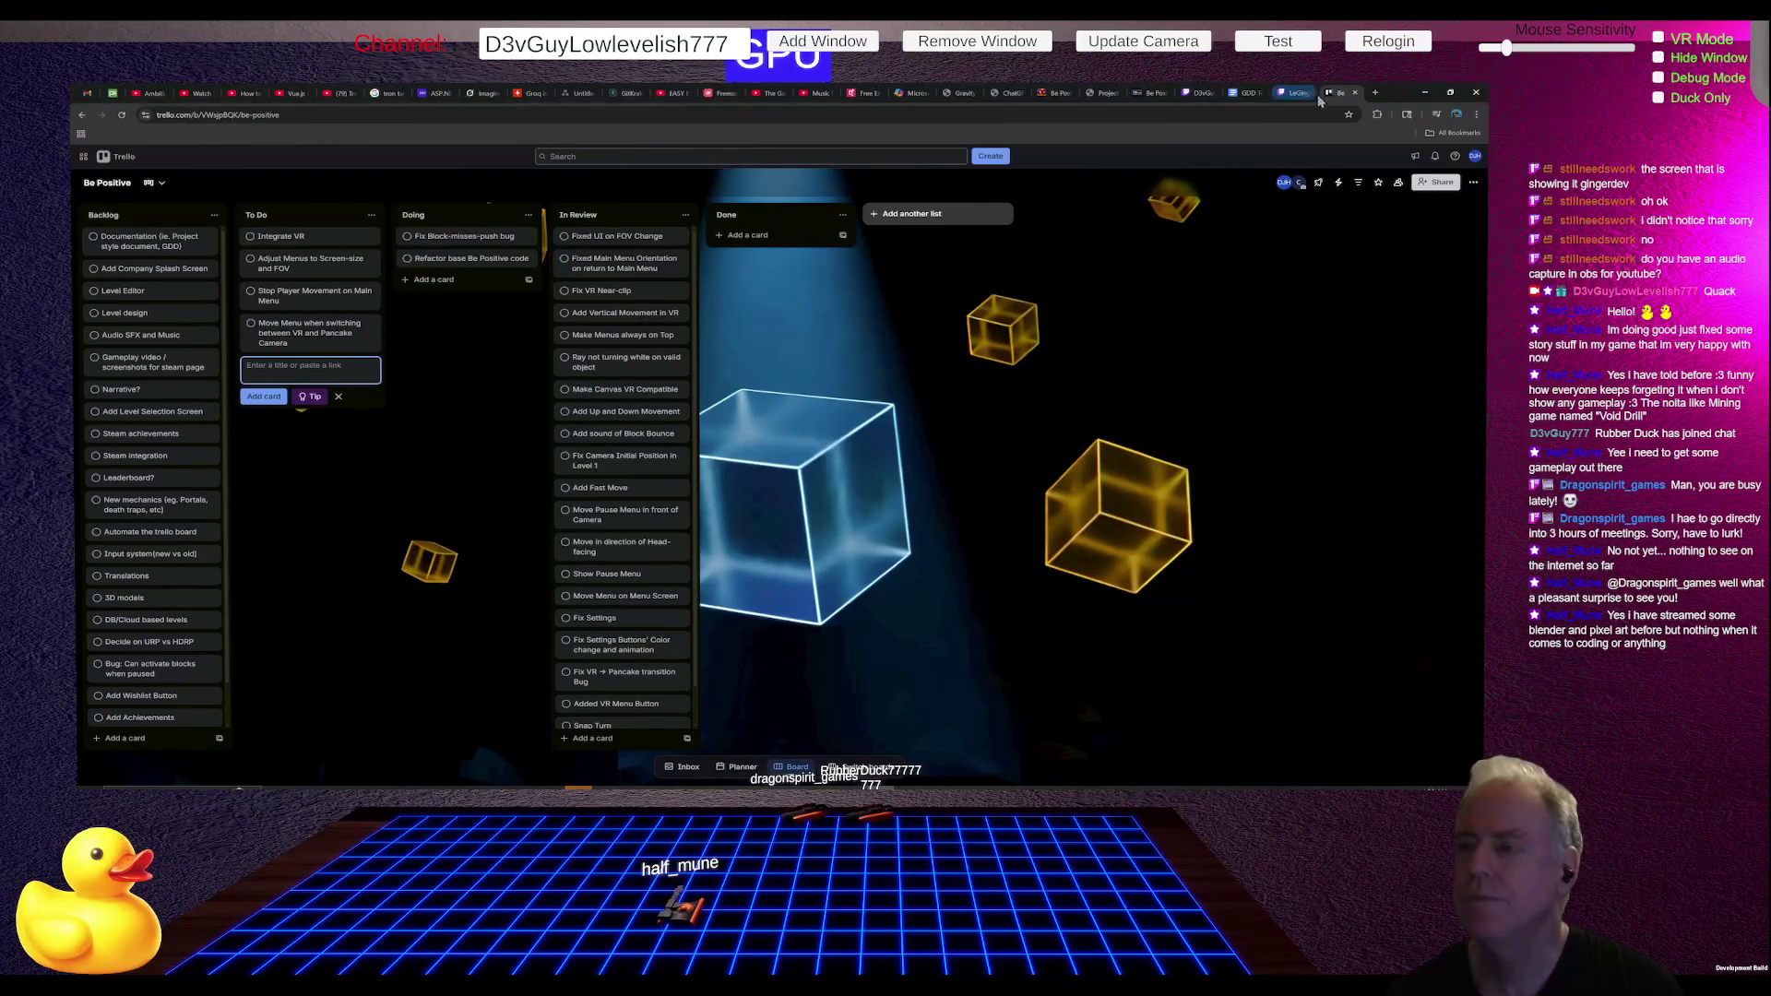
- Switch to the Twitch tab showing the channel's own live stream
left_click(1201, 93)
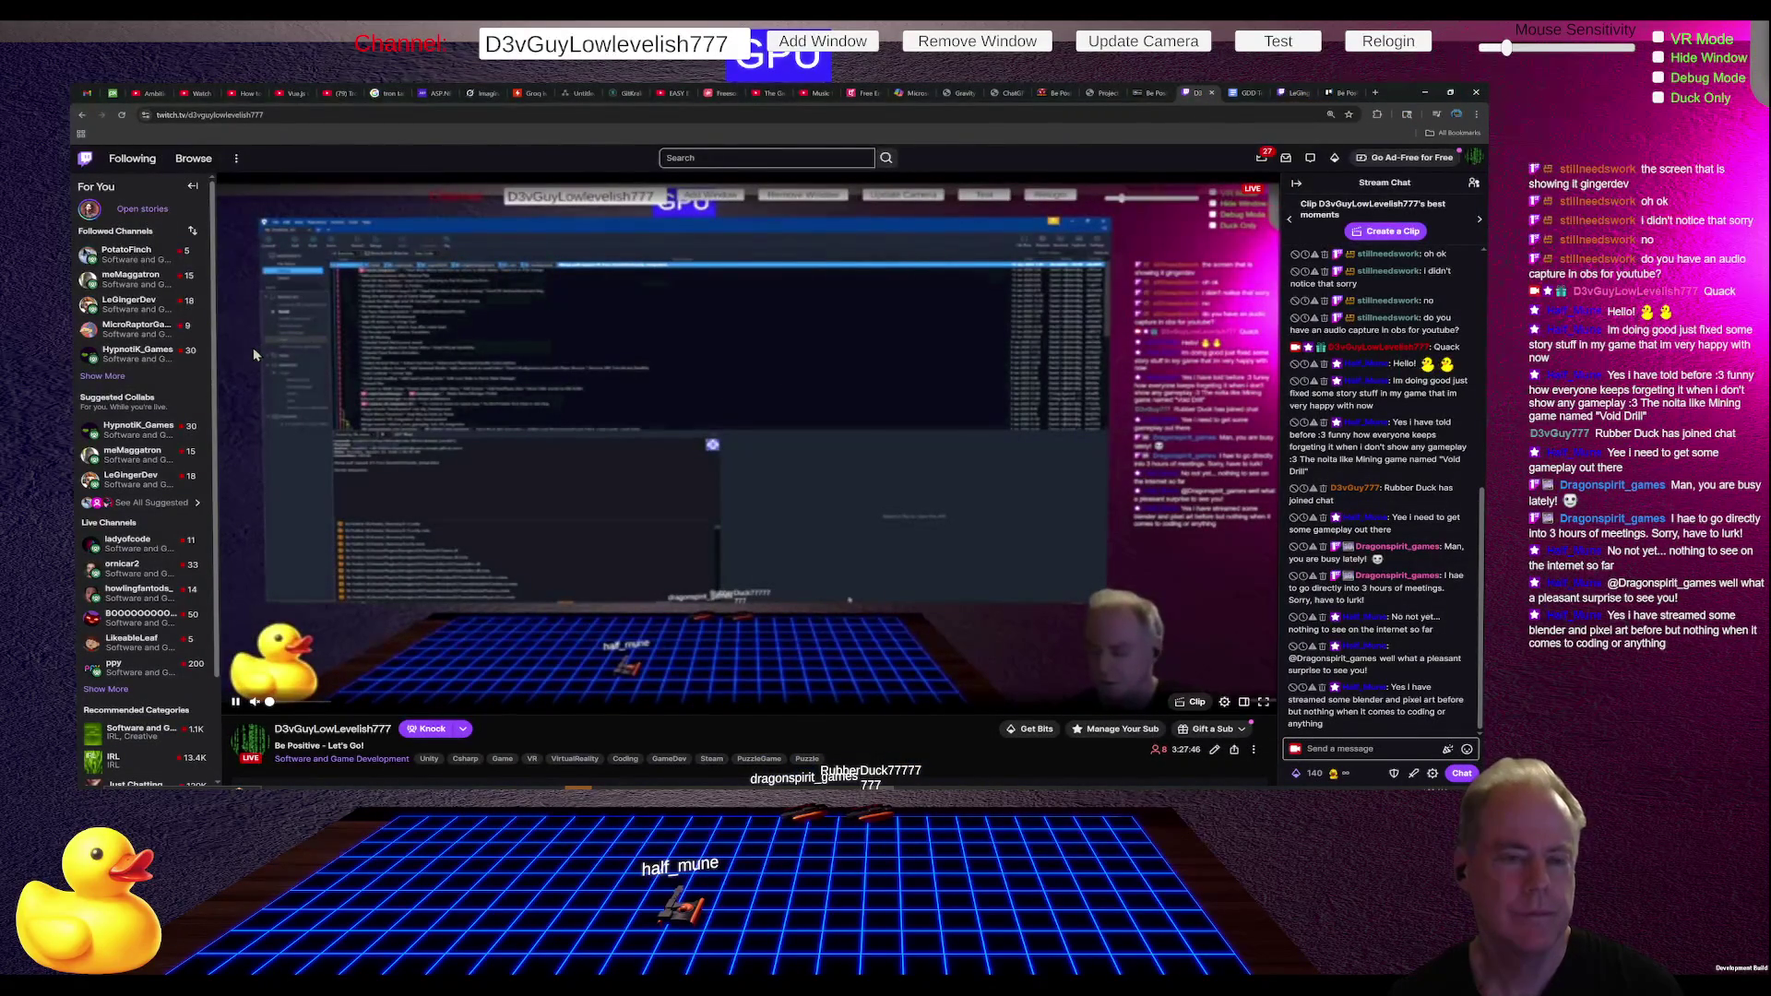
- Watch one followed developer's stream, then move to another followed game-dev stream
left_click(129, 279)
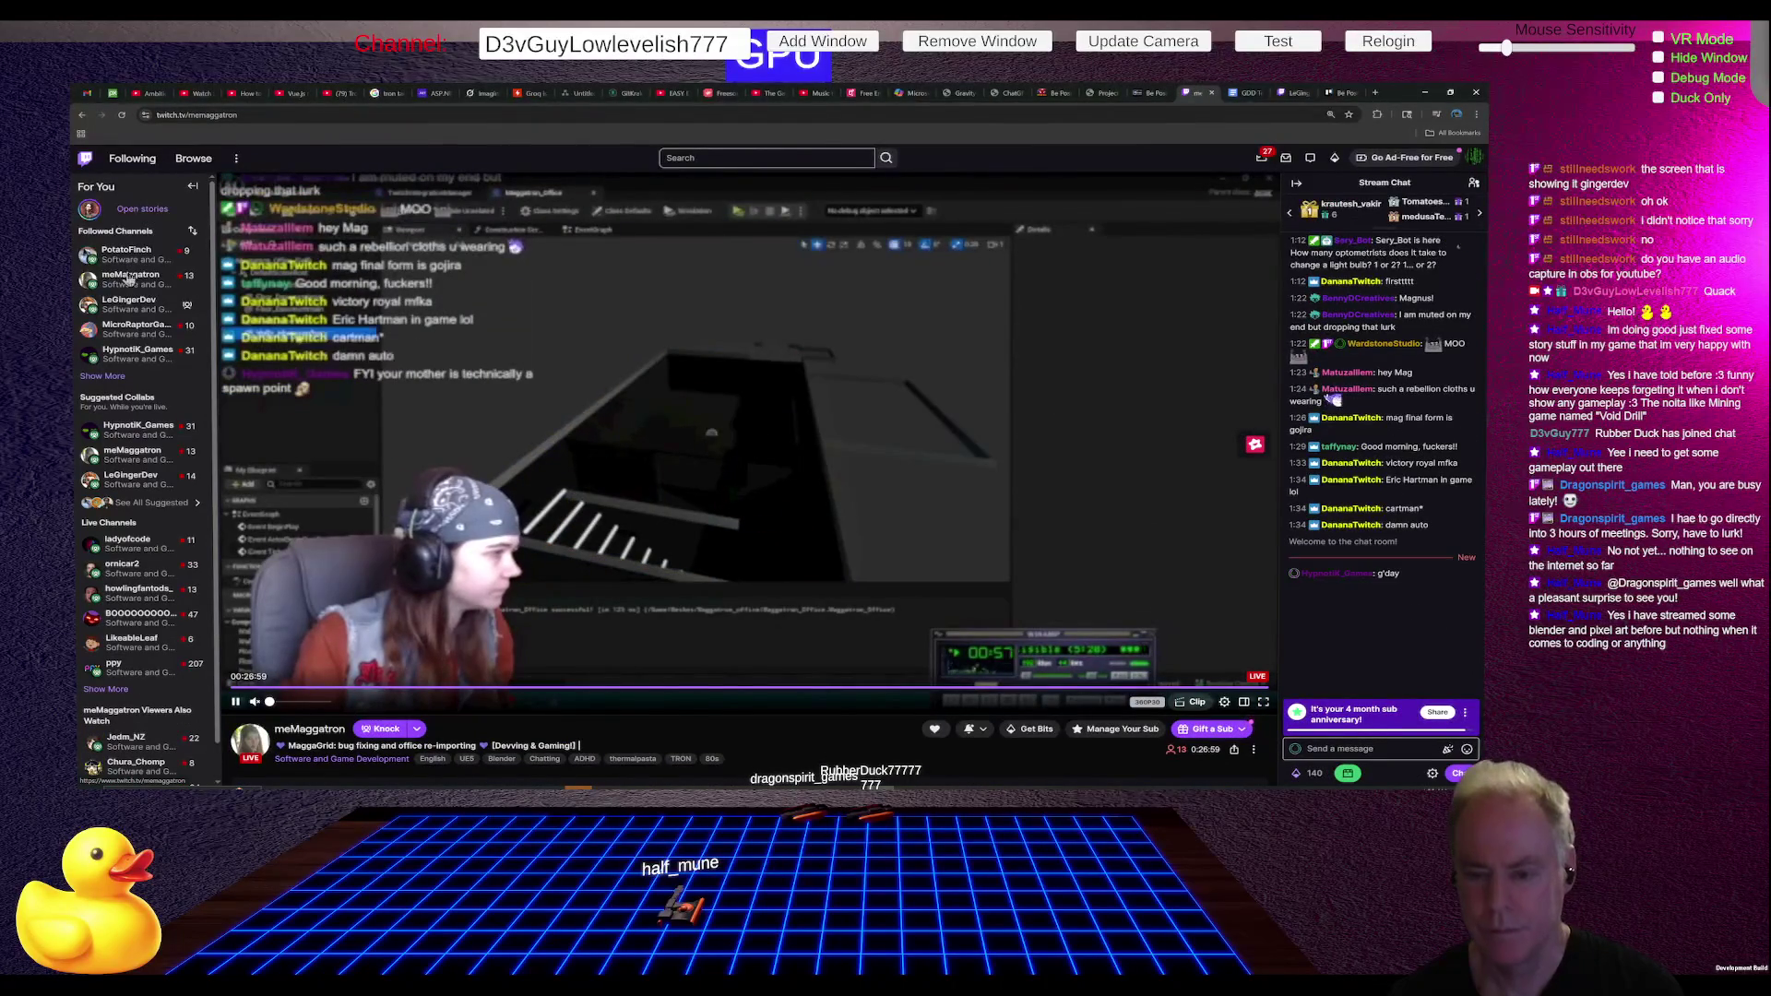
mouse_move(258, 703)
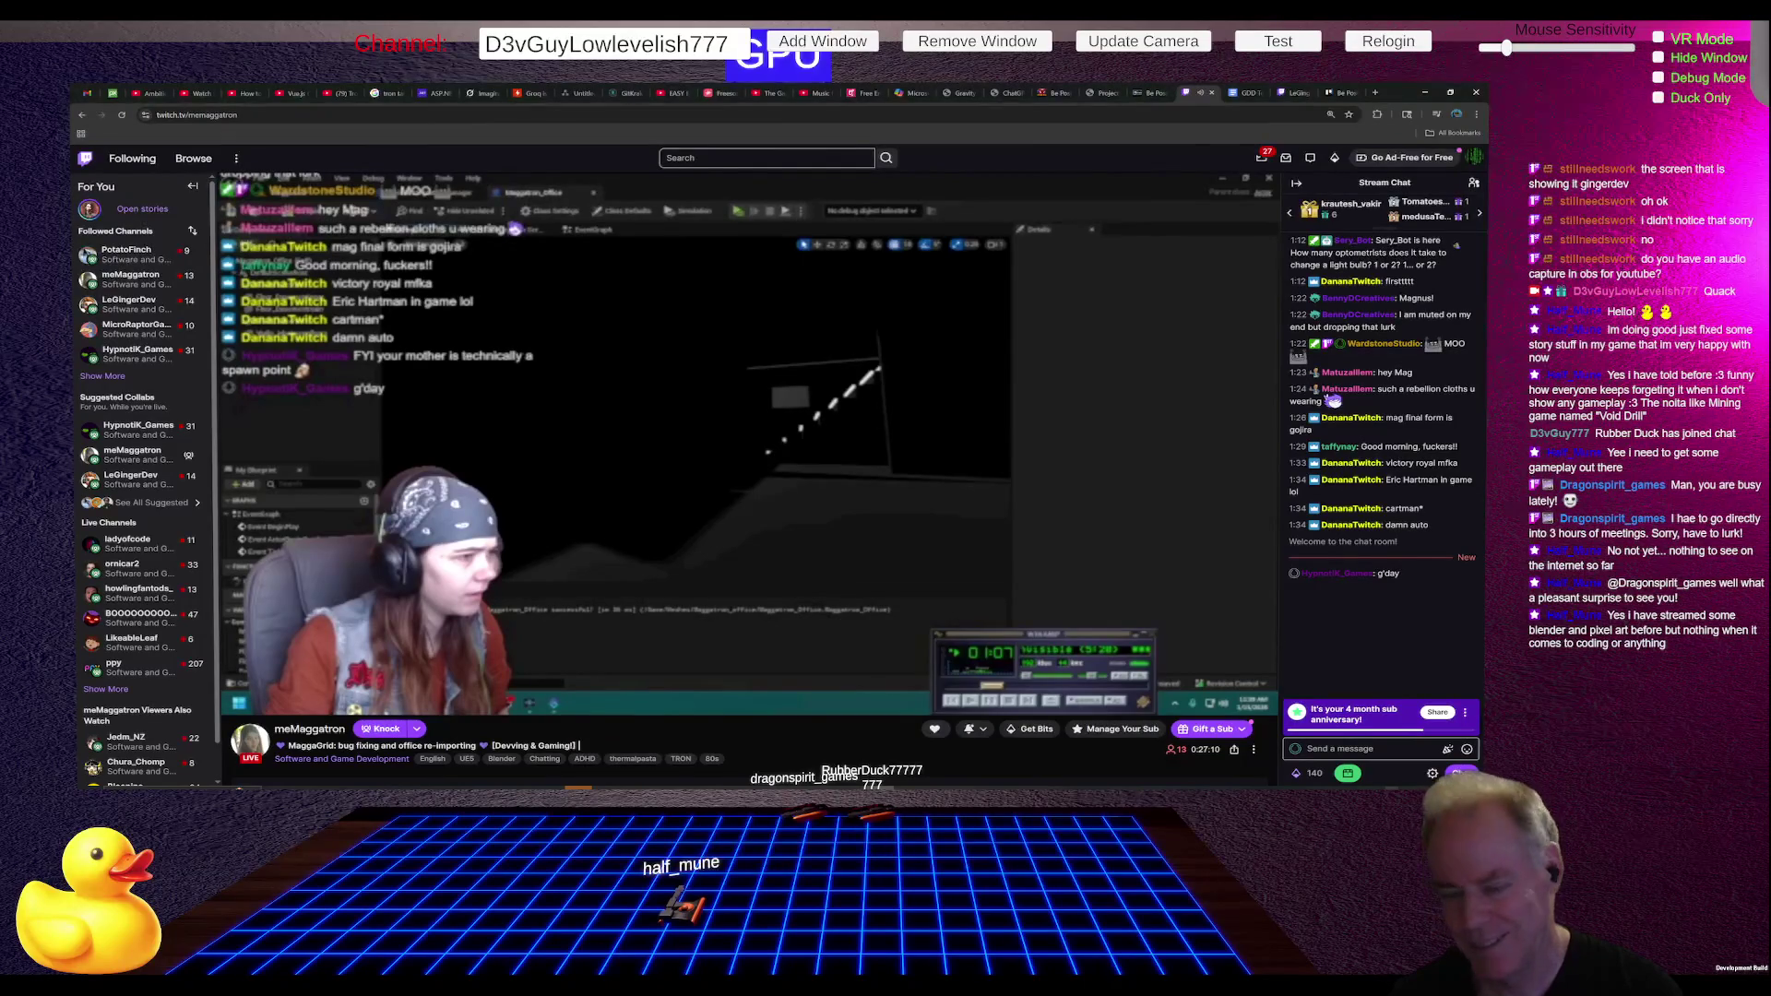
left_click(139, 355)
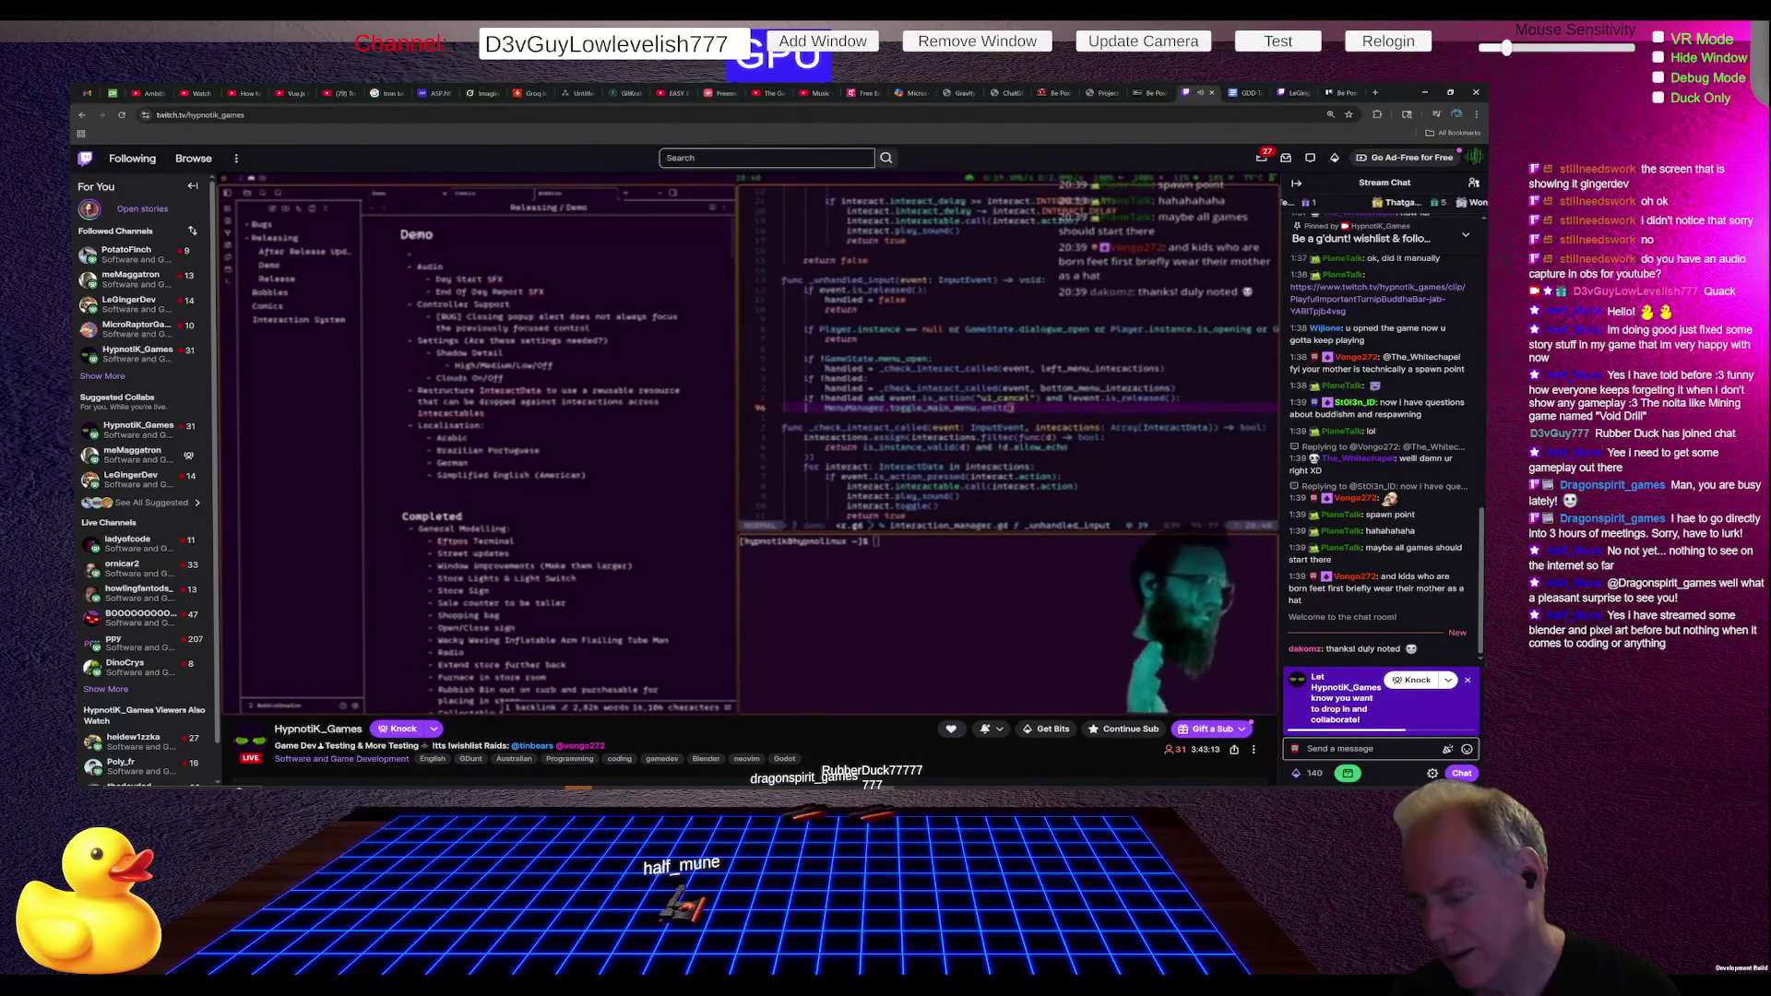
- Go back to the earlier followed developer's stream with the 3D level editor
mouse_move(963, 367)
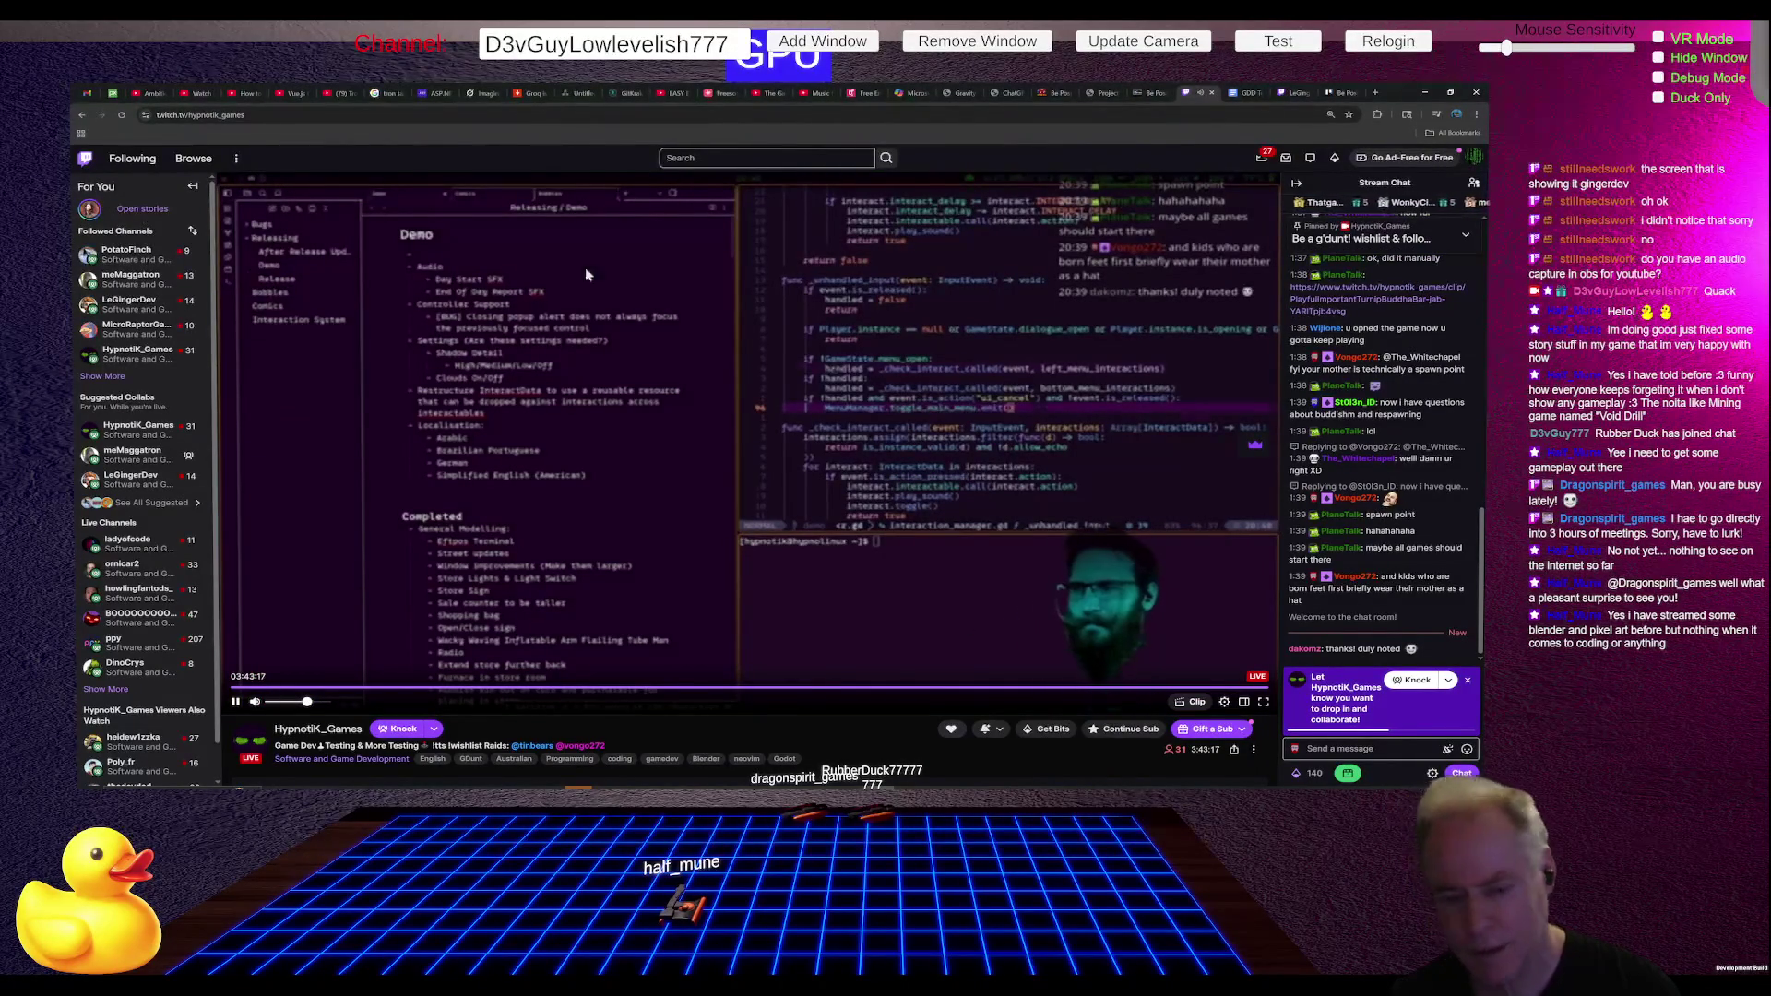
left_click(134, 278)
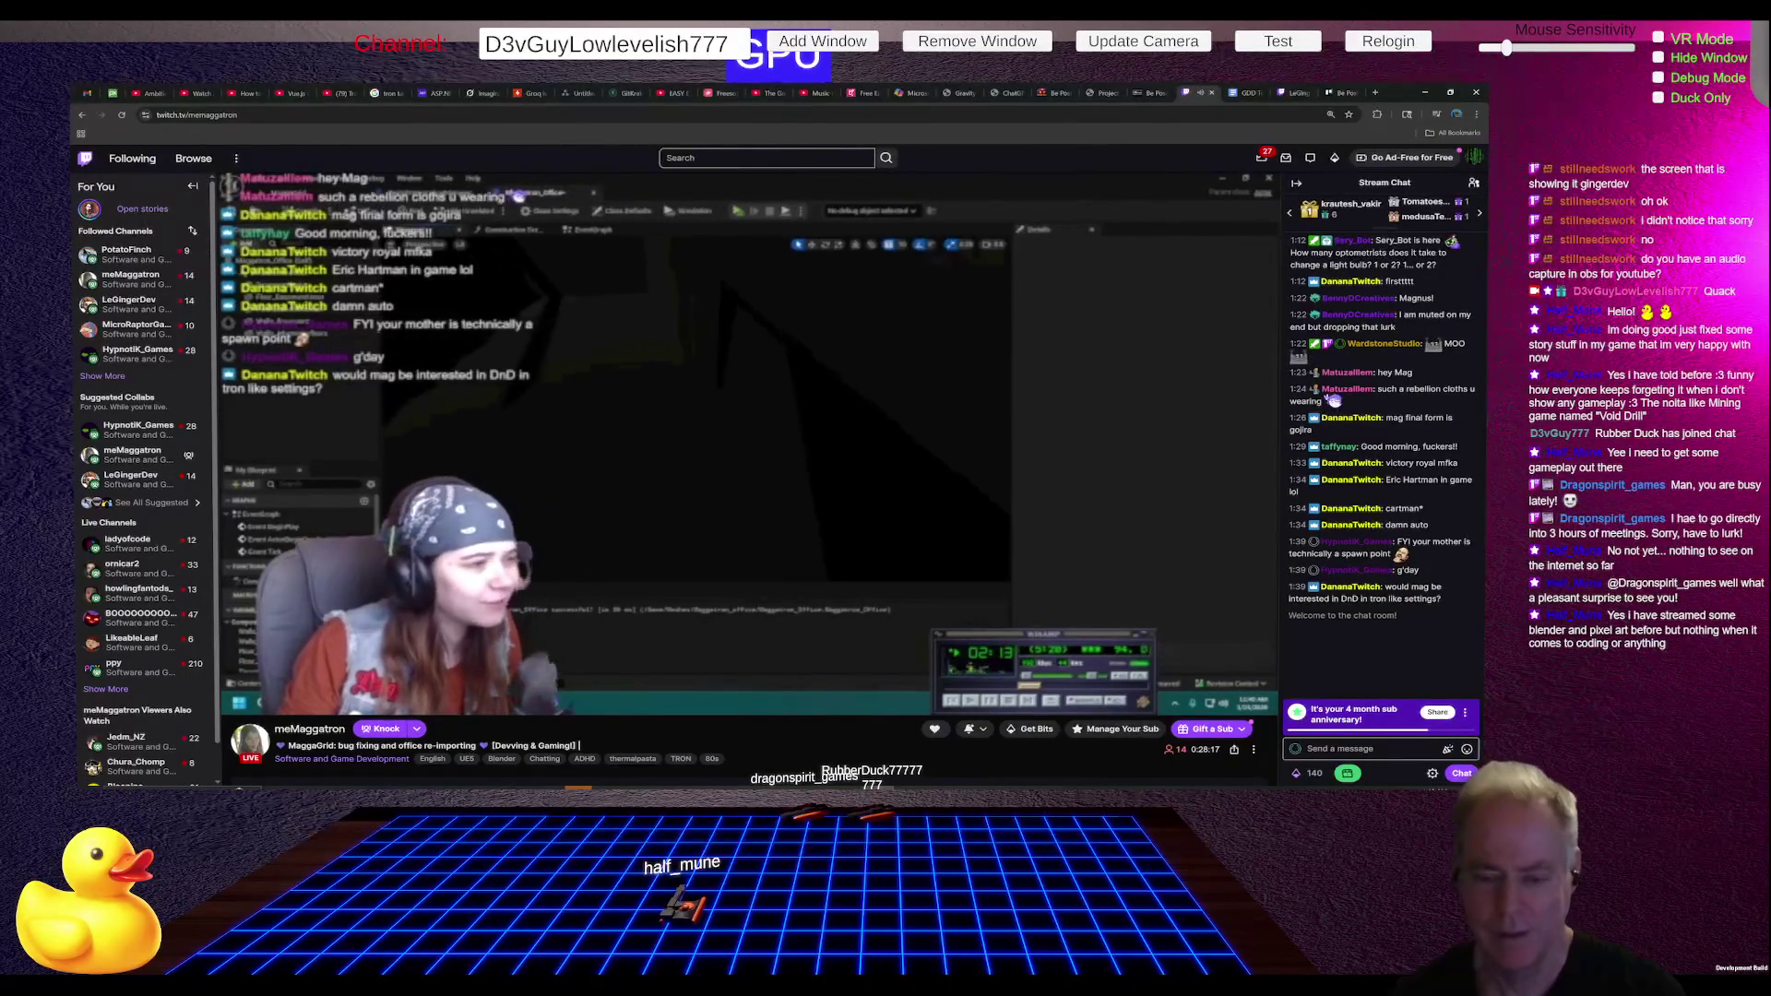
mouse_move(910, 405)
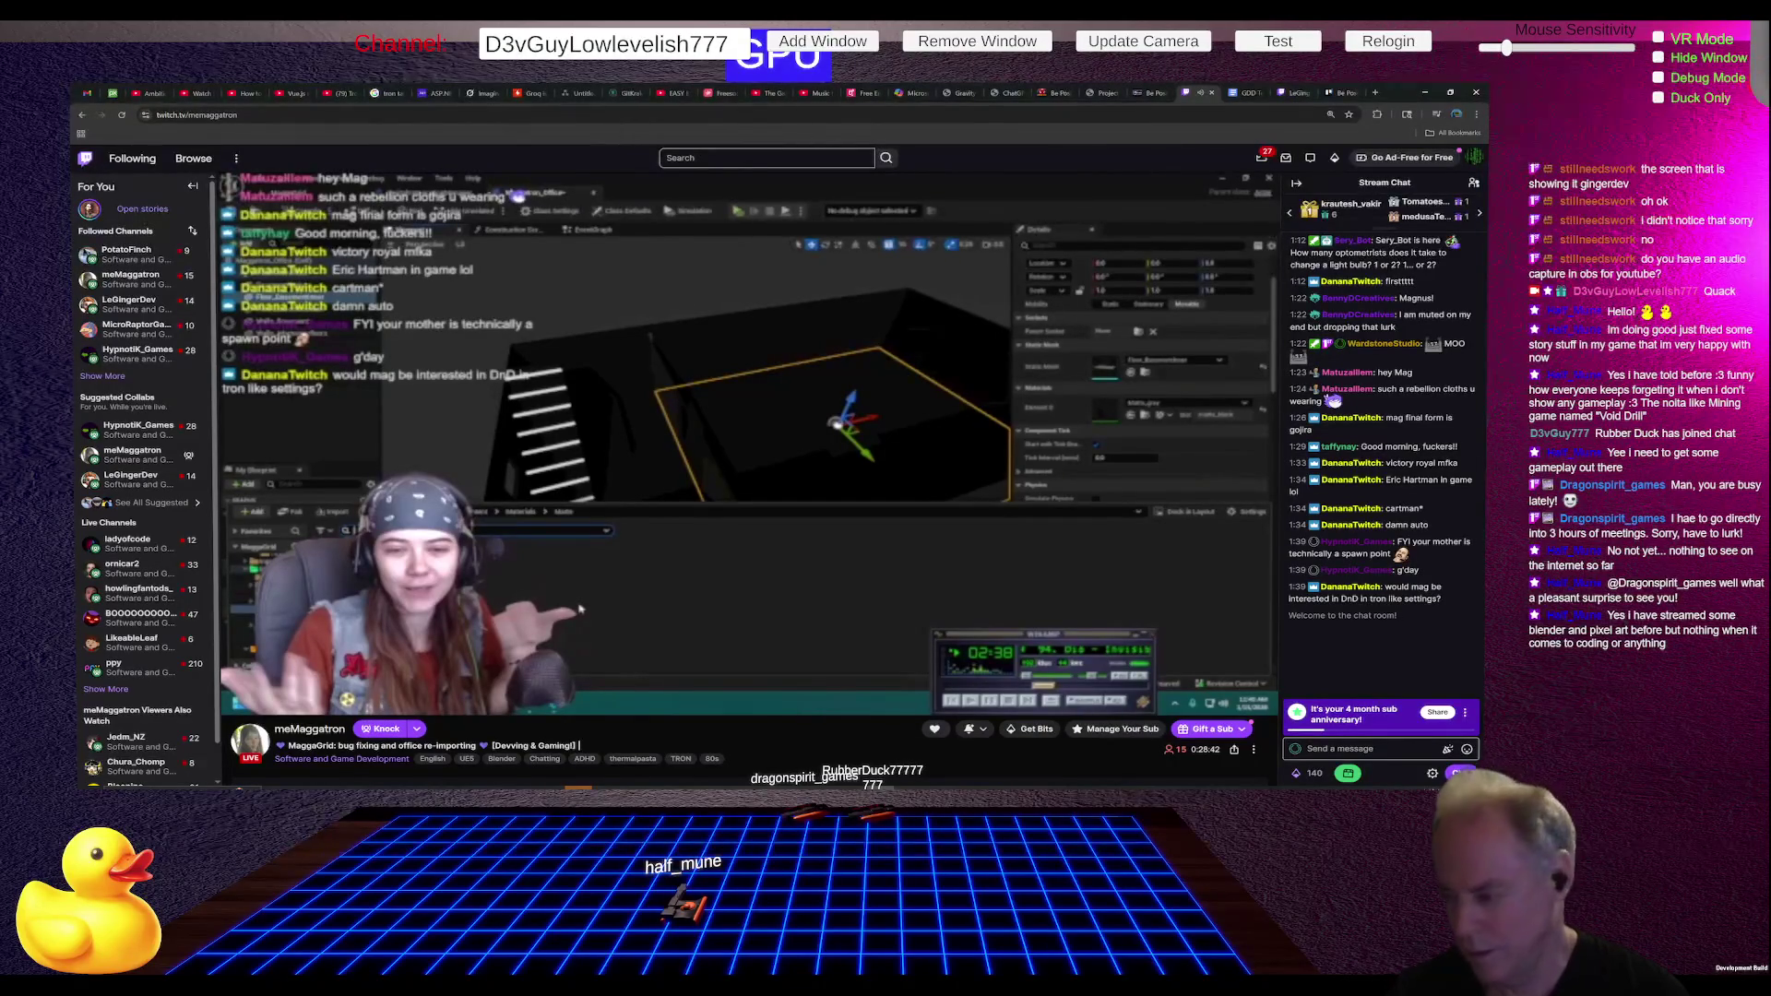
- Dismiss the sub anniversary banner and focus the chat message box
left_click(1464, 712)
left_click(1474, 684)
left_click(1464, 751)
- Draft a chat message made of a row of rubber-duck emotes, trimming the extras
left_click(1466, 750)
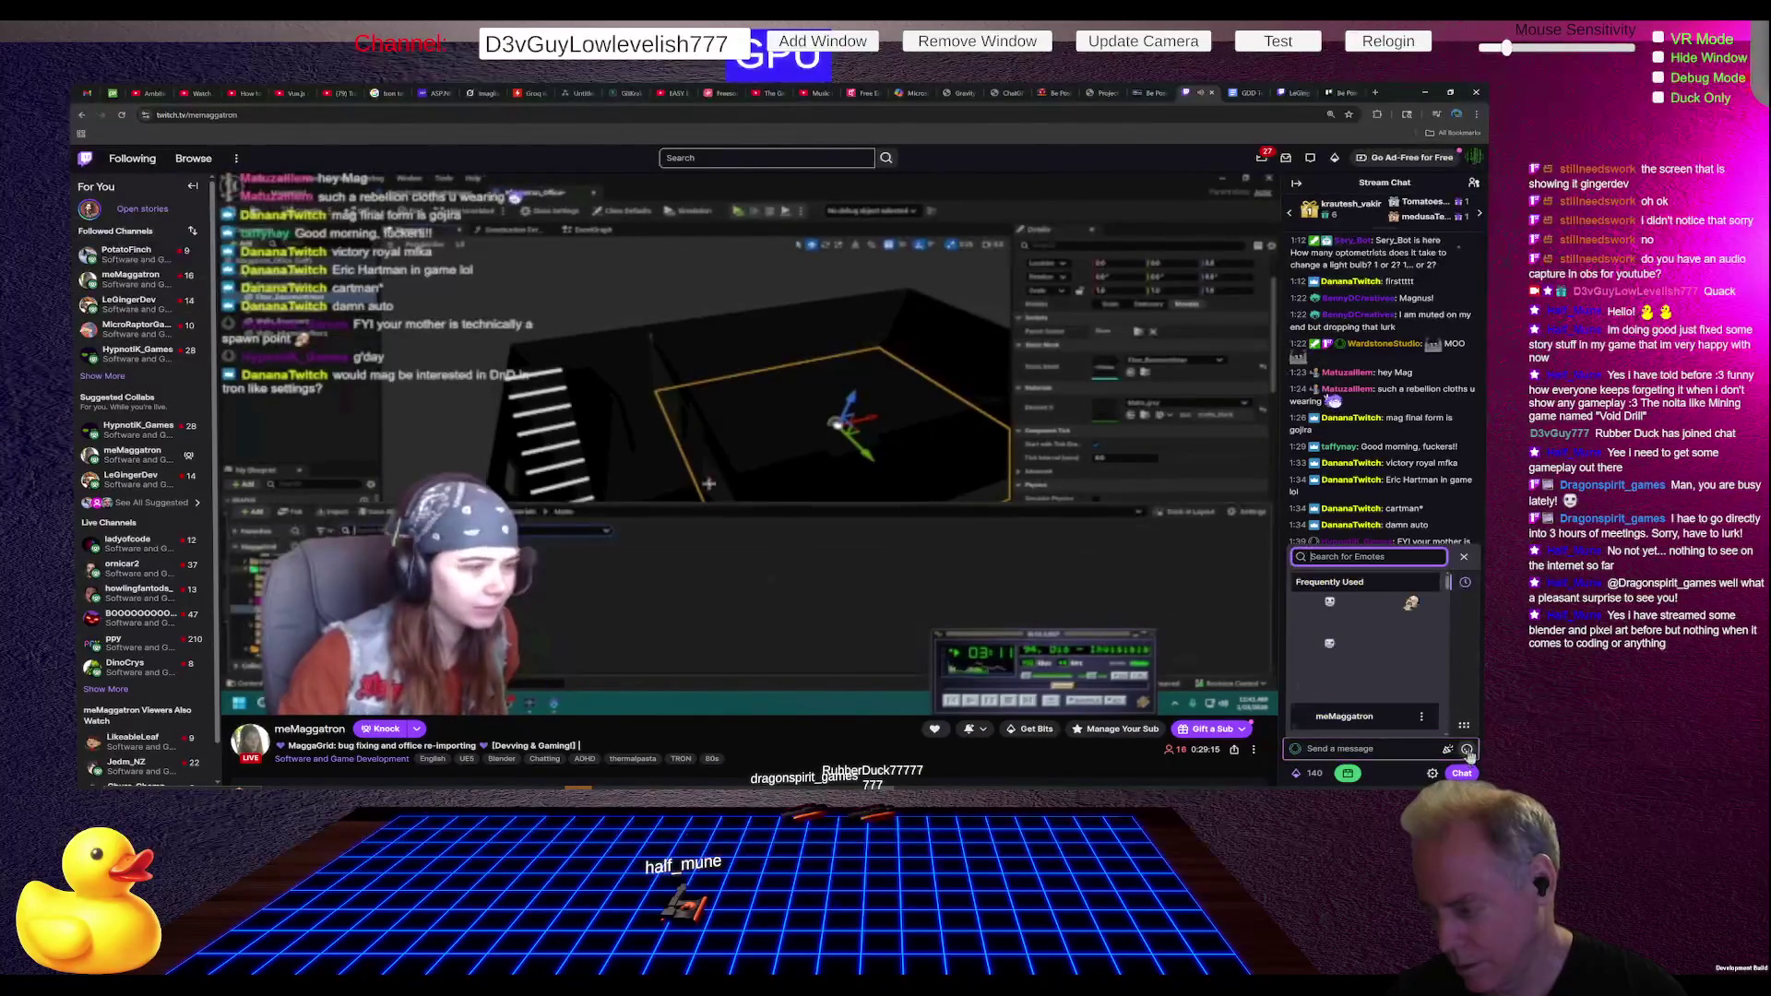
left_click(1303, 609)
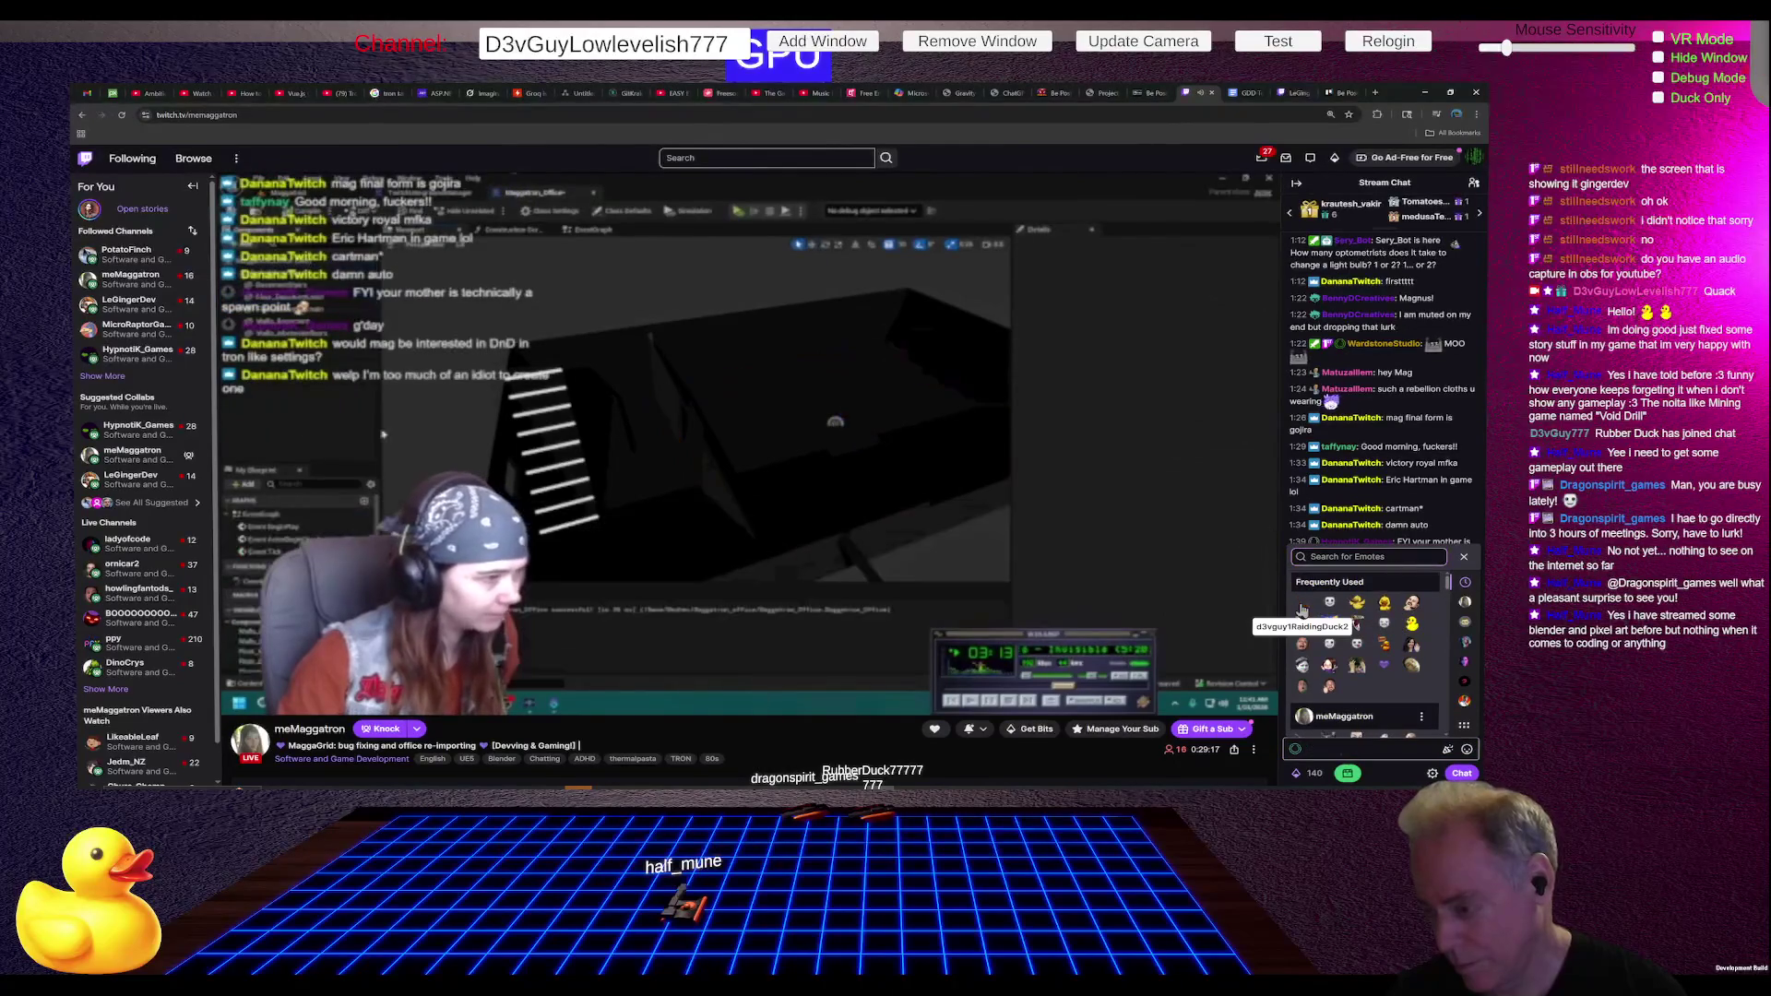
left_click(1302, 606)
left_click(1303, 605)
left_click(1302, 606)
left_click(1303, 606)
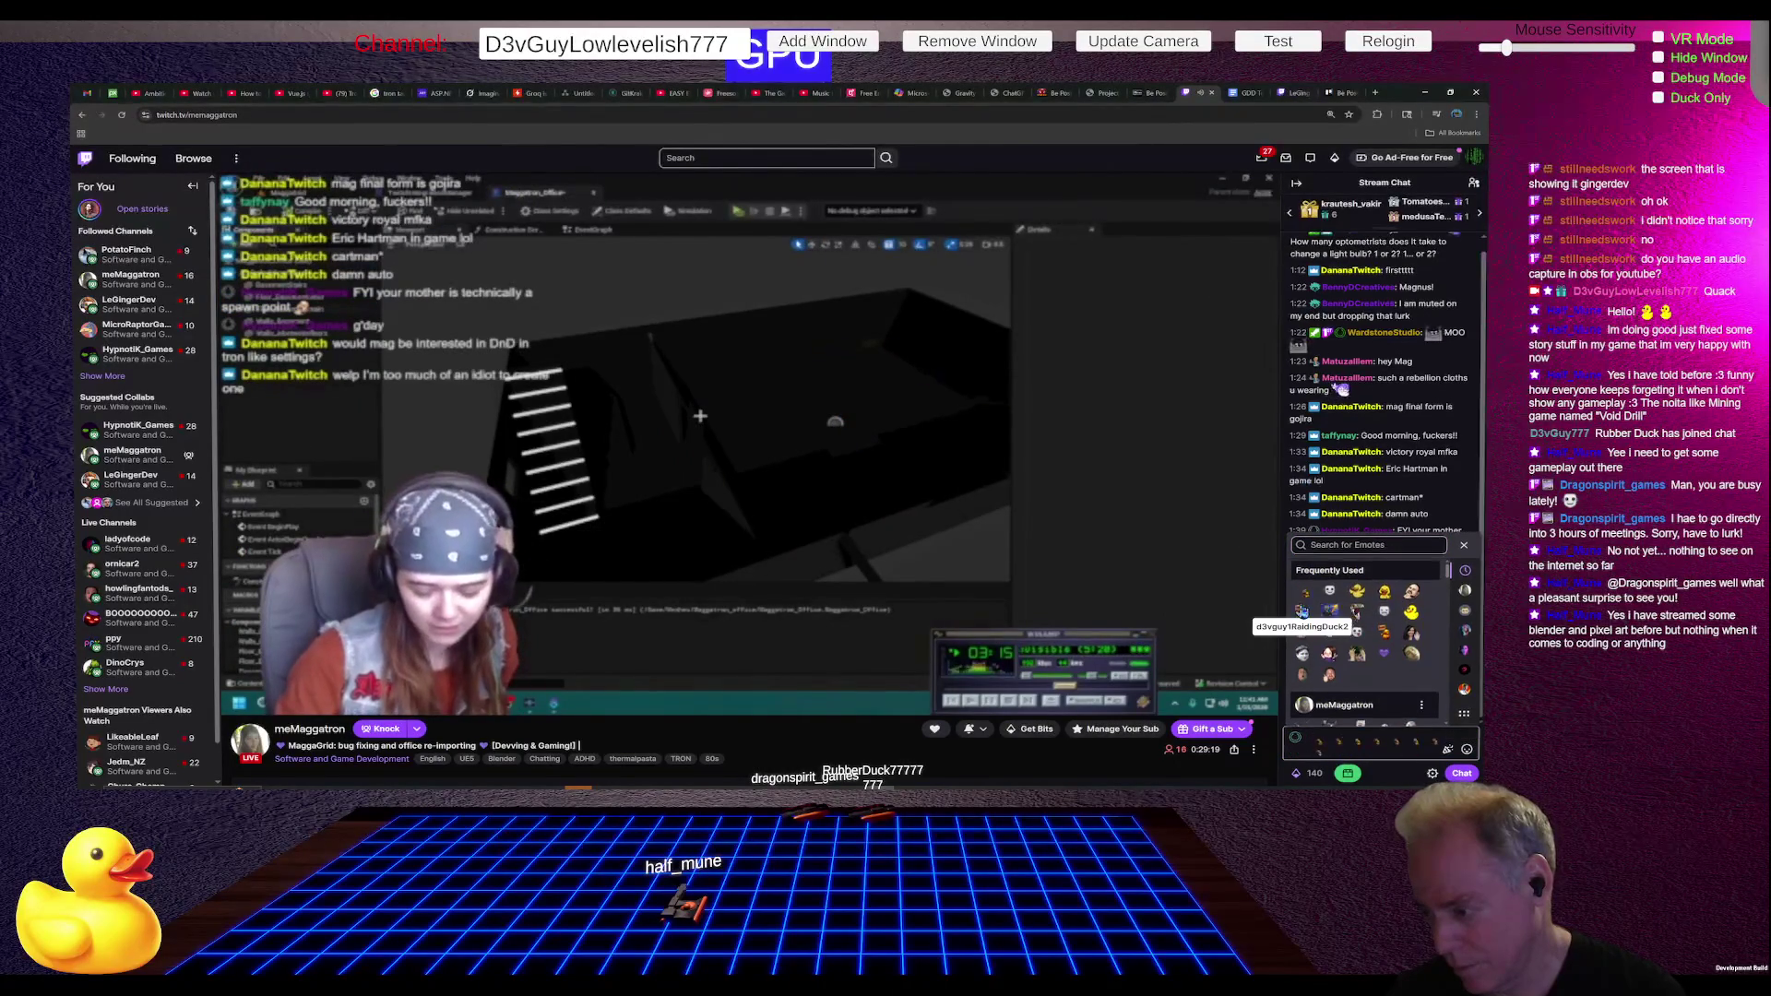
left_click(1304, 603)
left_click(1305, 601)
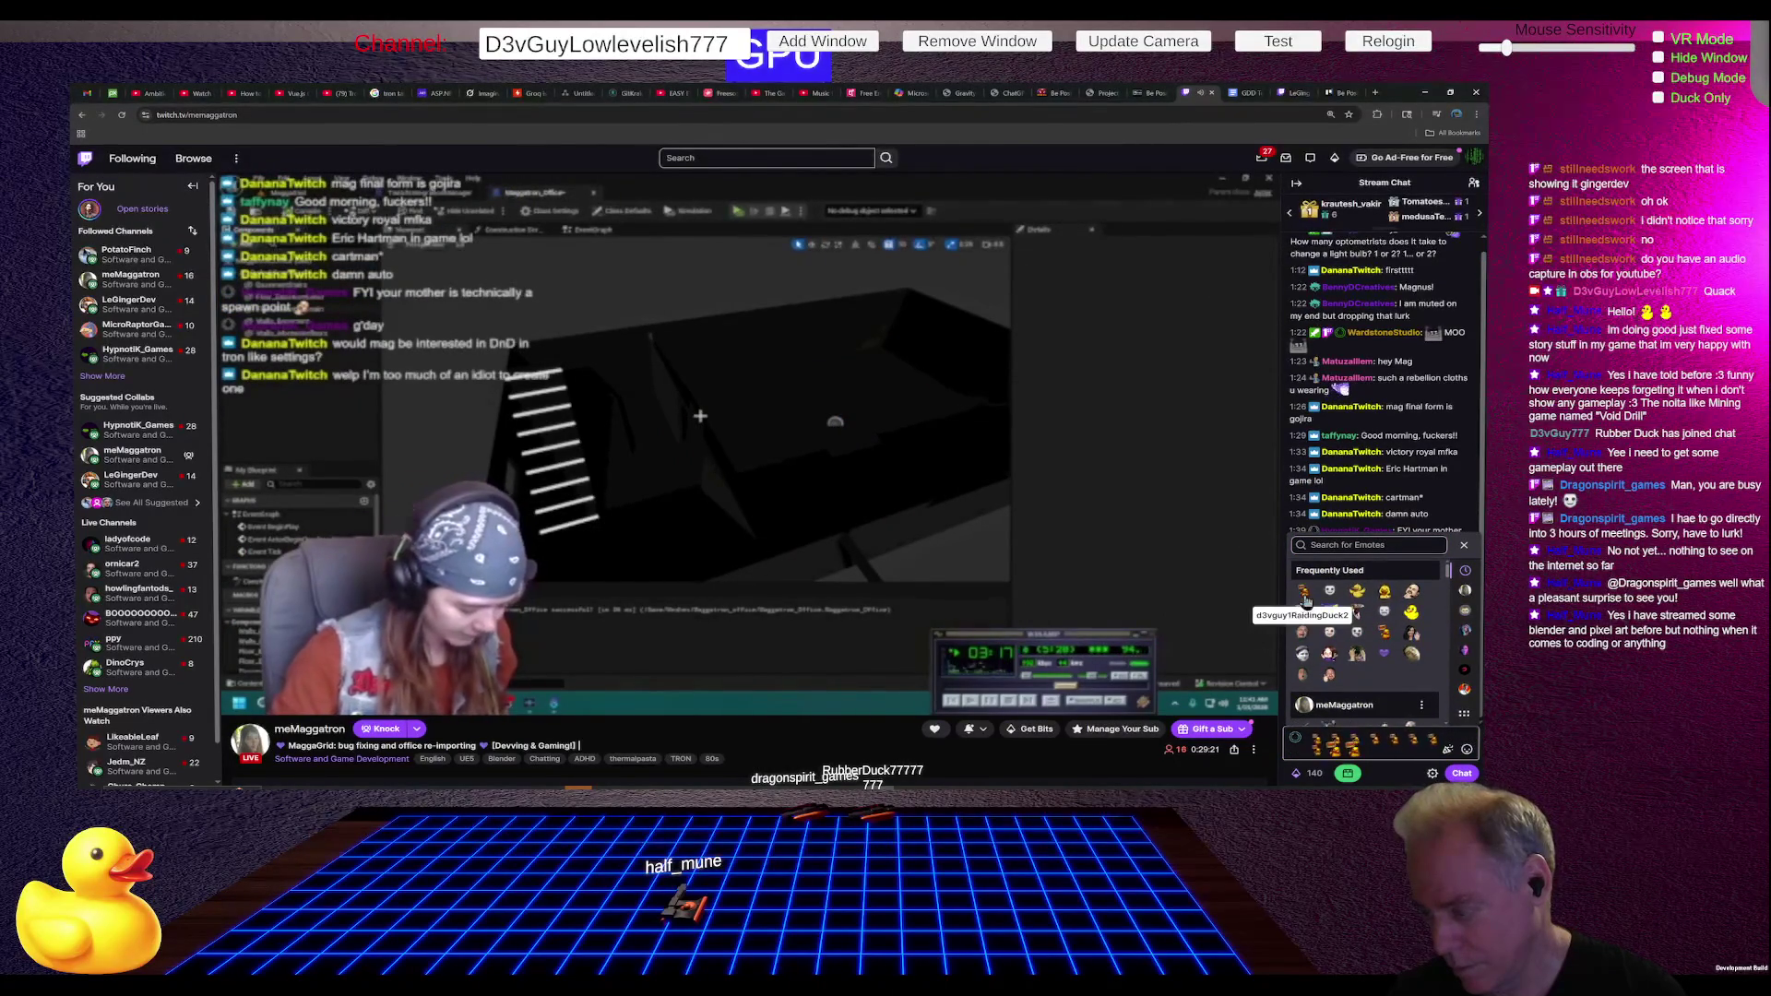
key("BackSpace")
key("BackSpace")
key("BackSpace")
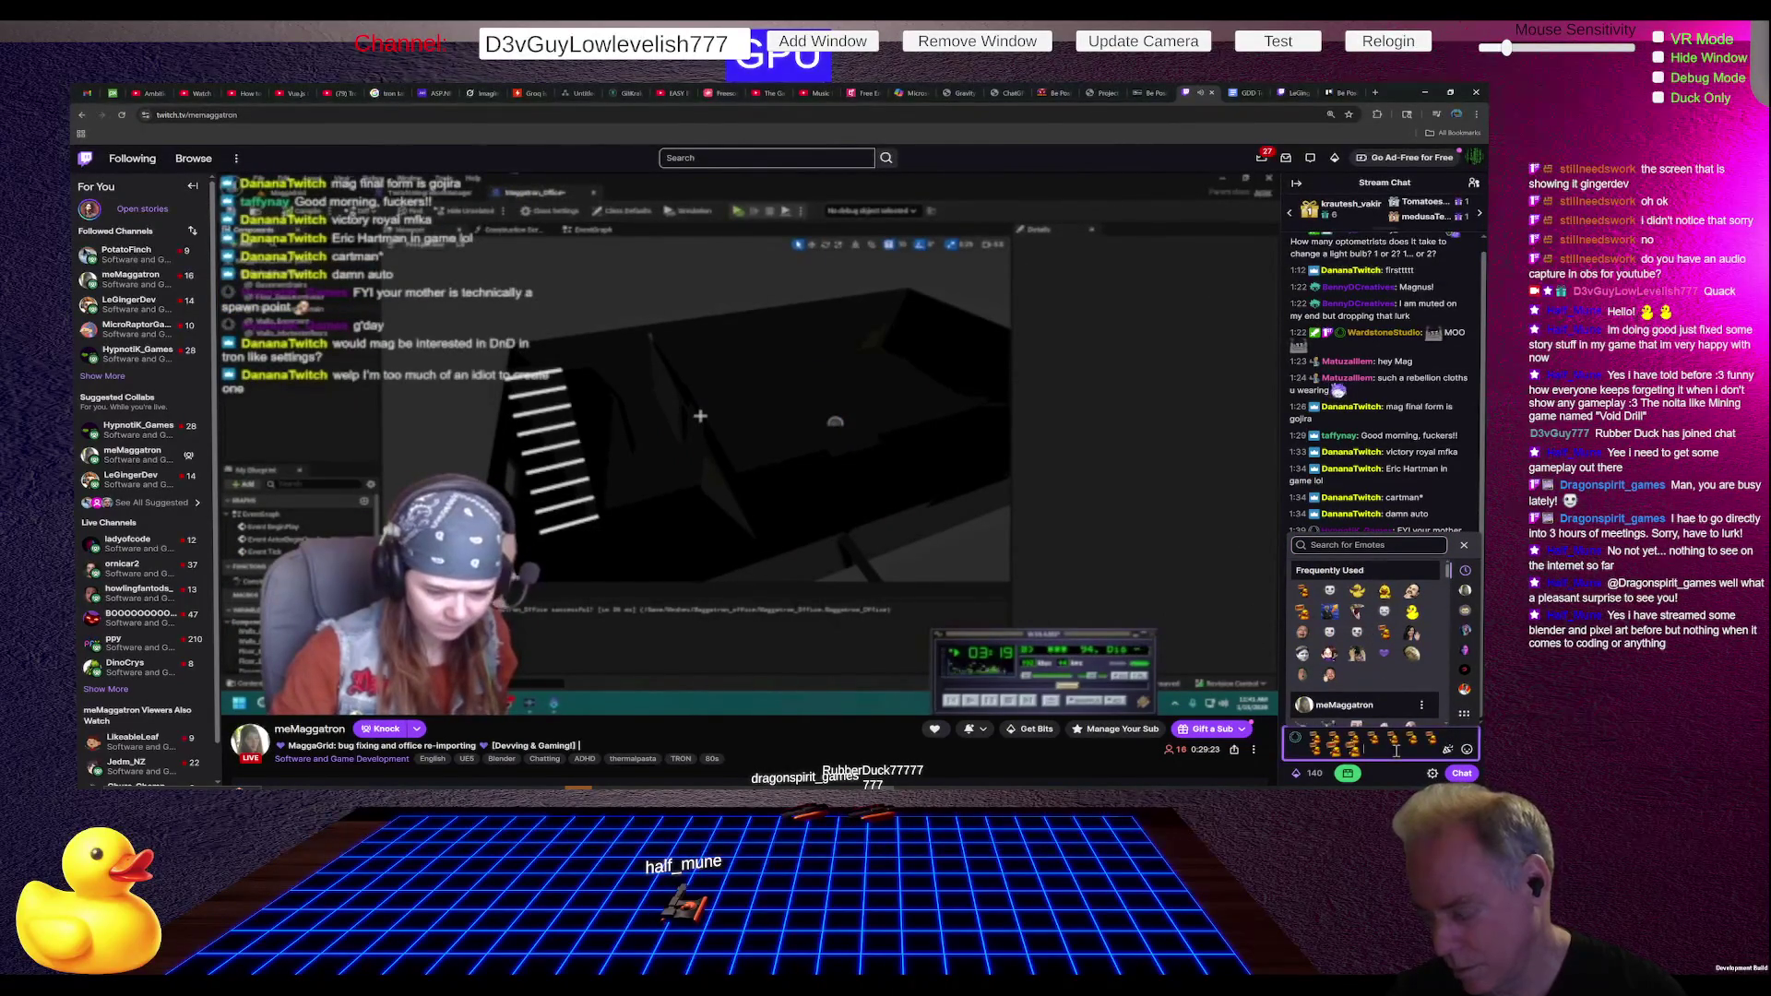
key("Left")
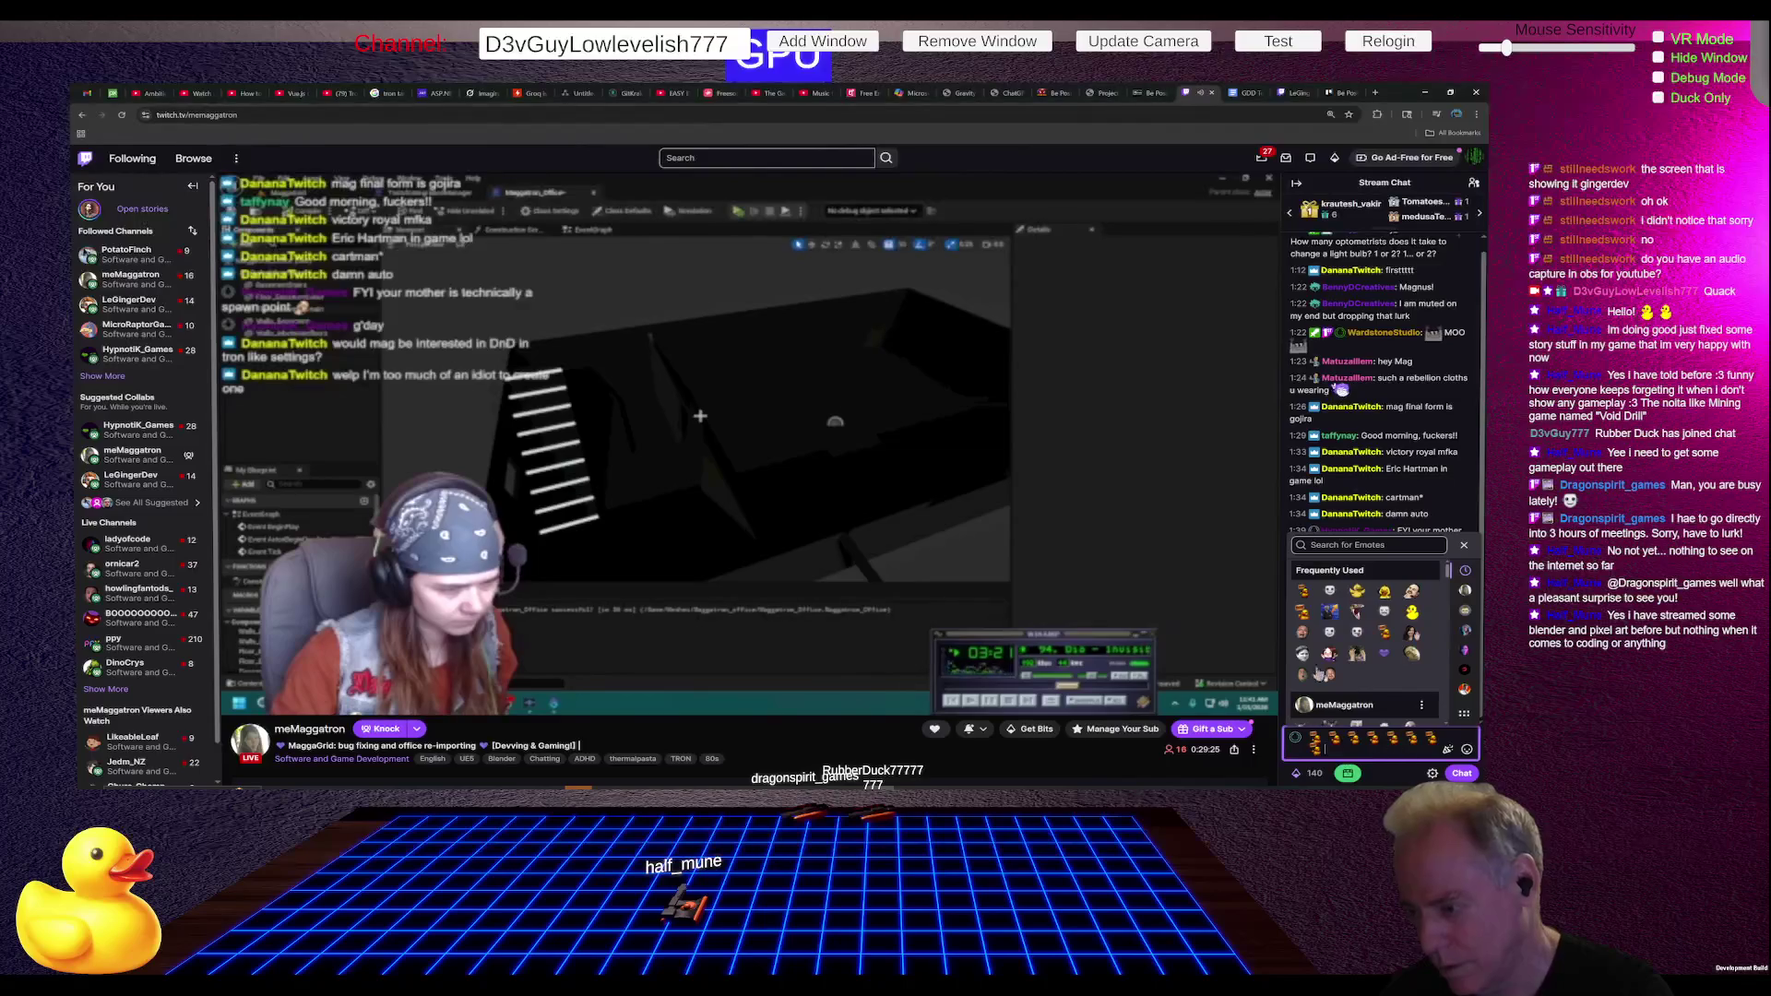
left_click(1300, 600)
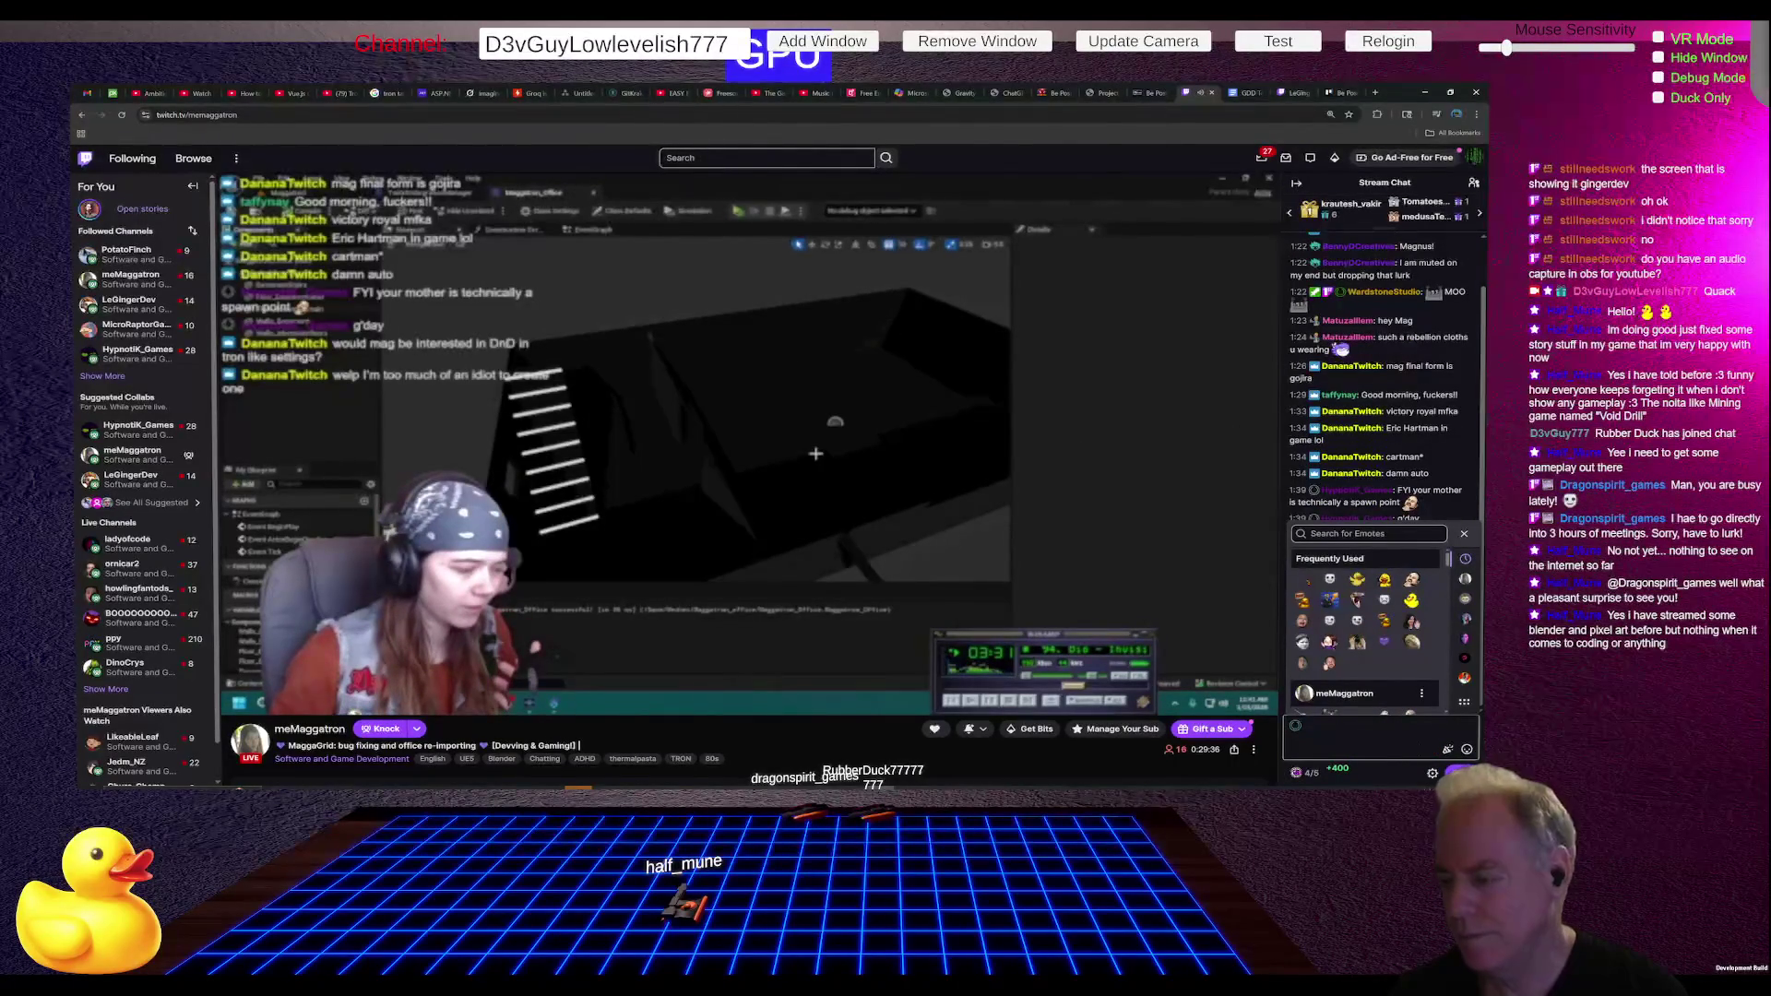
key("ctrl+v")
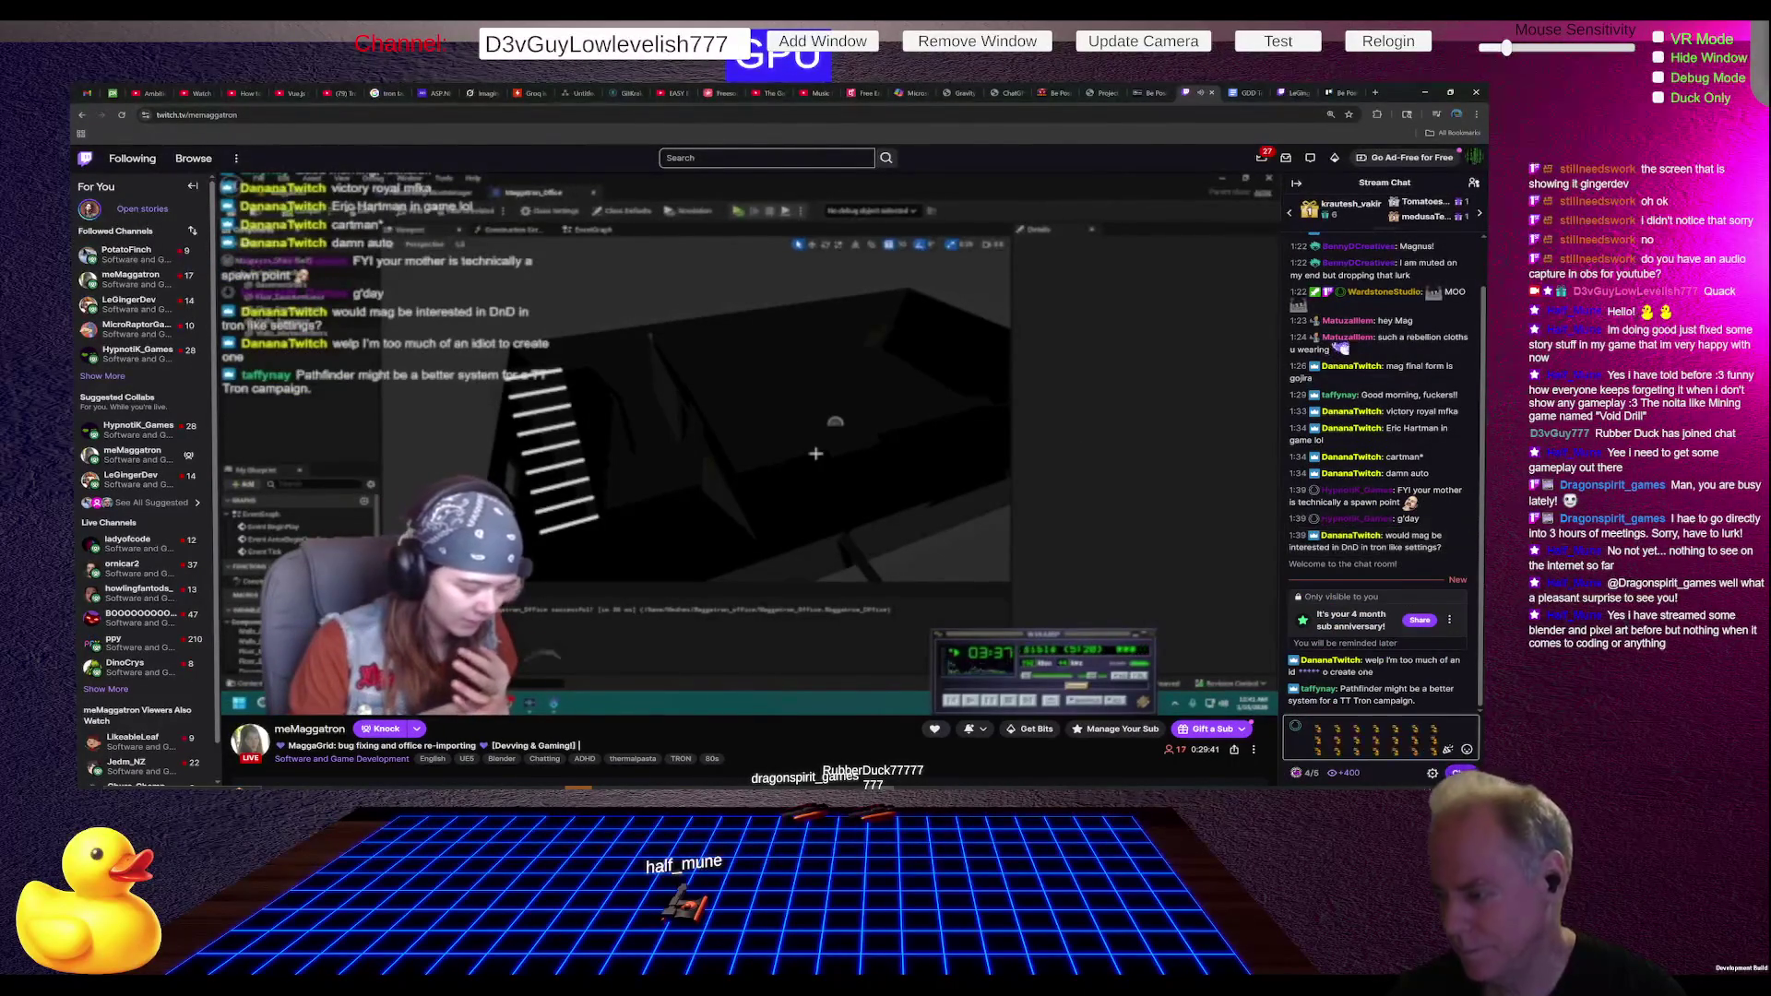
- Send the duck-emote row, then greet the streamer by name with 'consider yourself RAIDED'
key("Return")
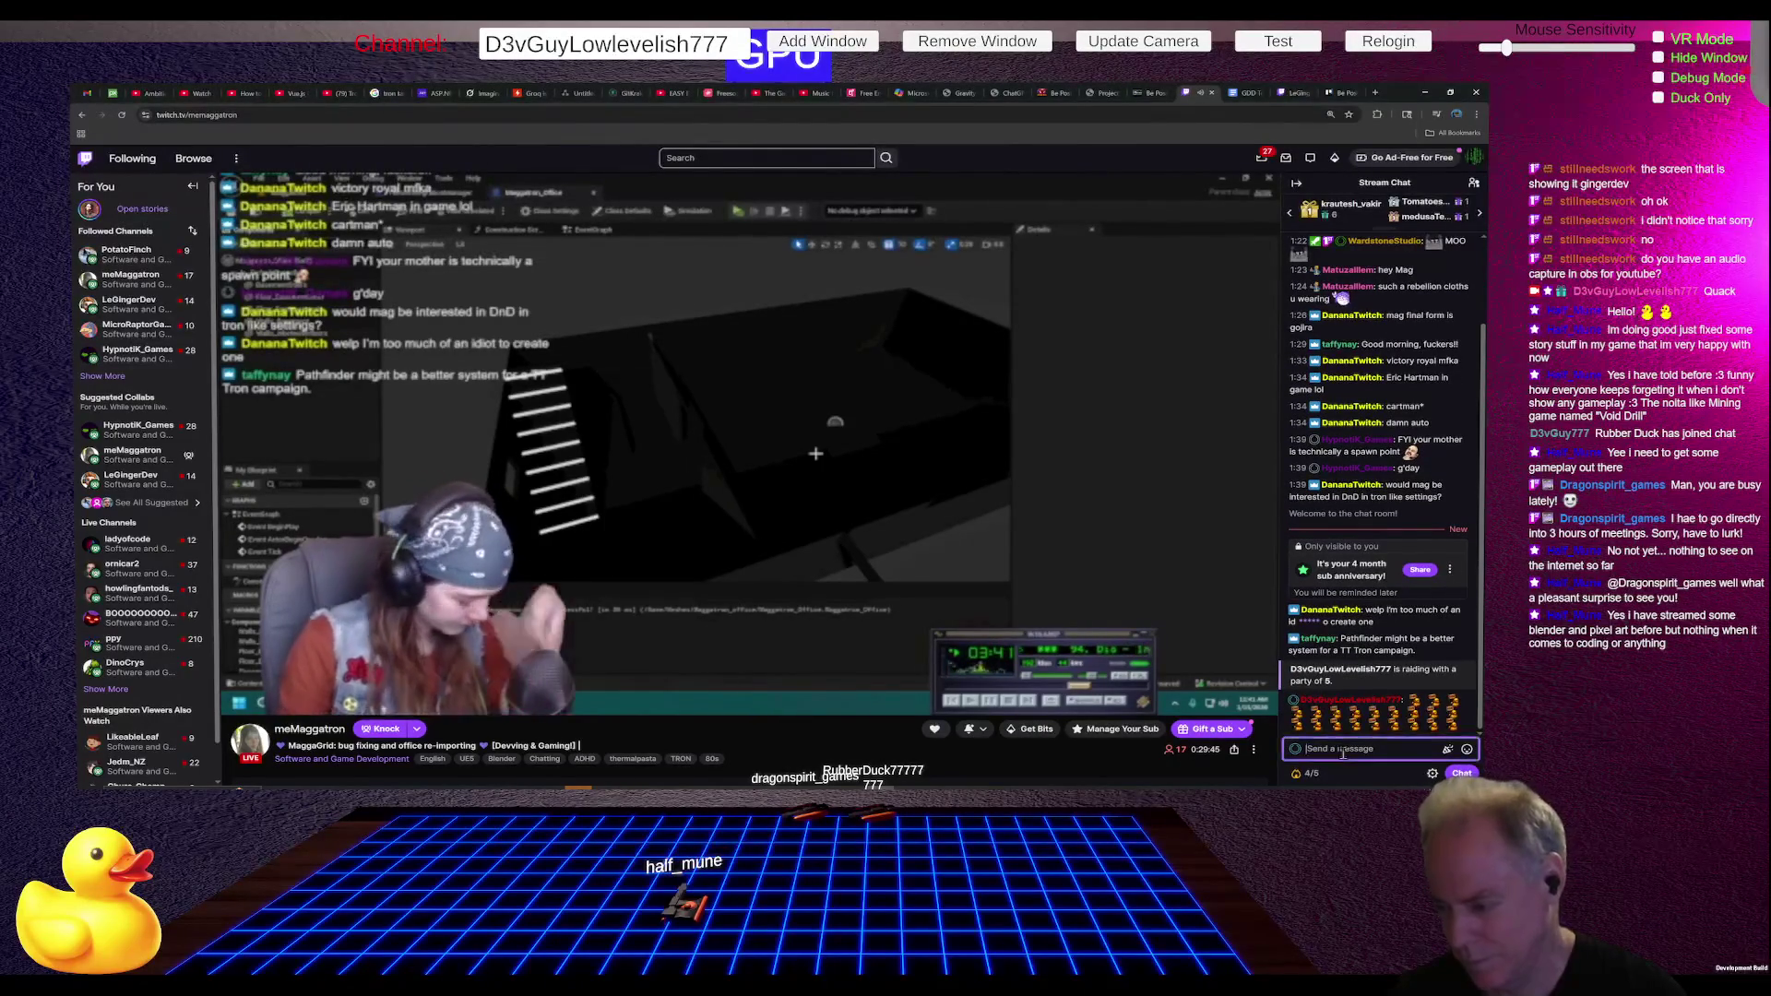
type("Hey")
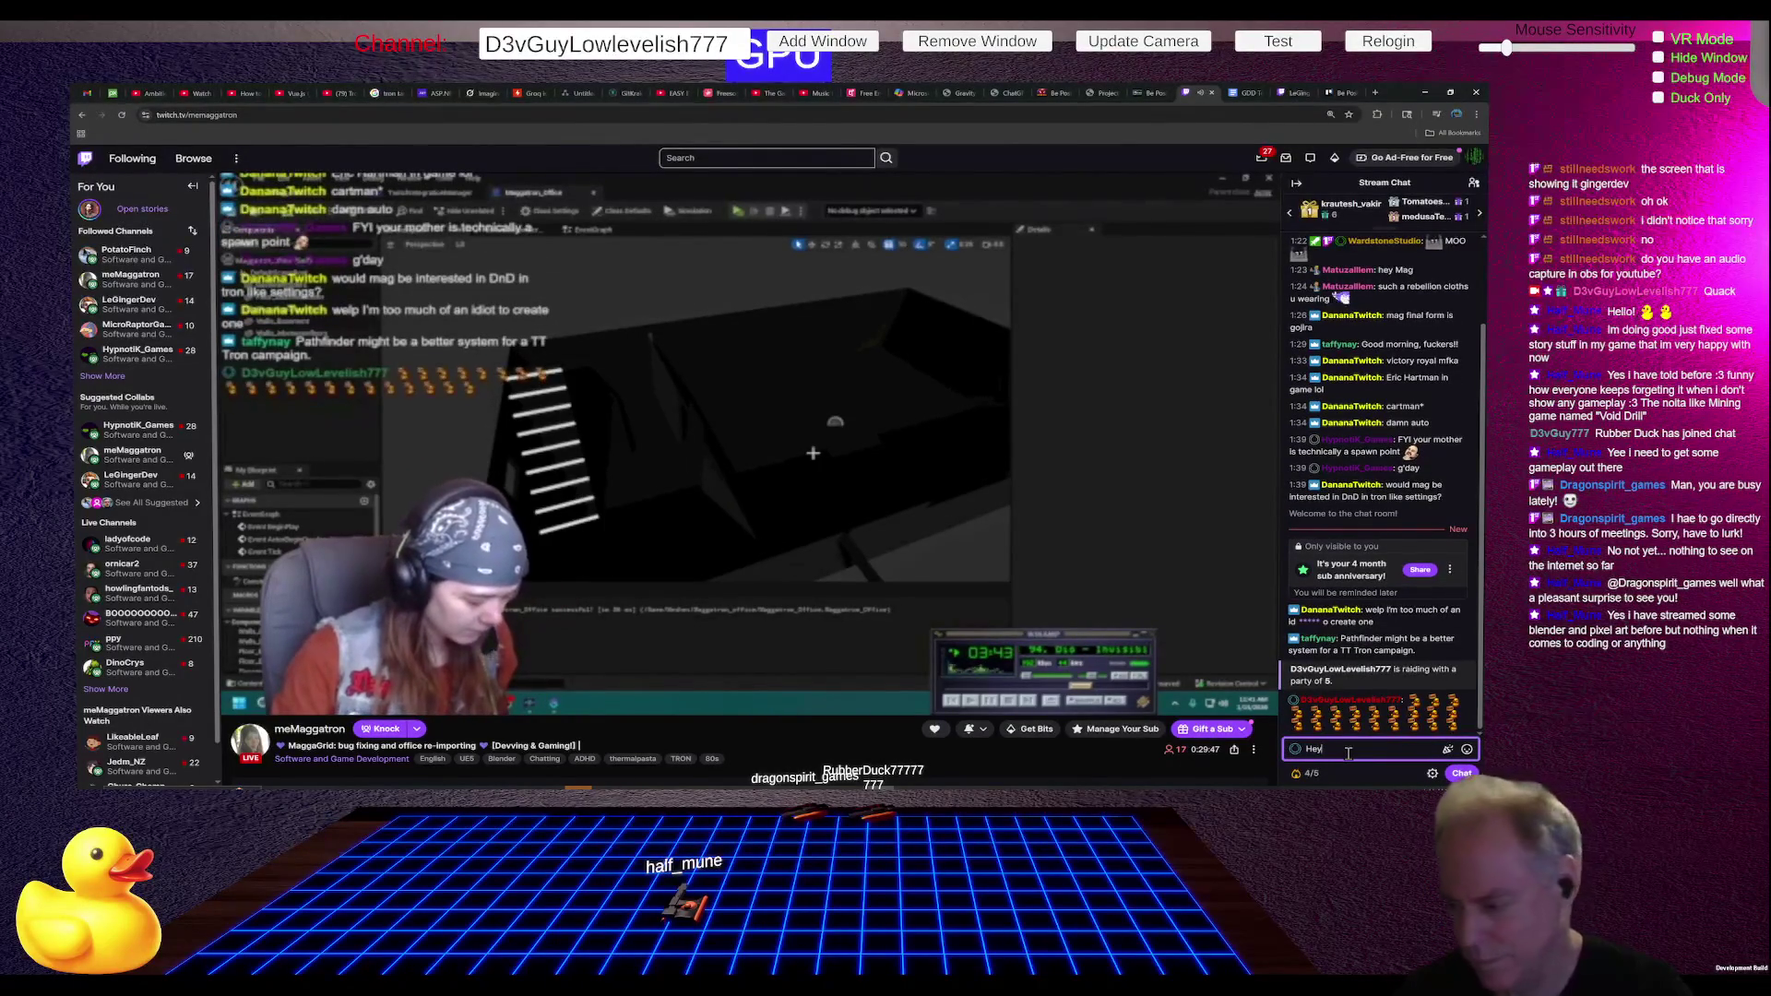
type(" Ma")
type("gacons")
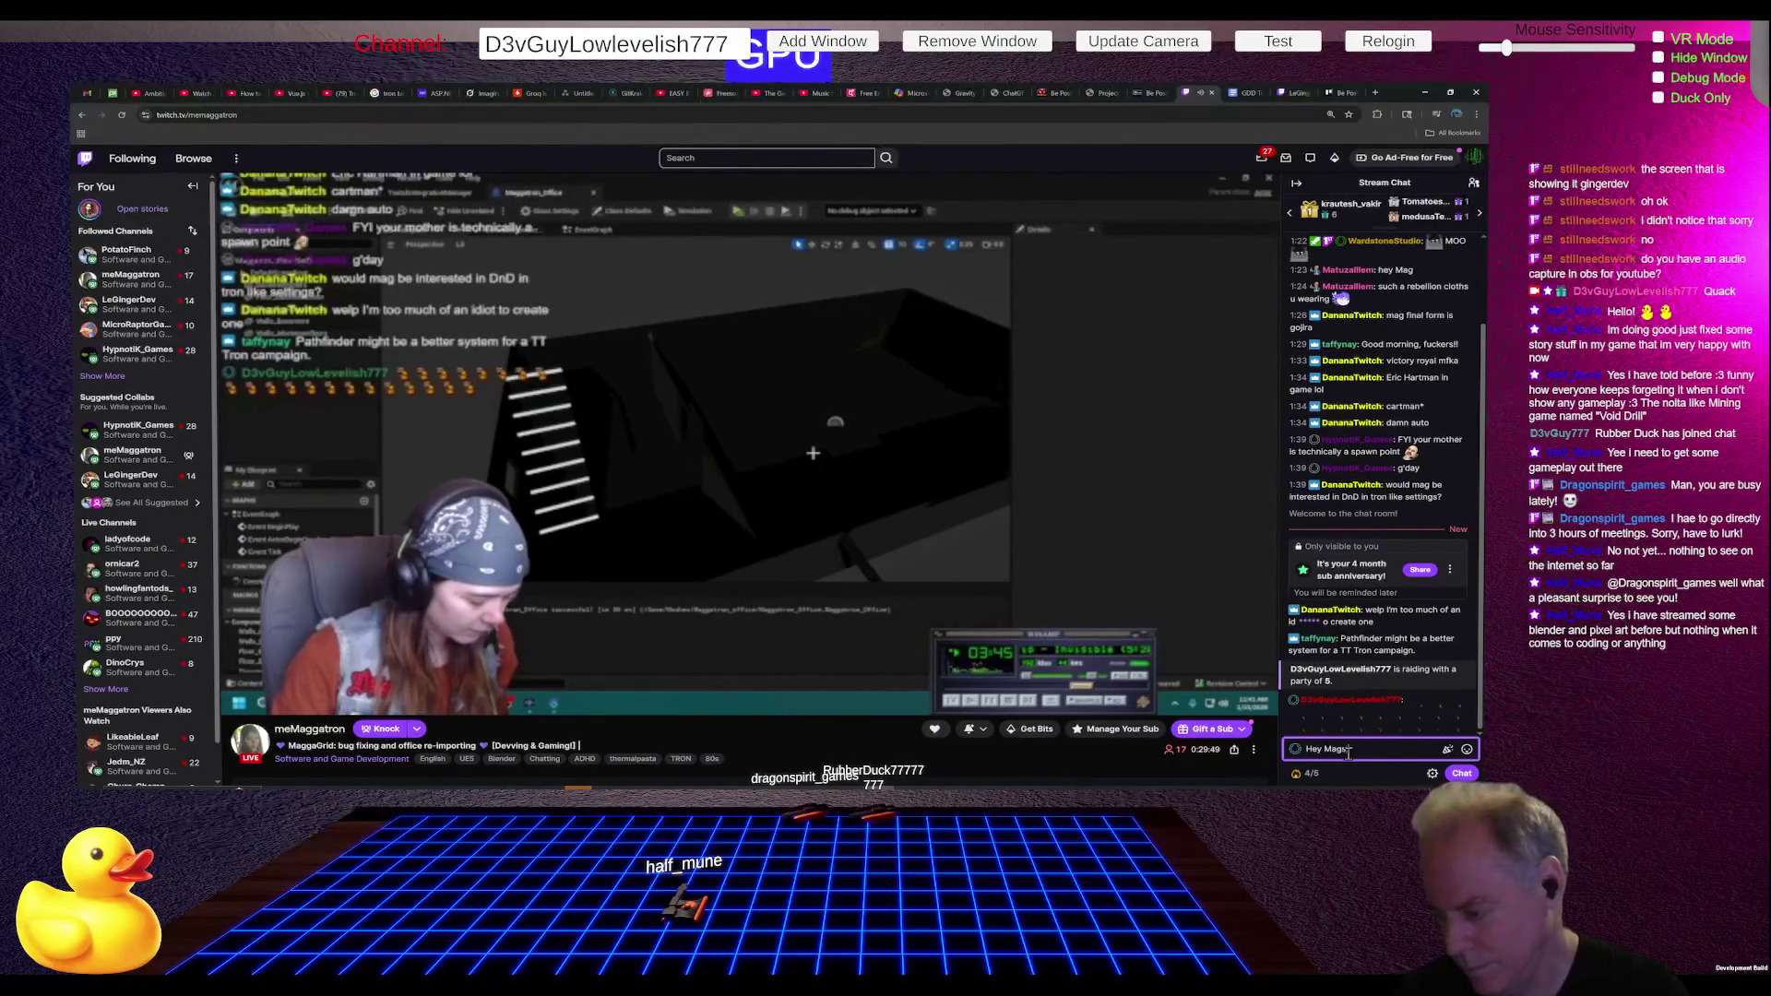
type("id")
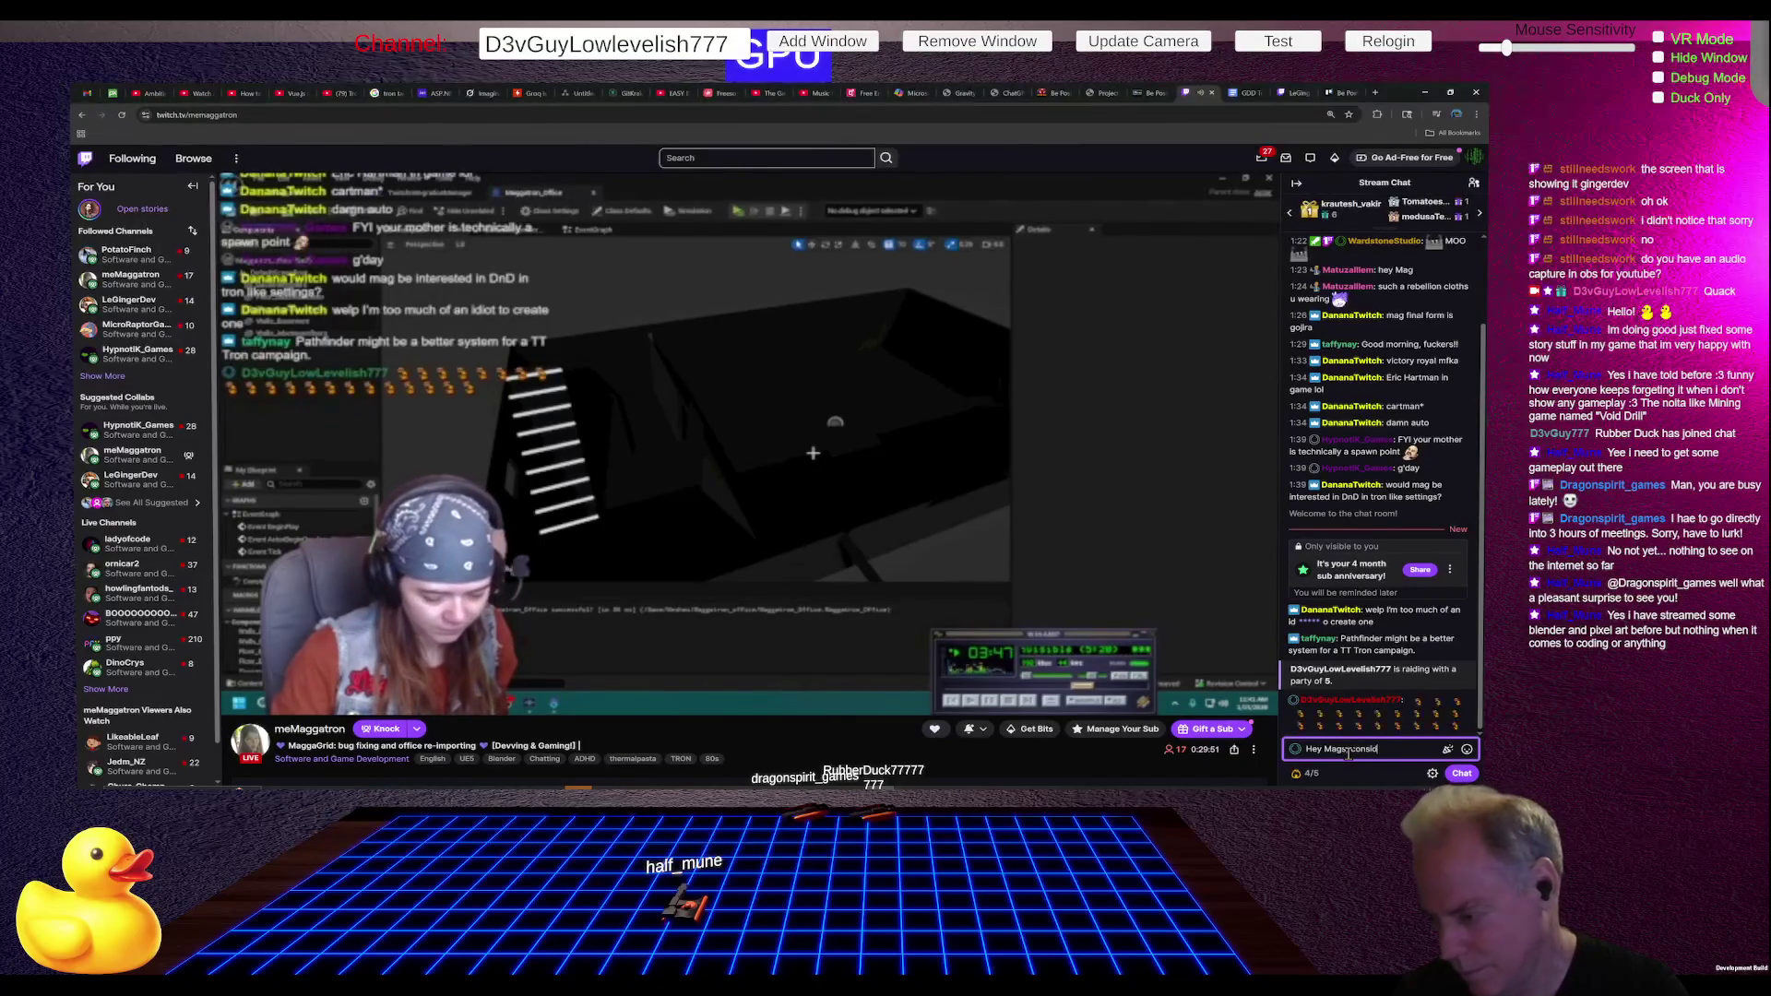
type("er yourself")
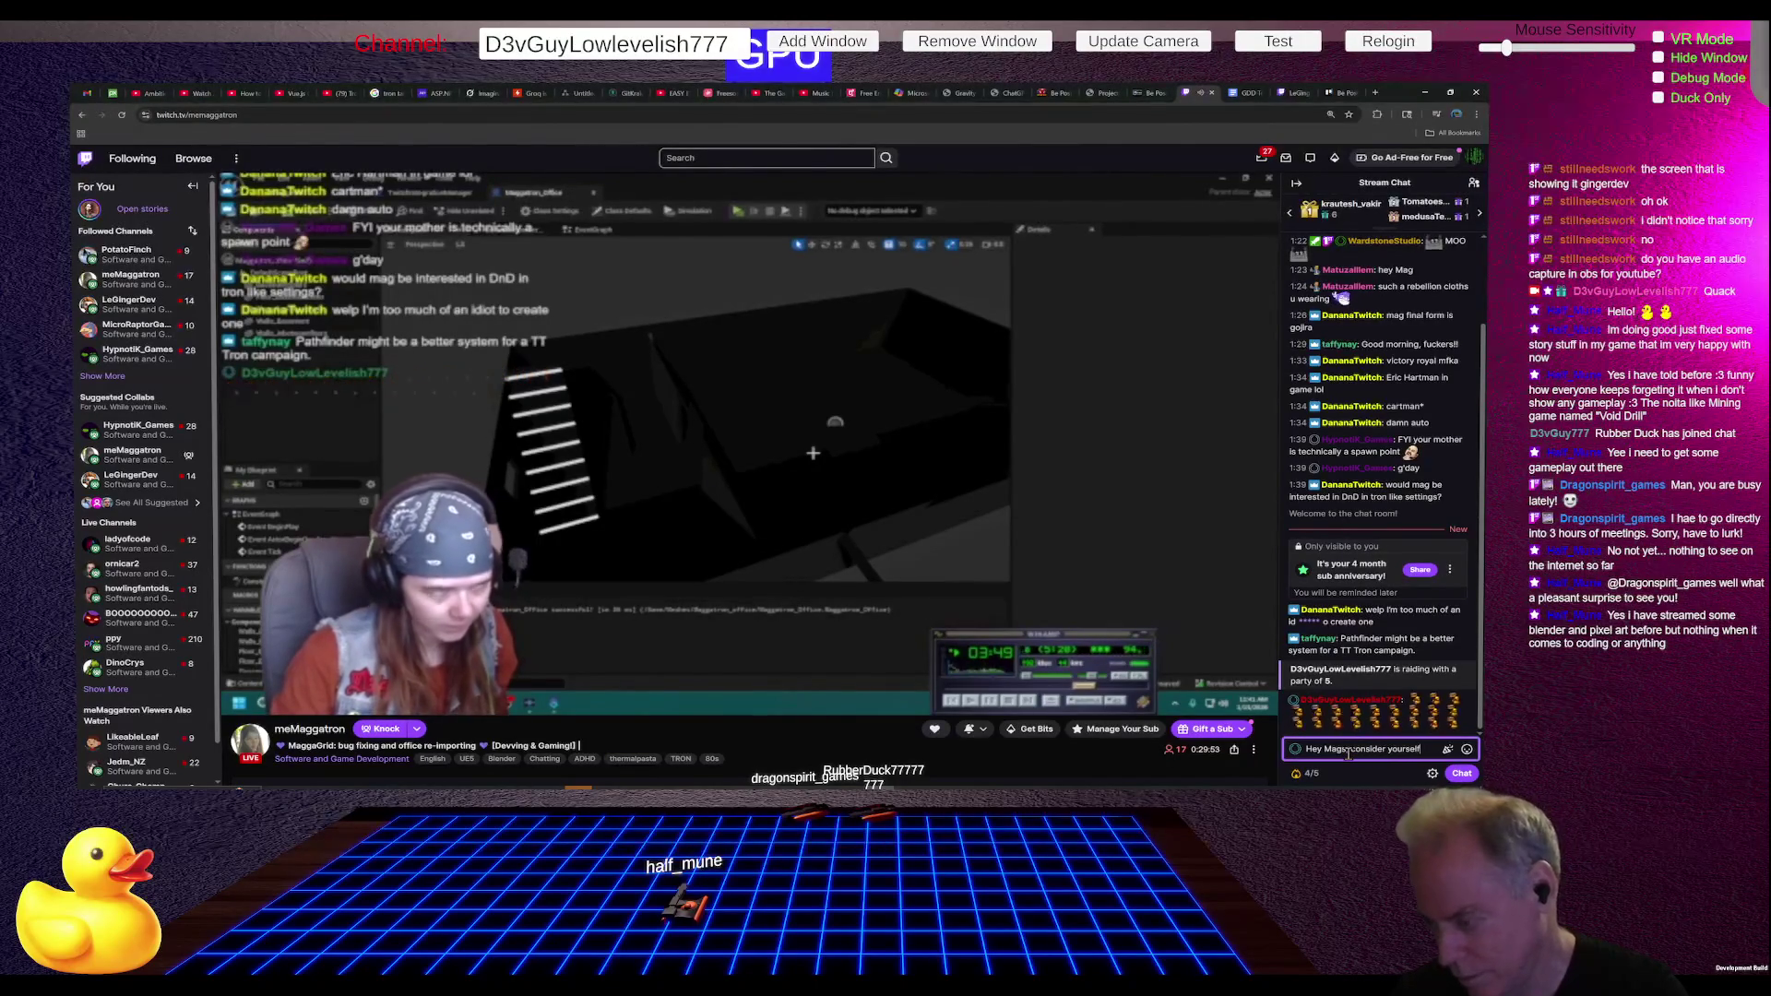
type(" RAIDED")
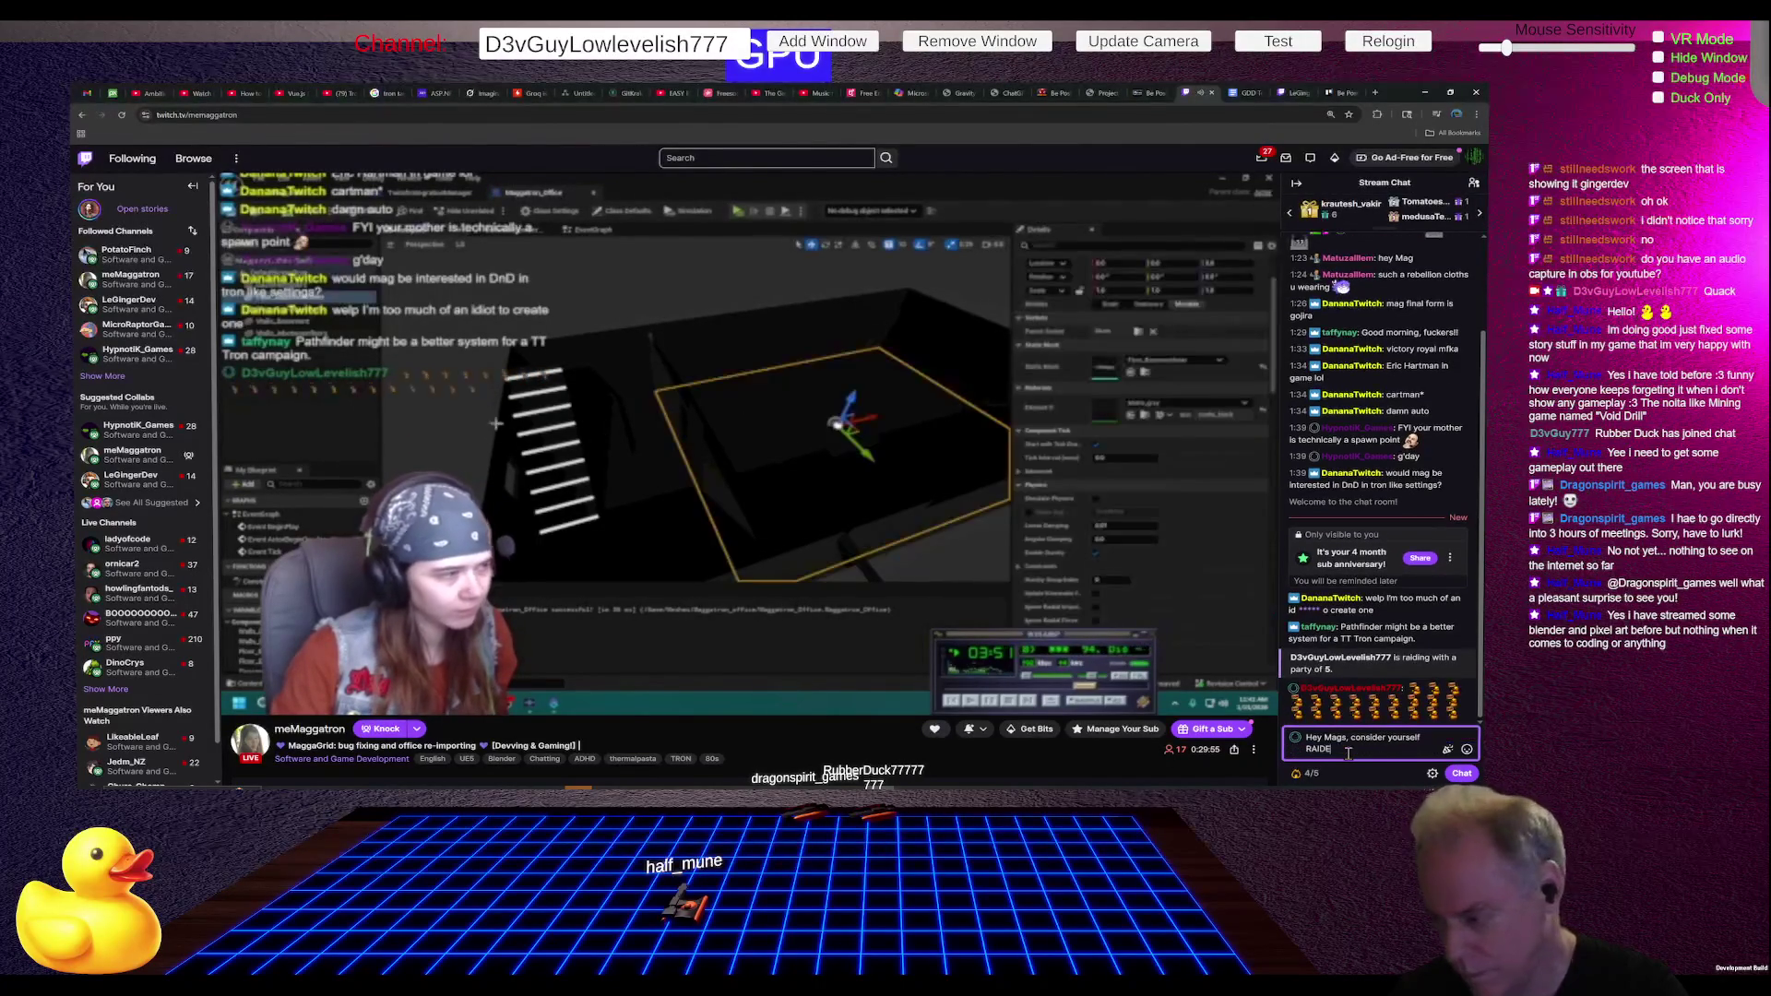
key("Return")
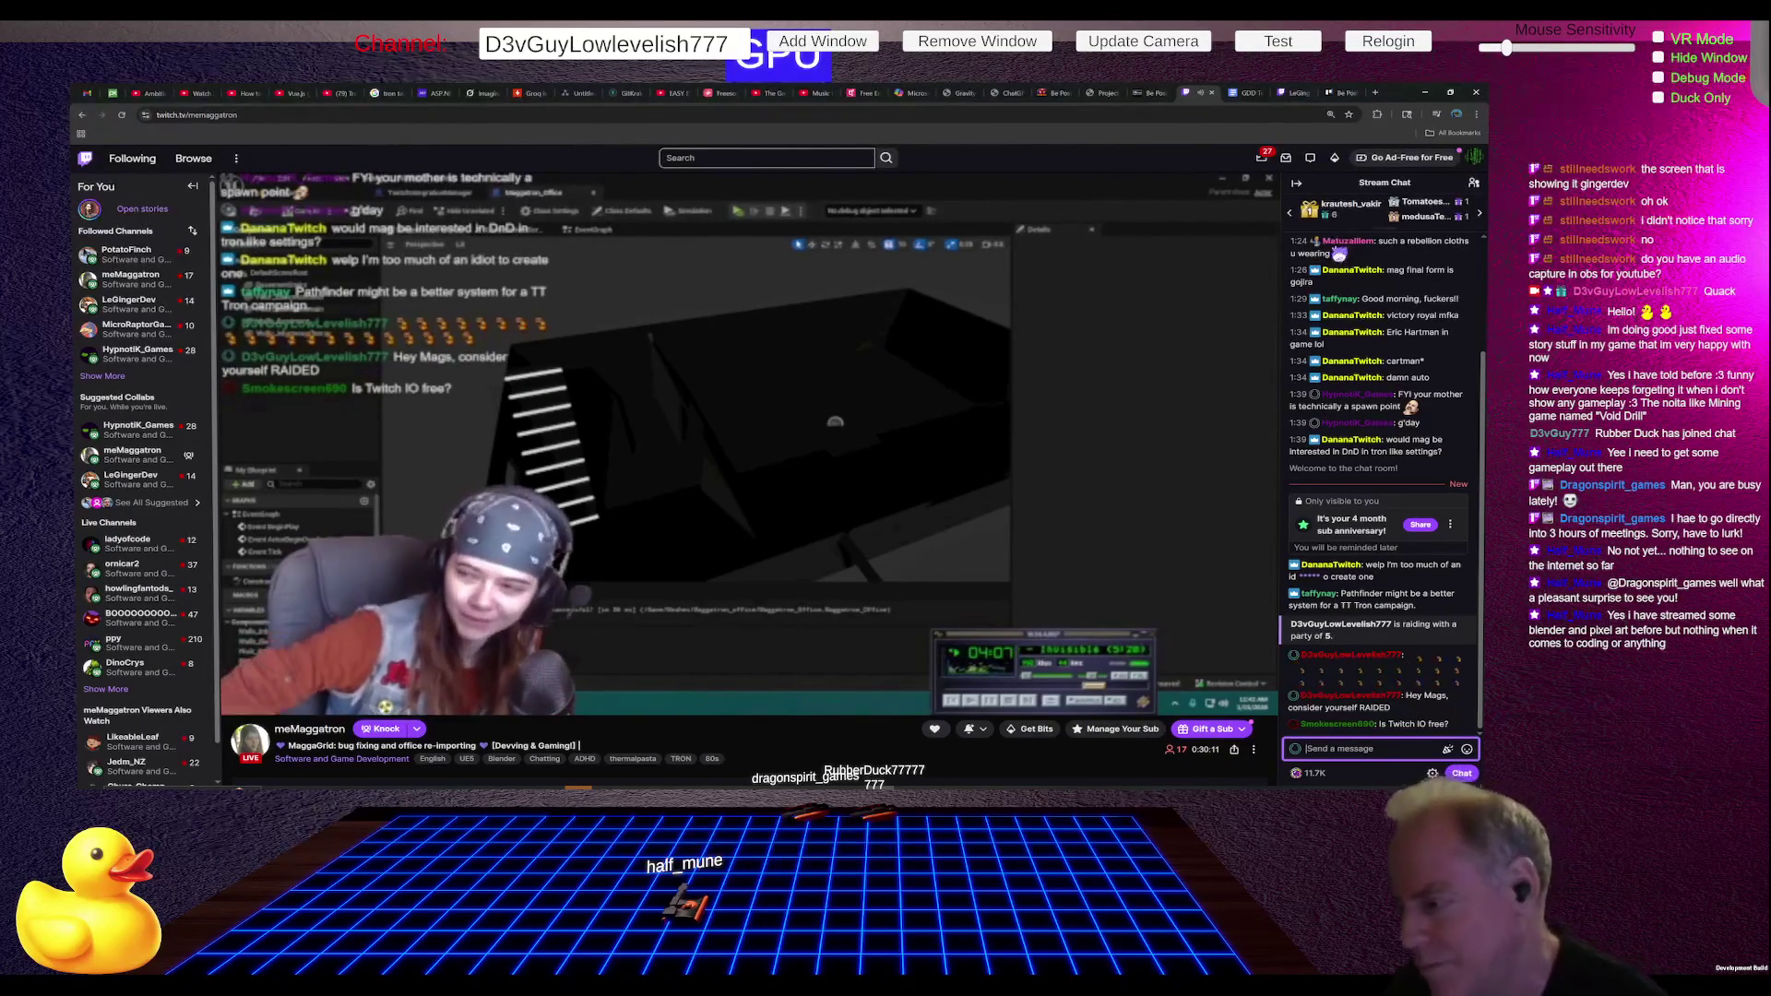
mouse_move(1177, 527)
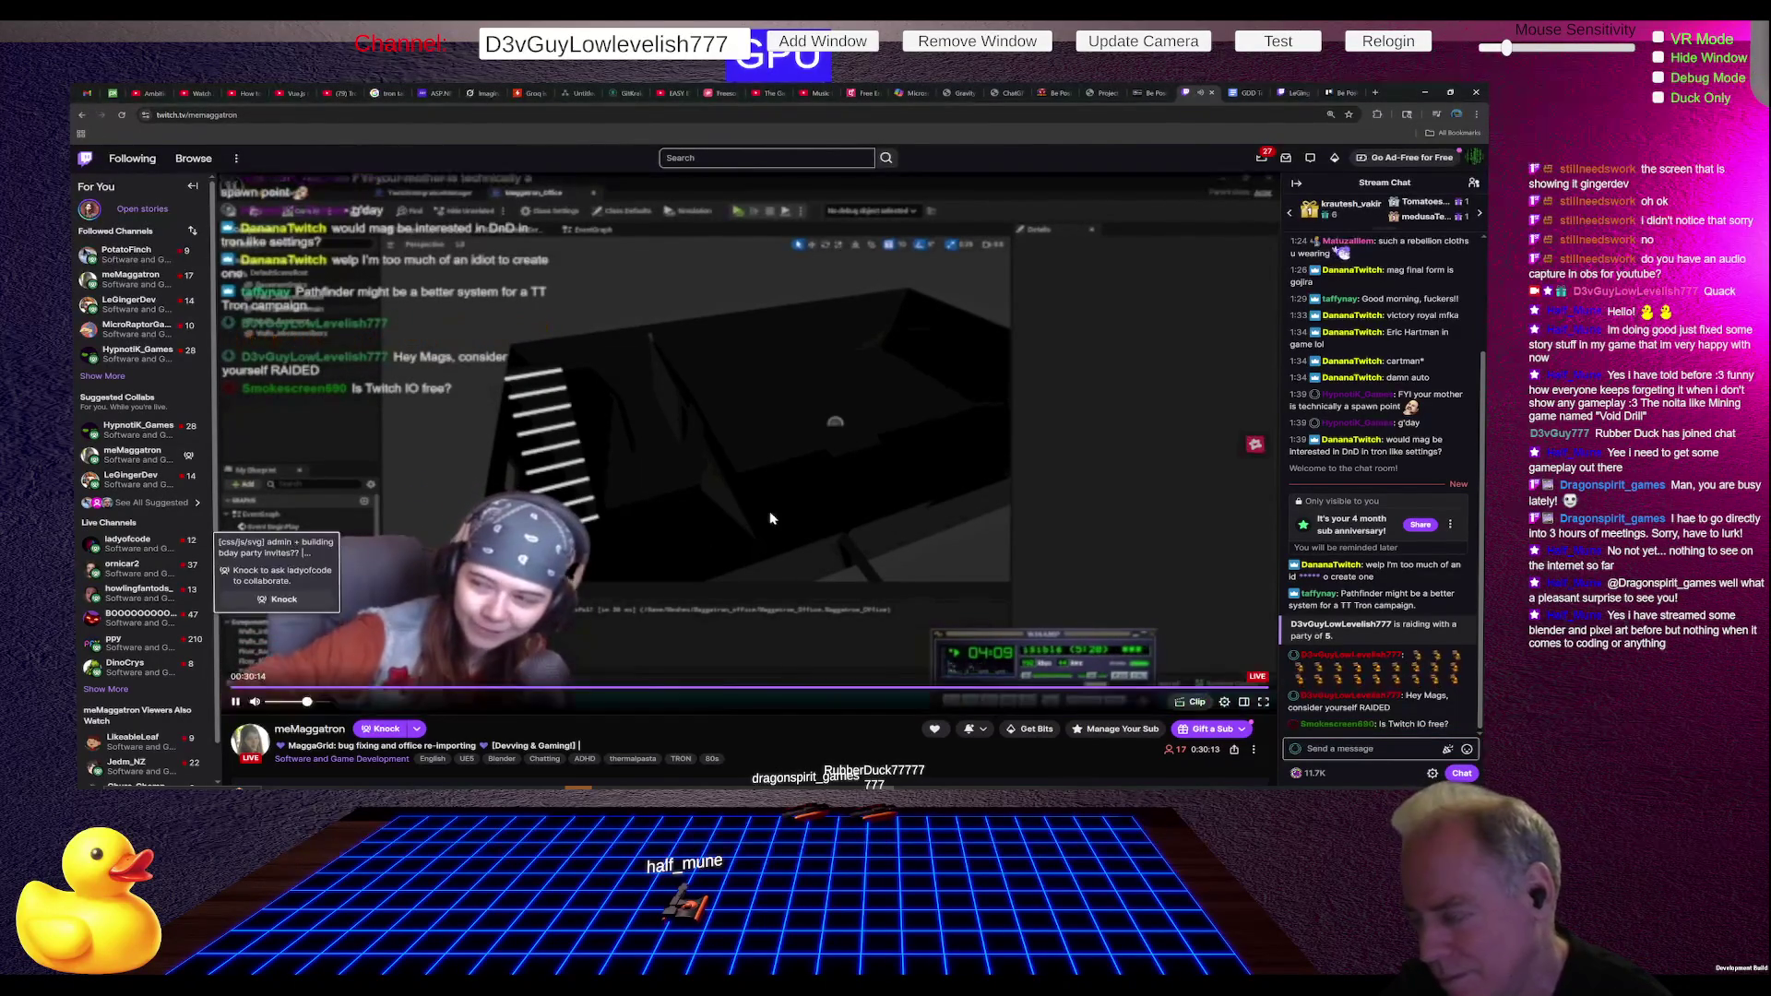
- Share the 4-month Tier 1 sub anniversary in chat with the message 'Hello'
left_click(1421, 525)
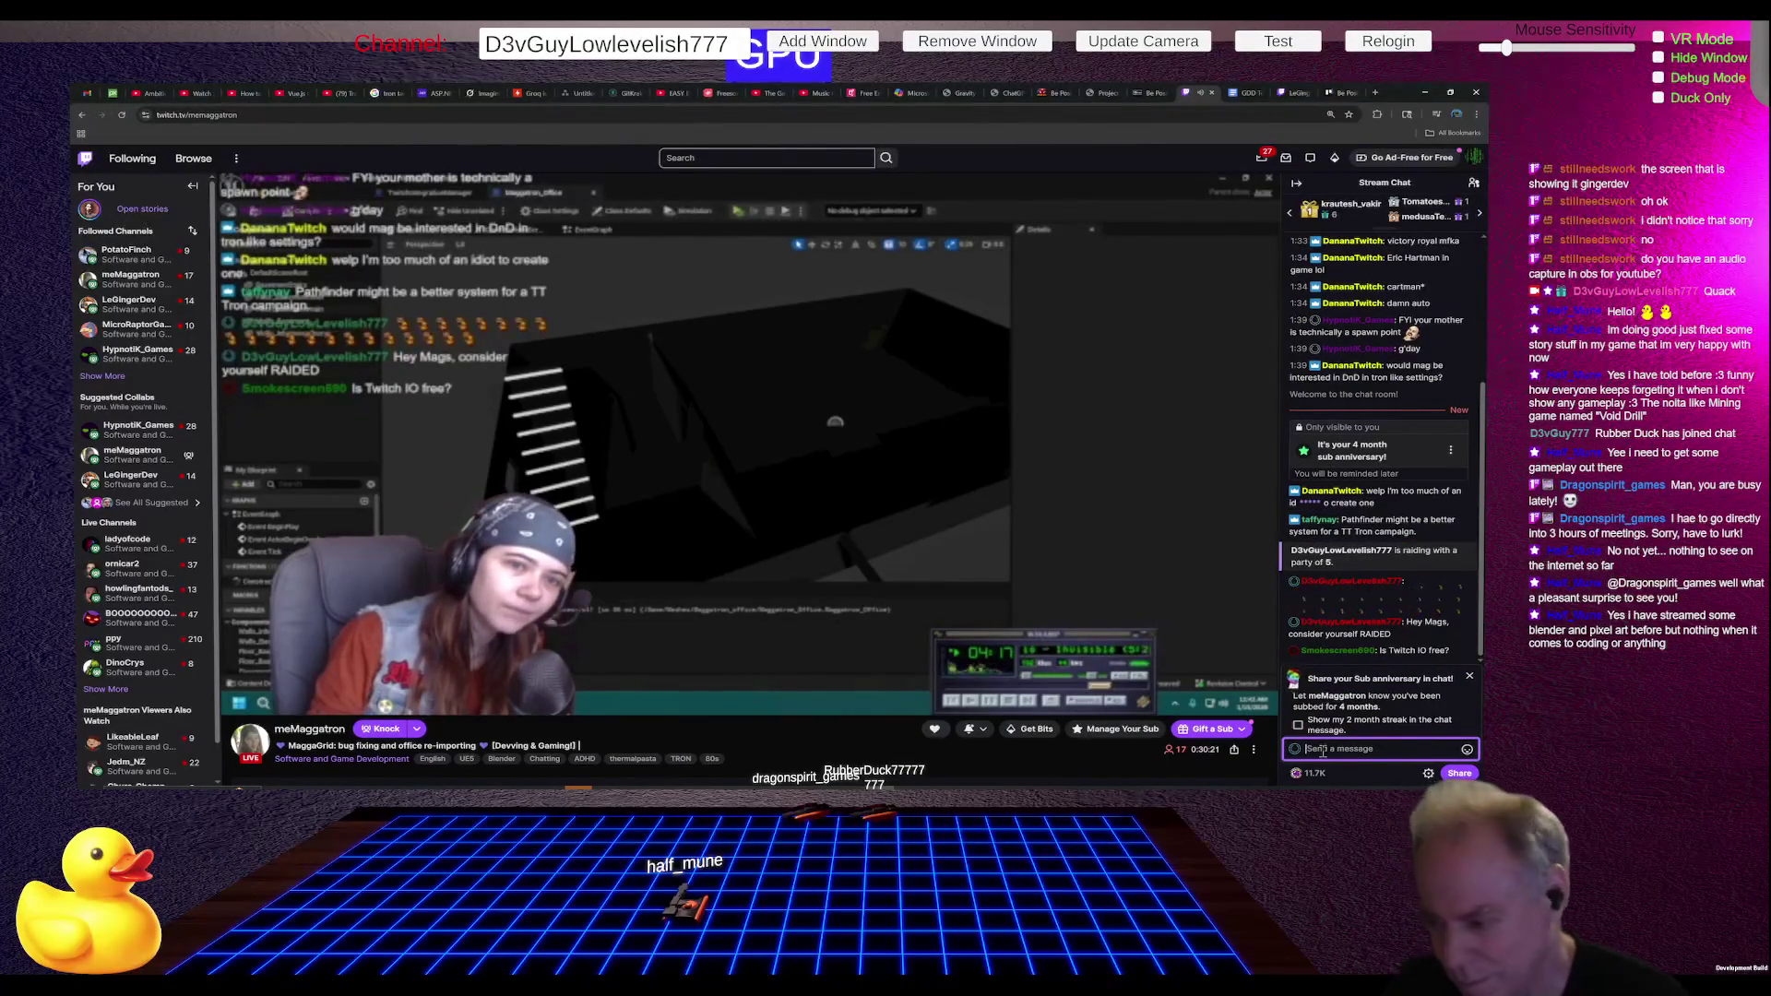
type("Raid")
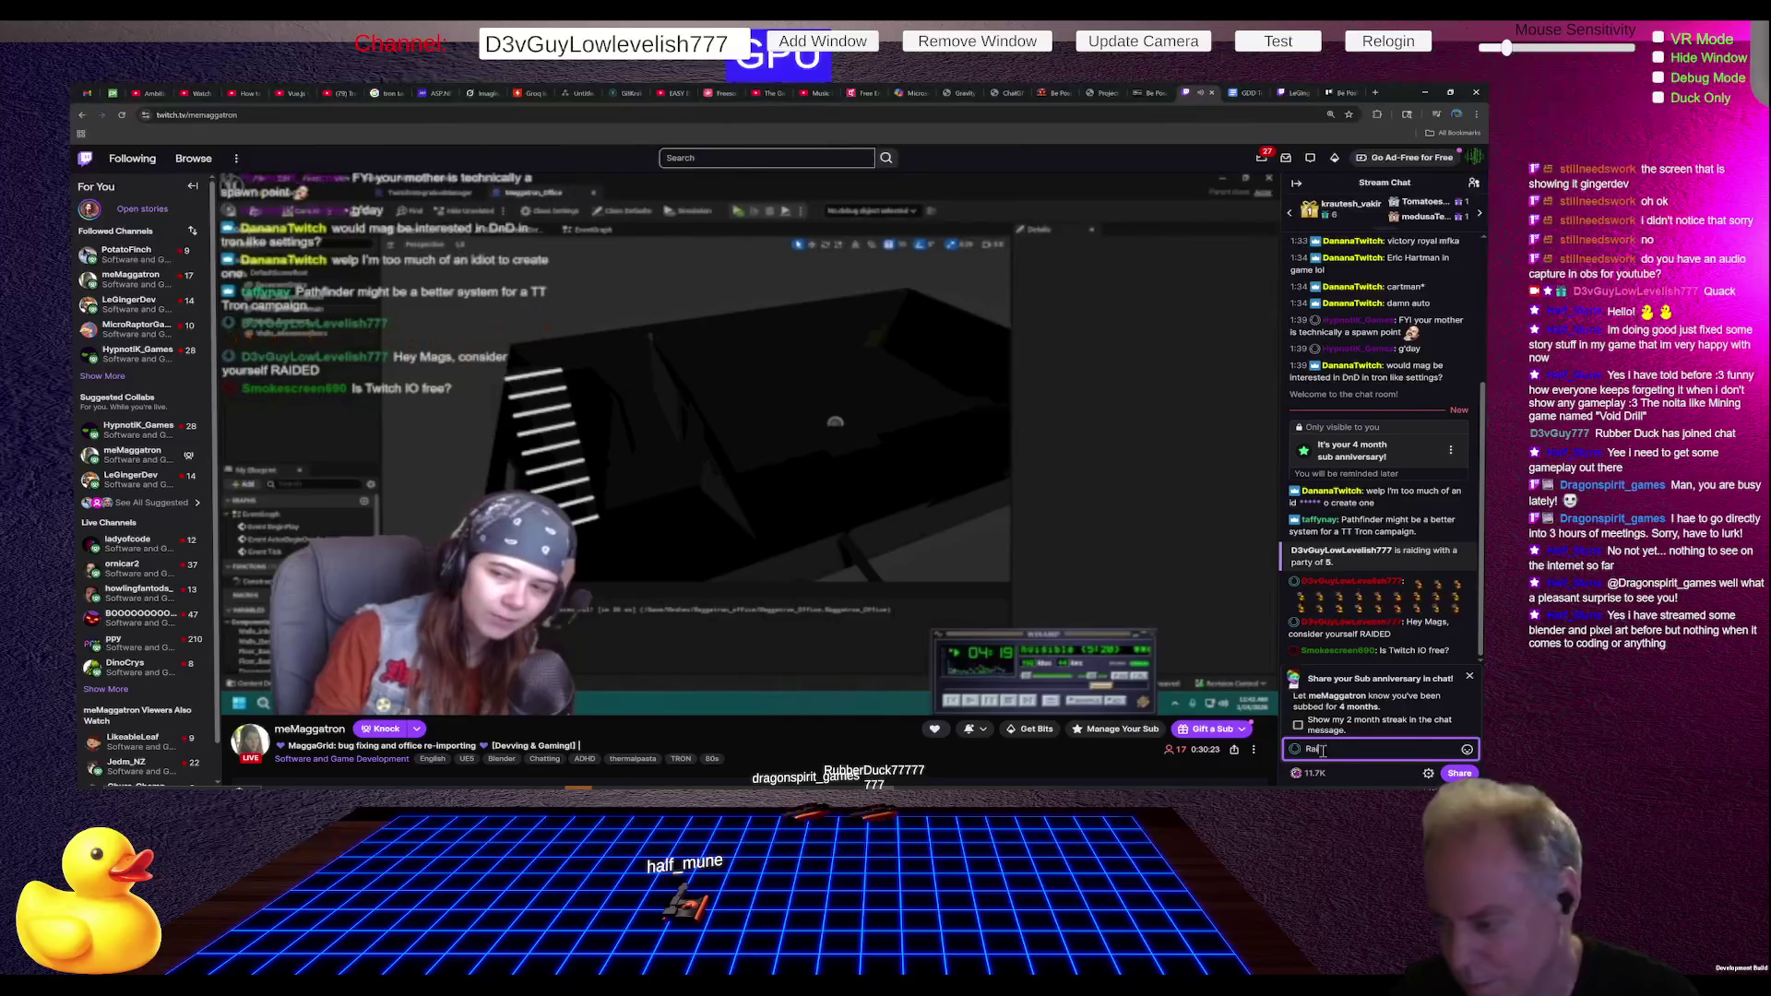
key("BackSpace")
key("BackSpace")
key("BackSpace")
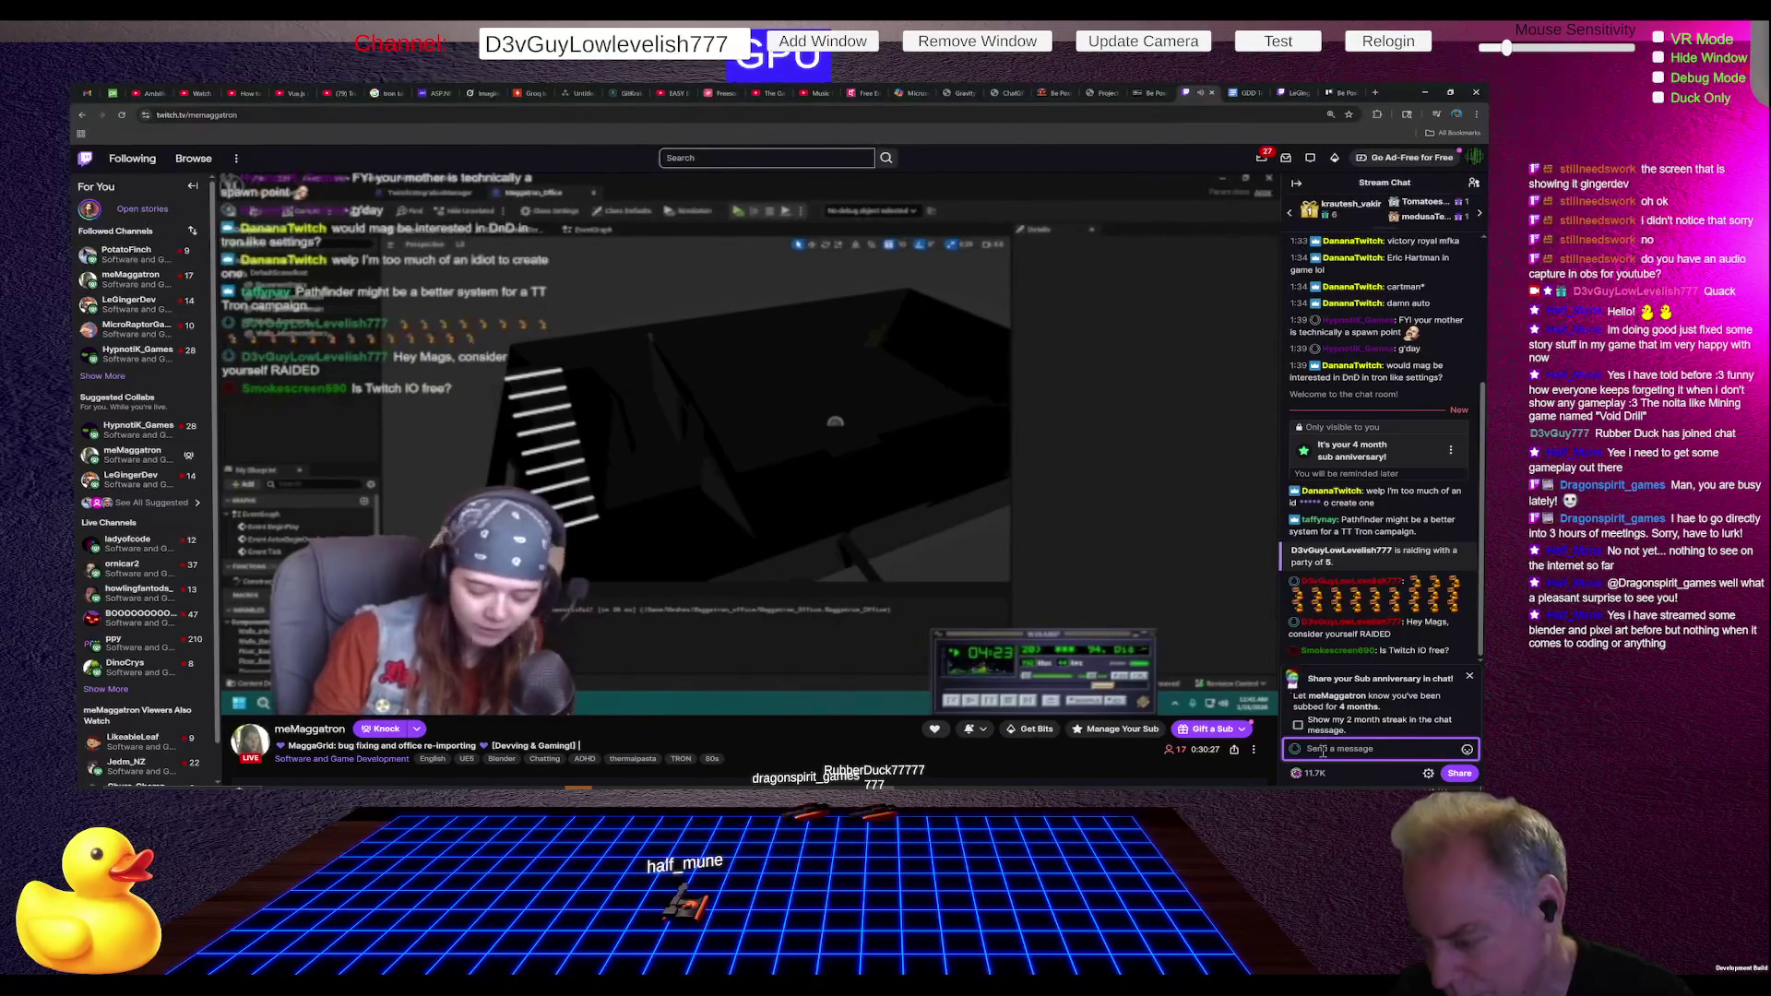
type("Hello")
left_click(1466, 775)
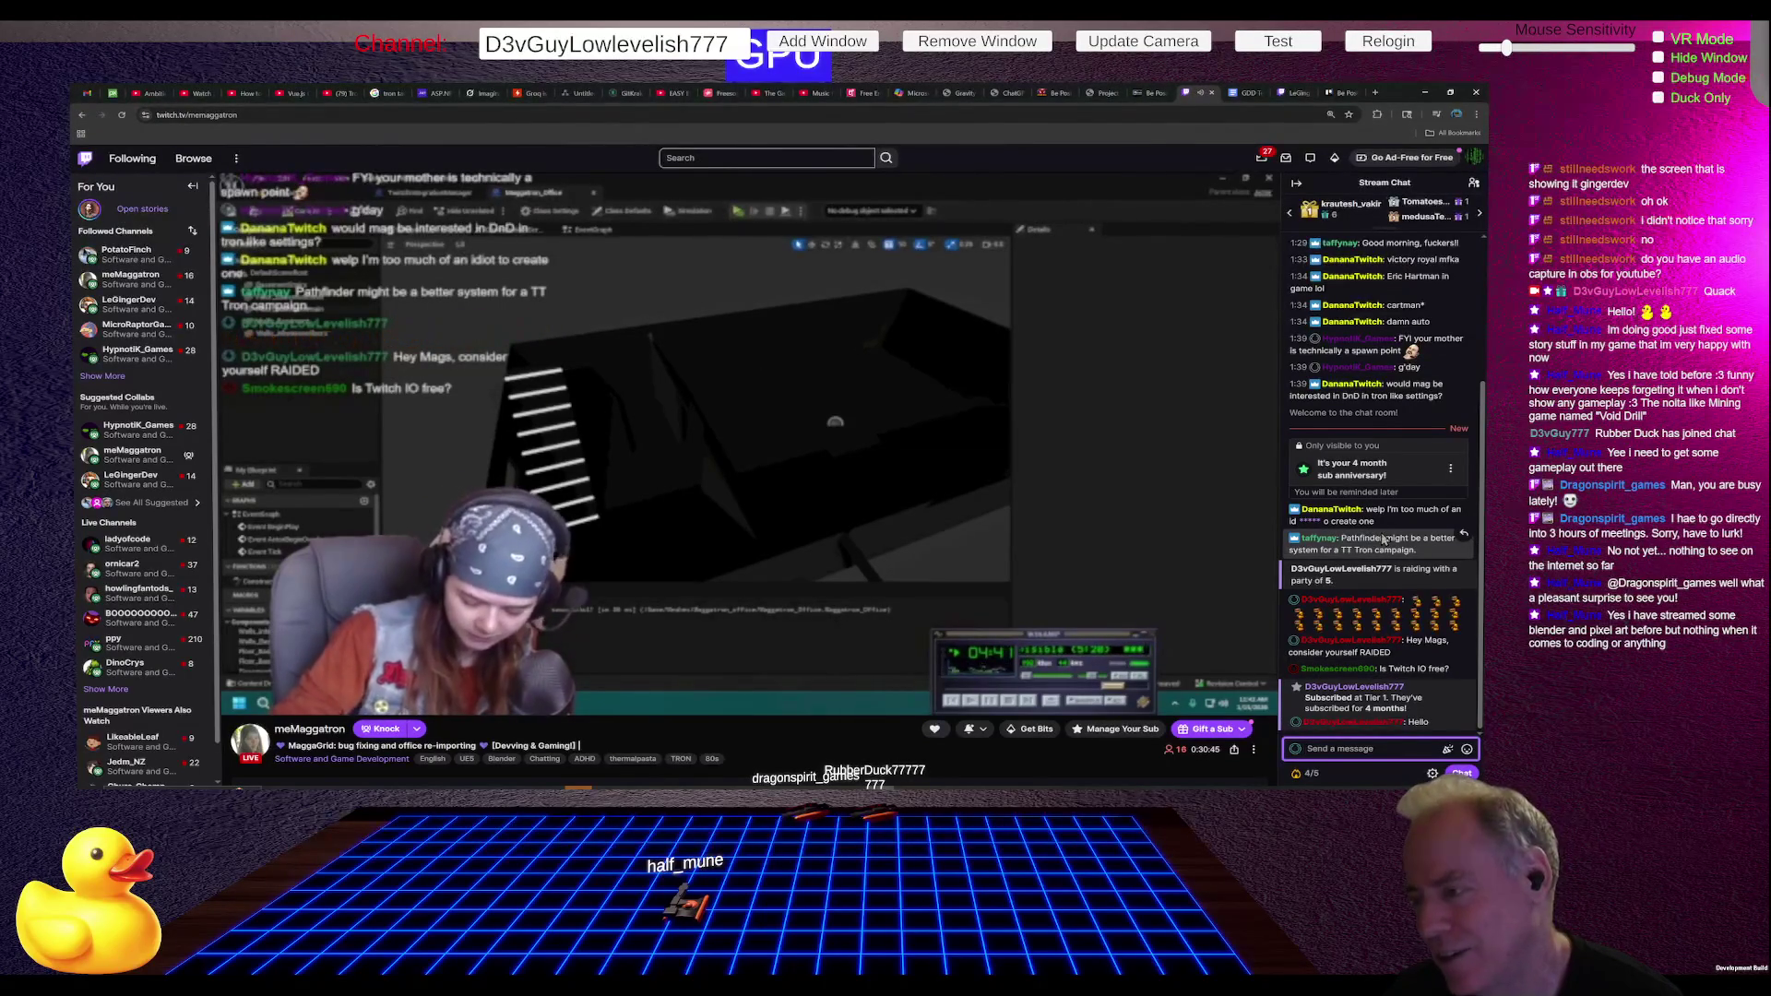
scroll(1383, 540, "up", 1)
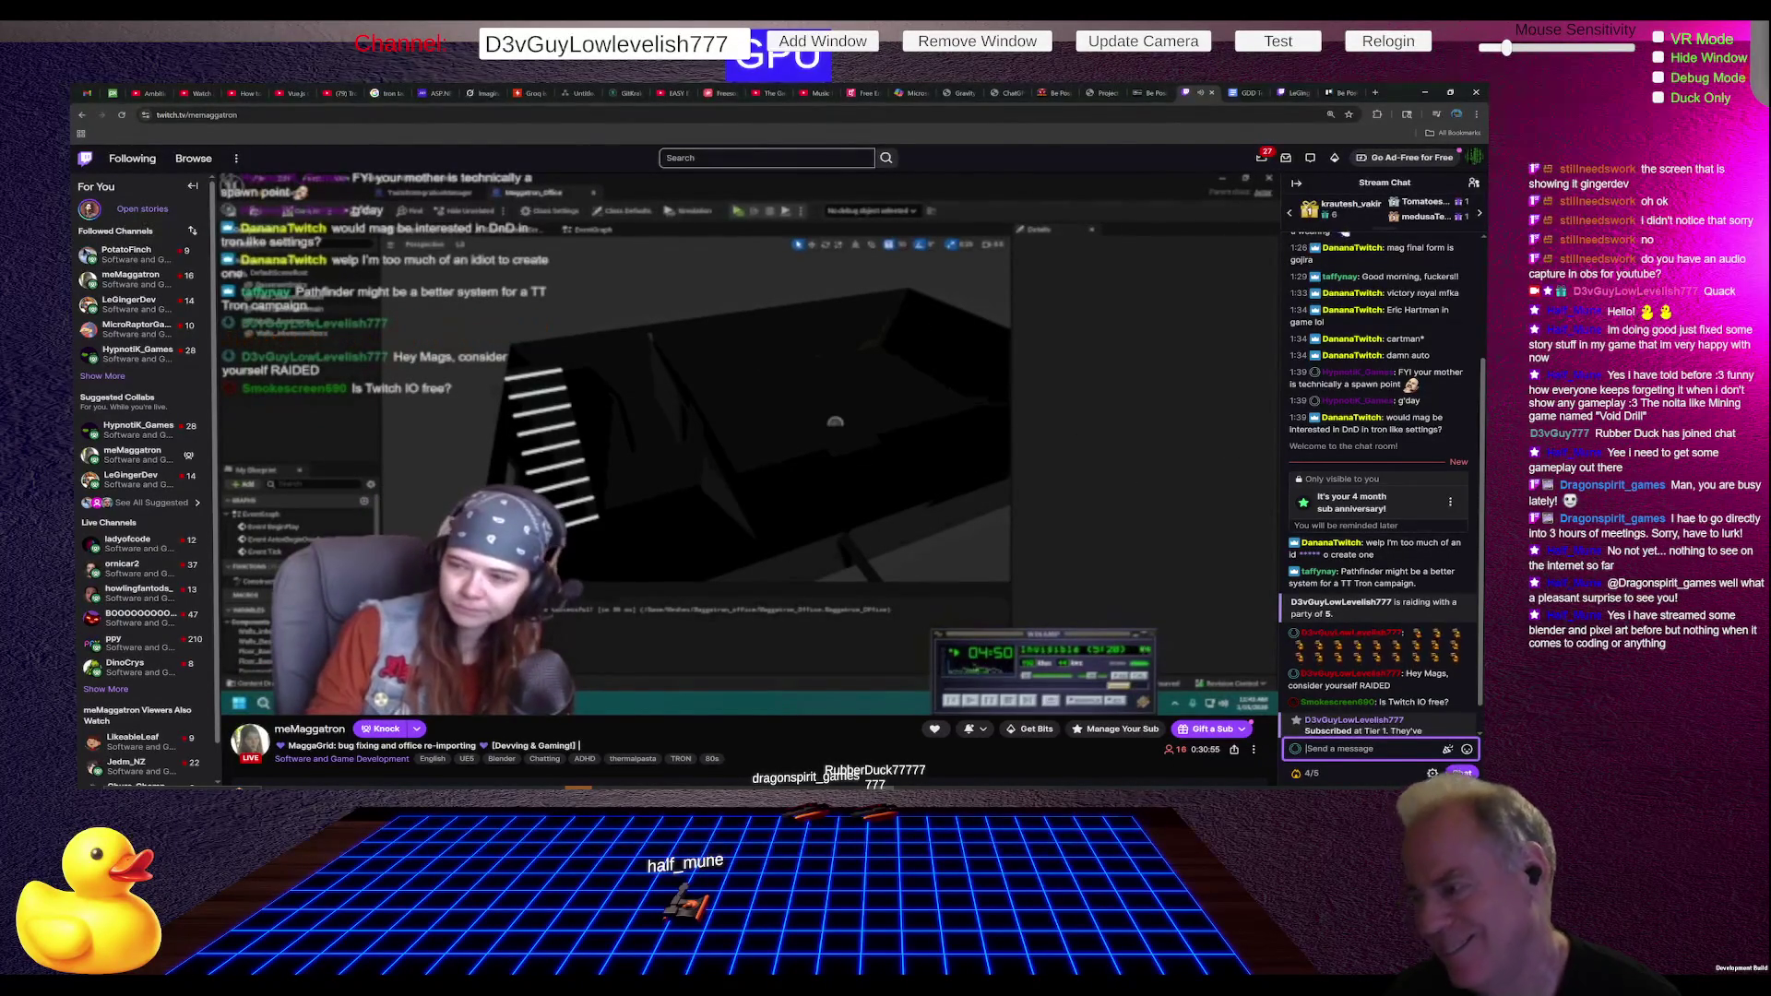
mouse_move(1140, 472)
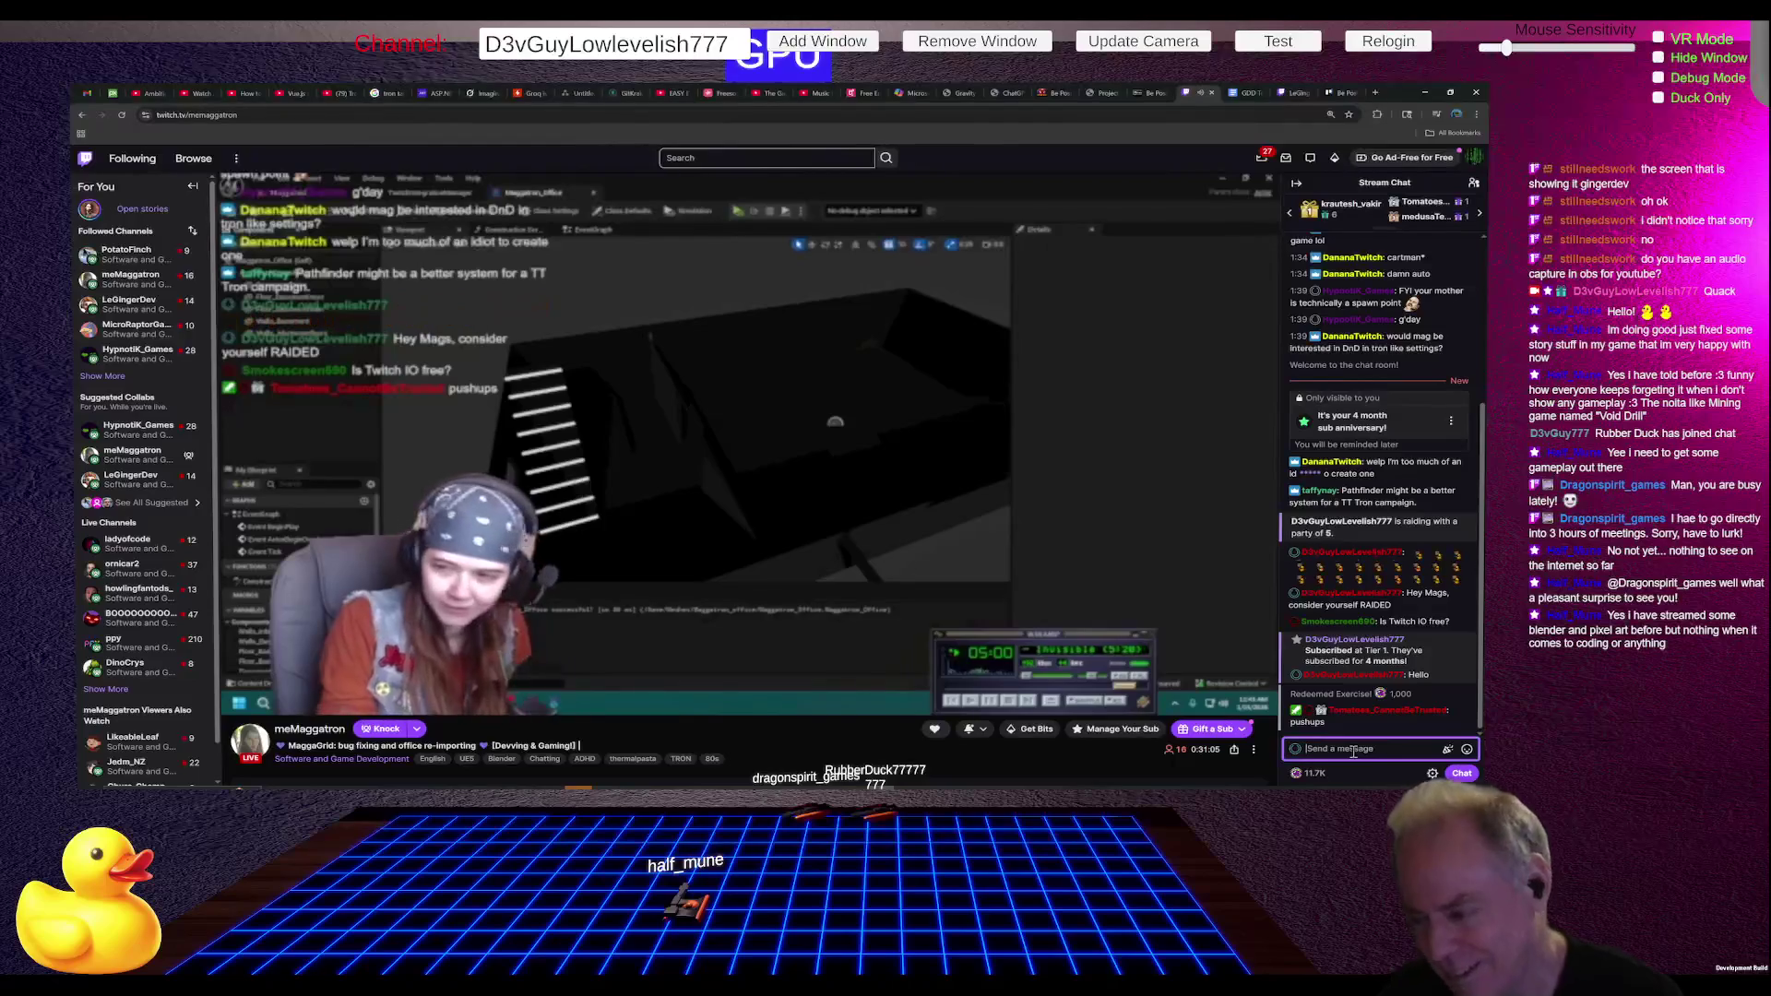
- Post the chat reply 'Yes, lot's of progress' and start a follow-up message
type("How")
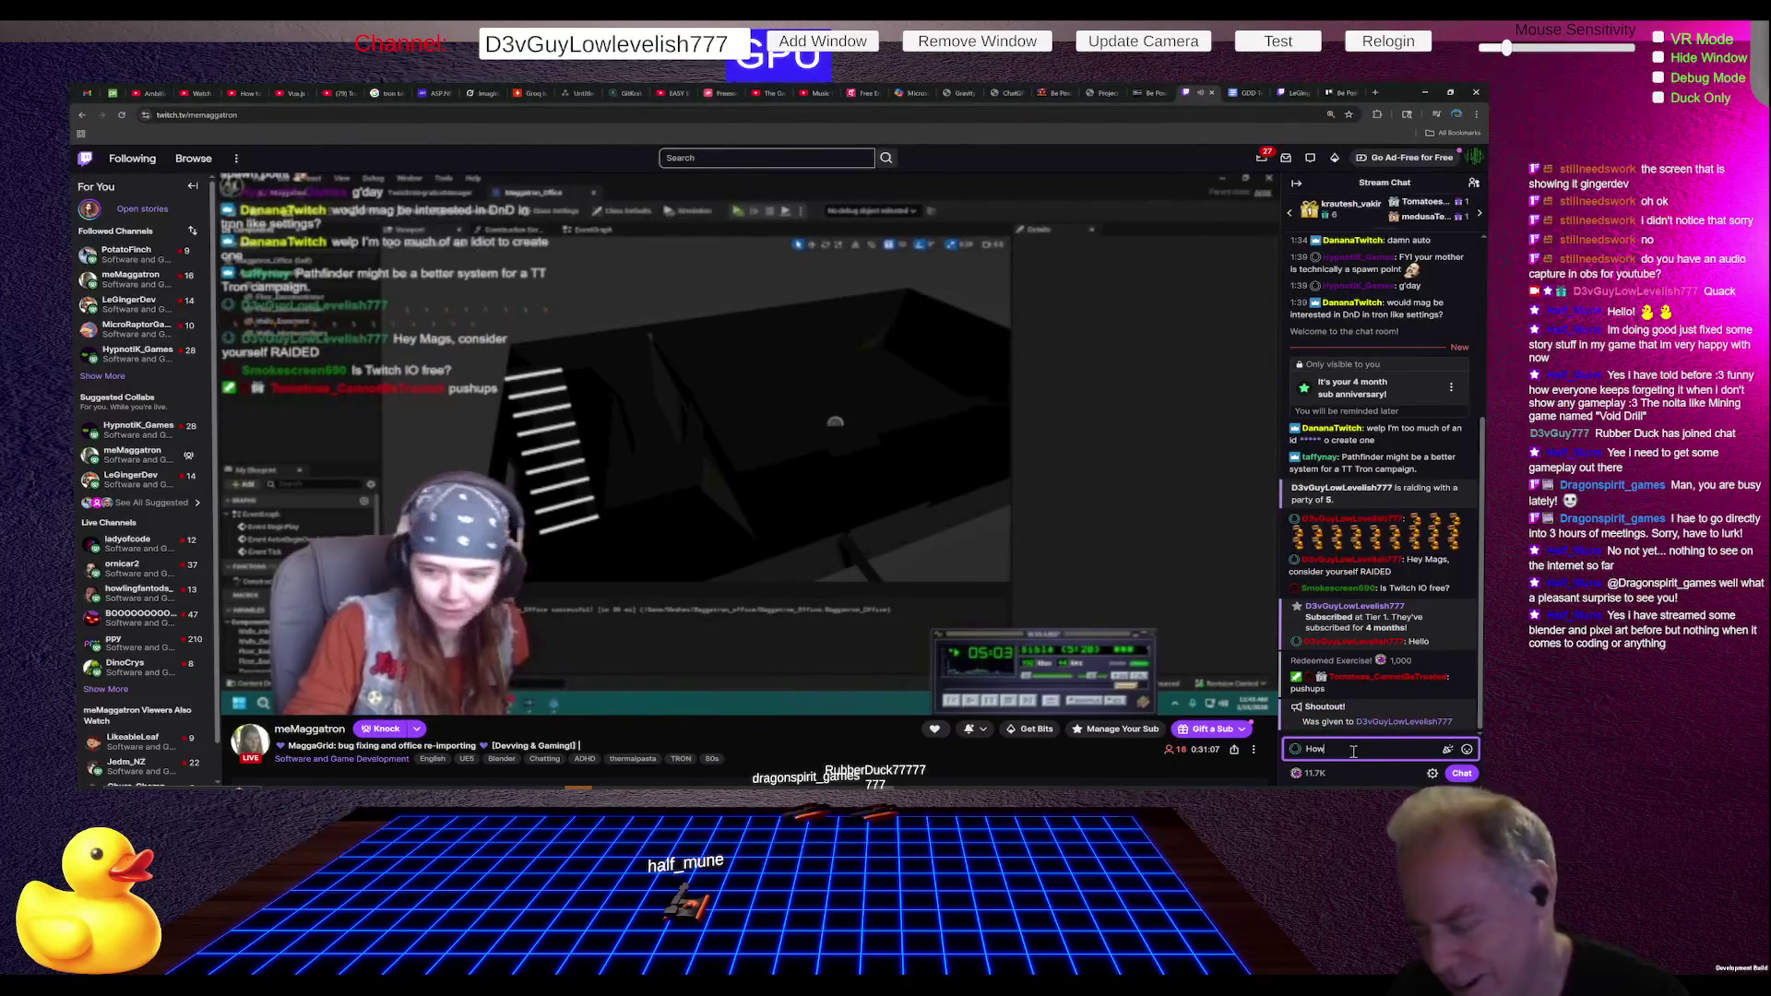
type(" about ")
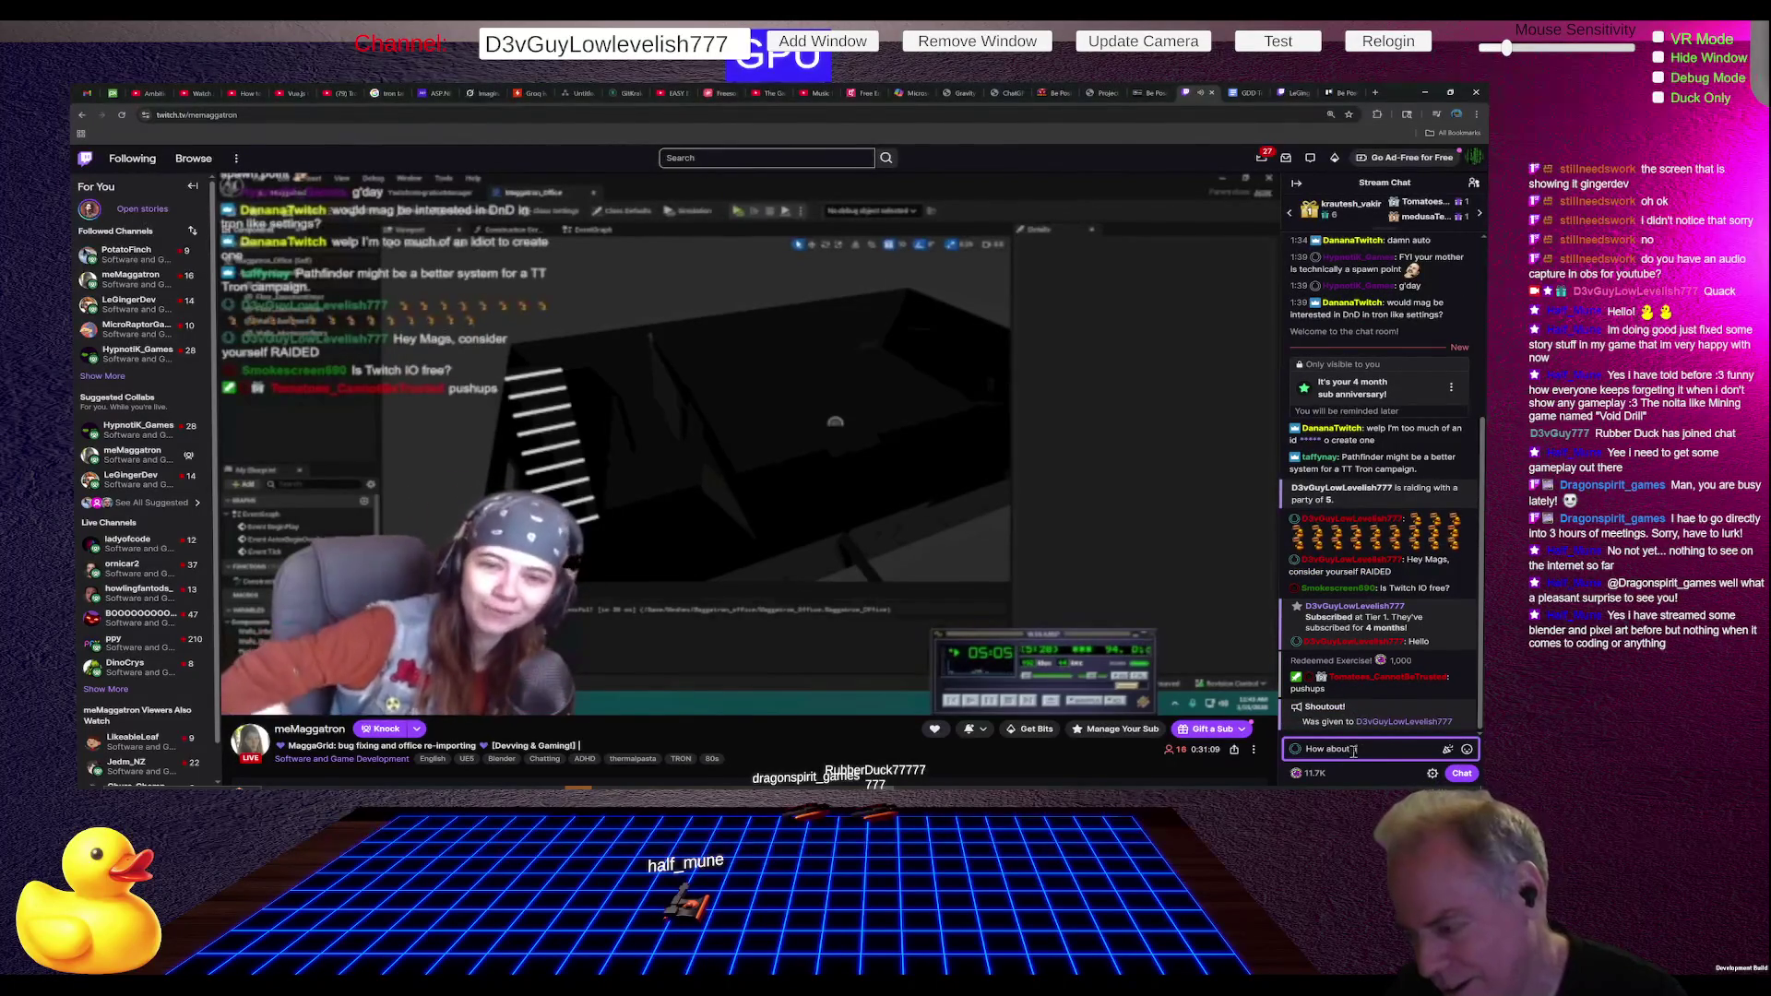
type("T")
key("BackSpace")
type("C")
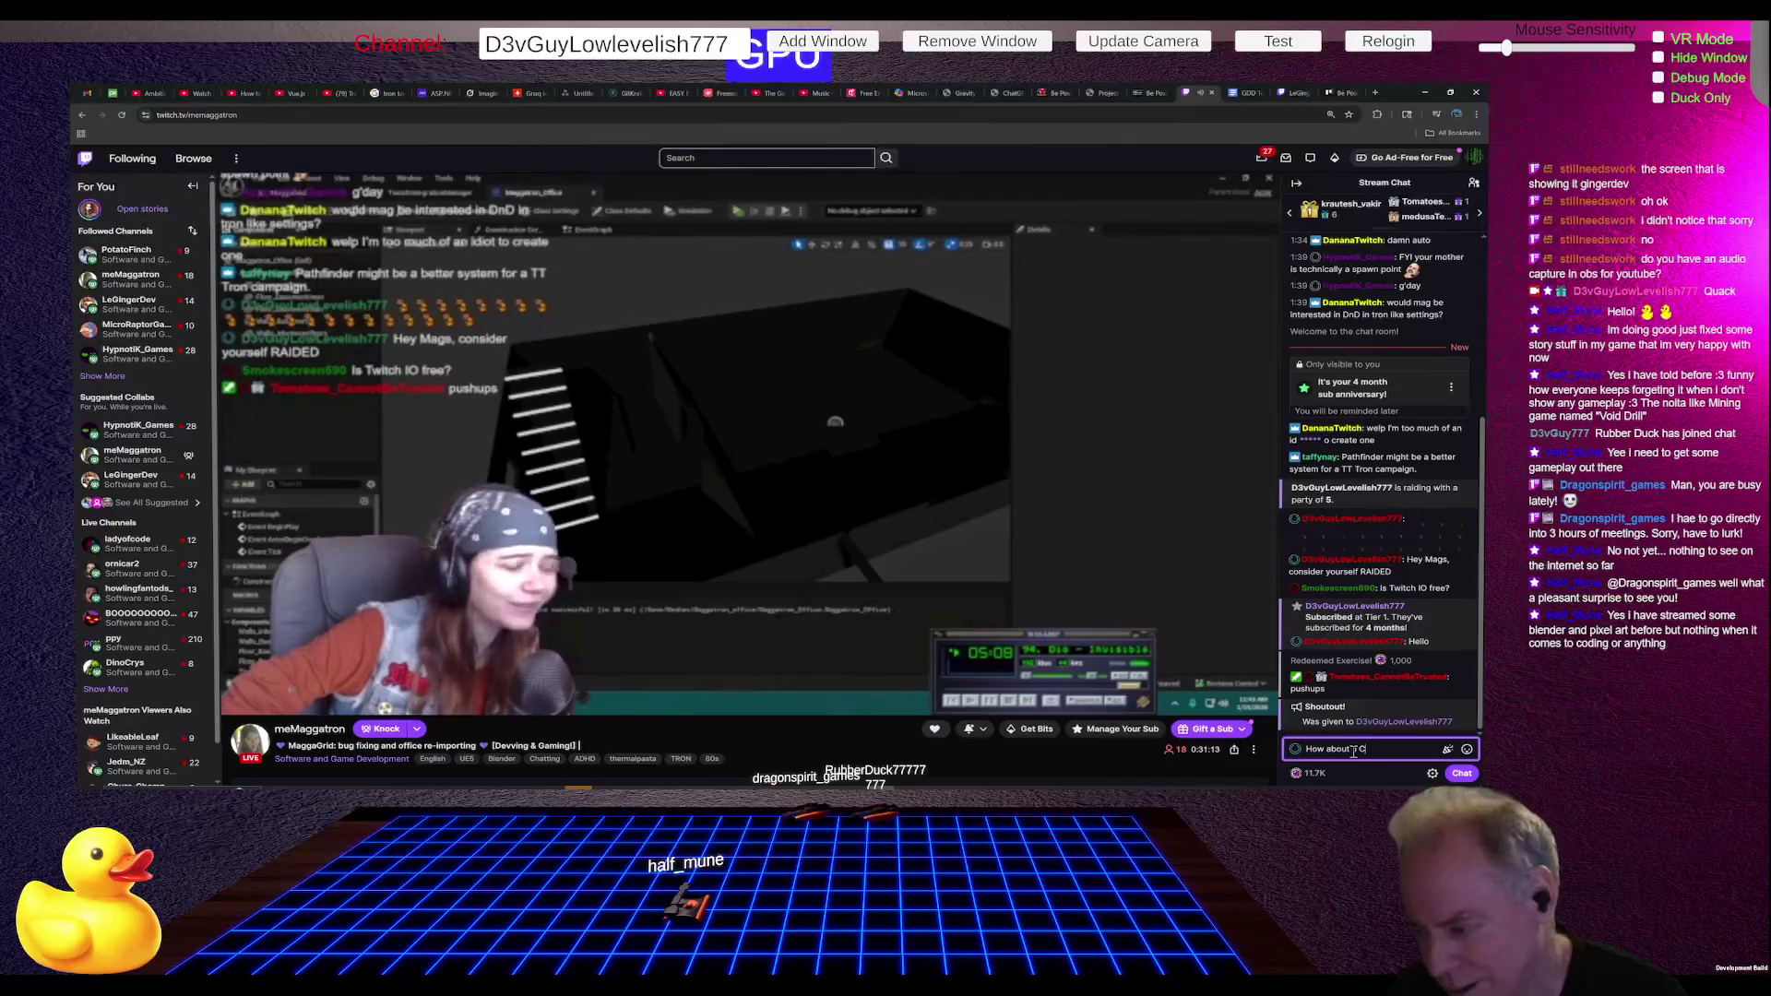
type("am")
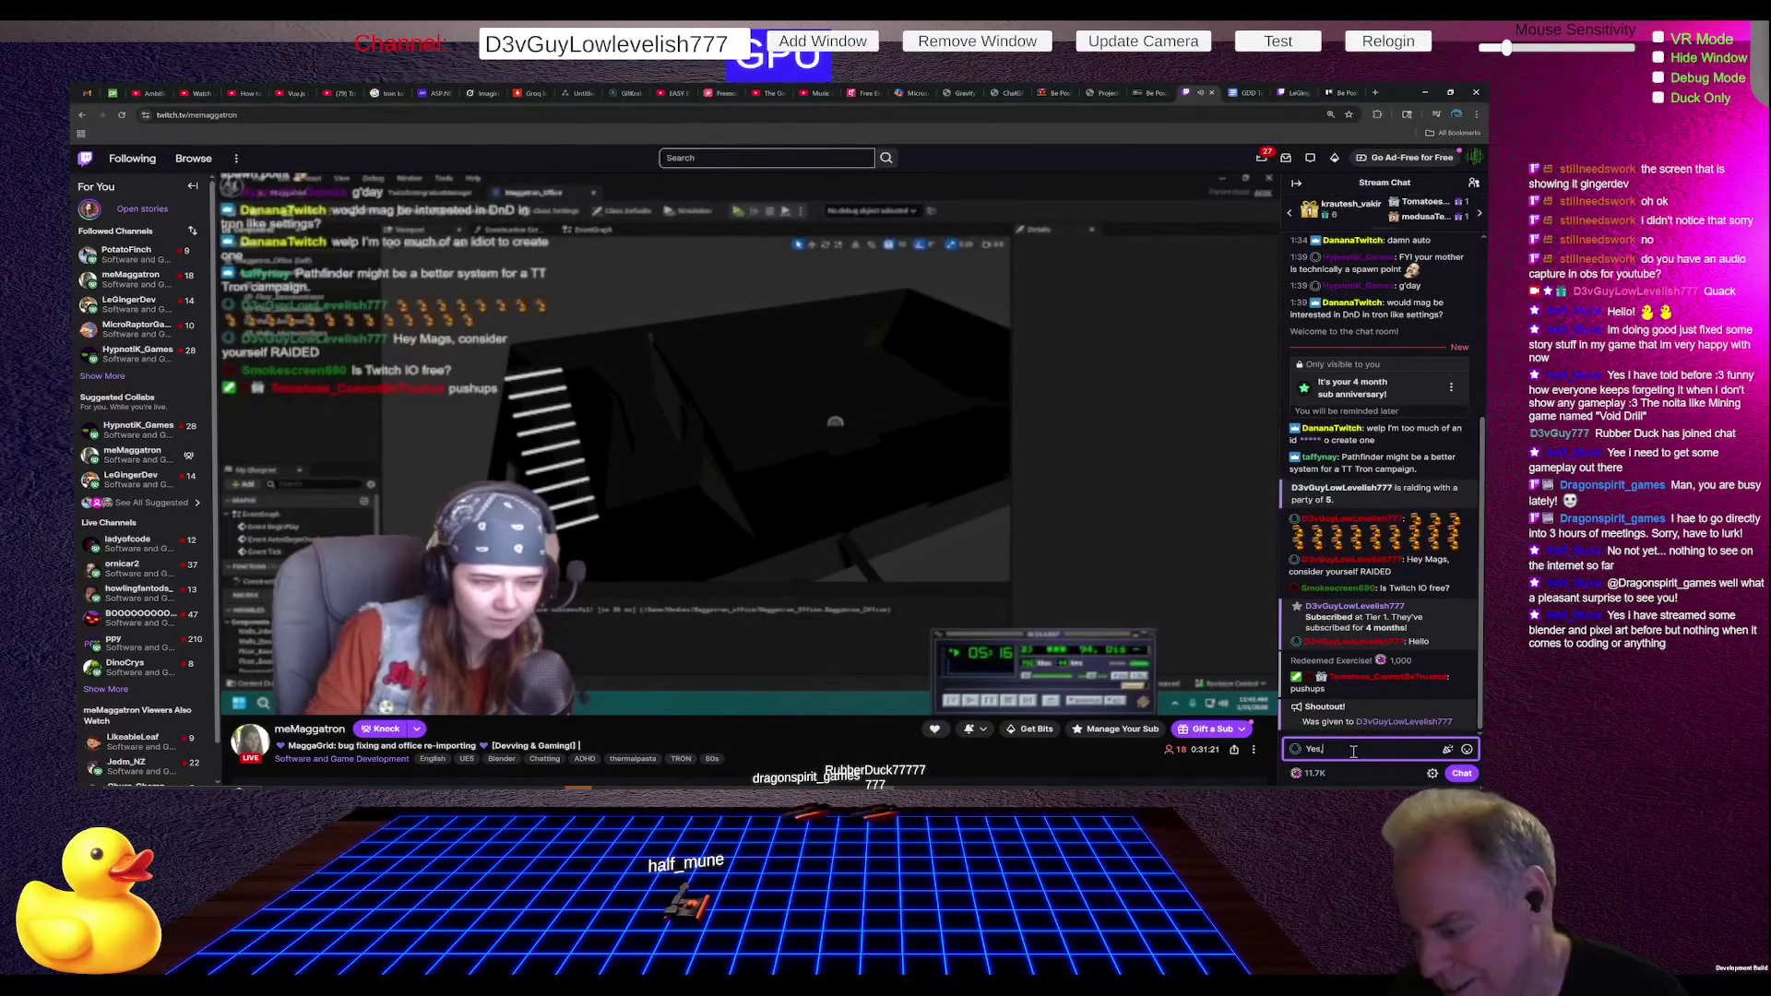
type(", lot's o")
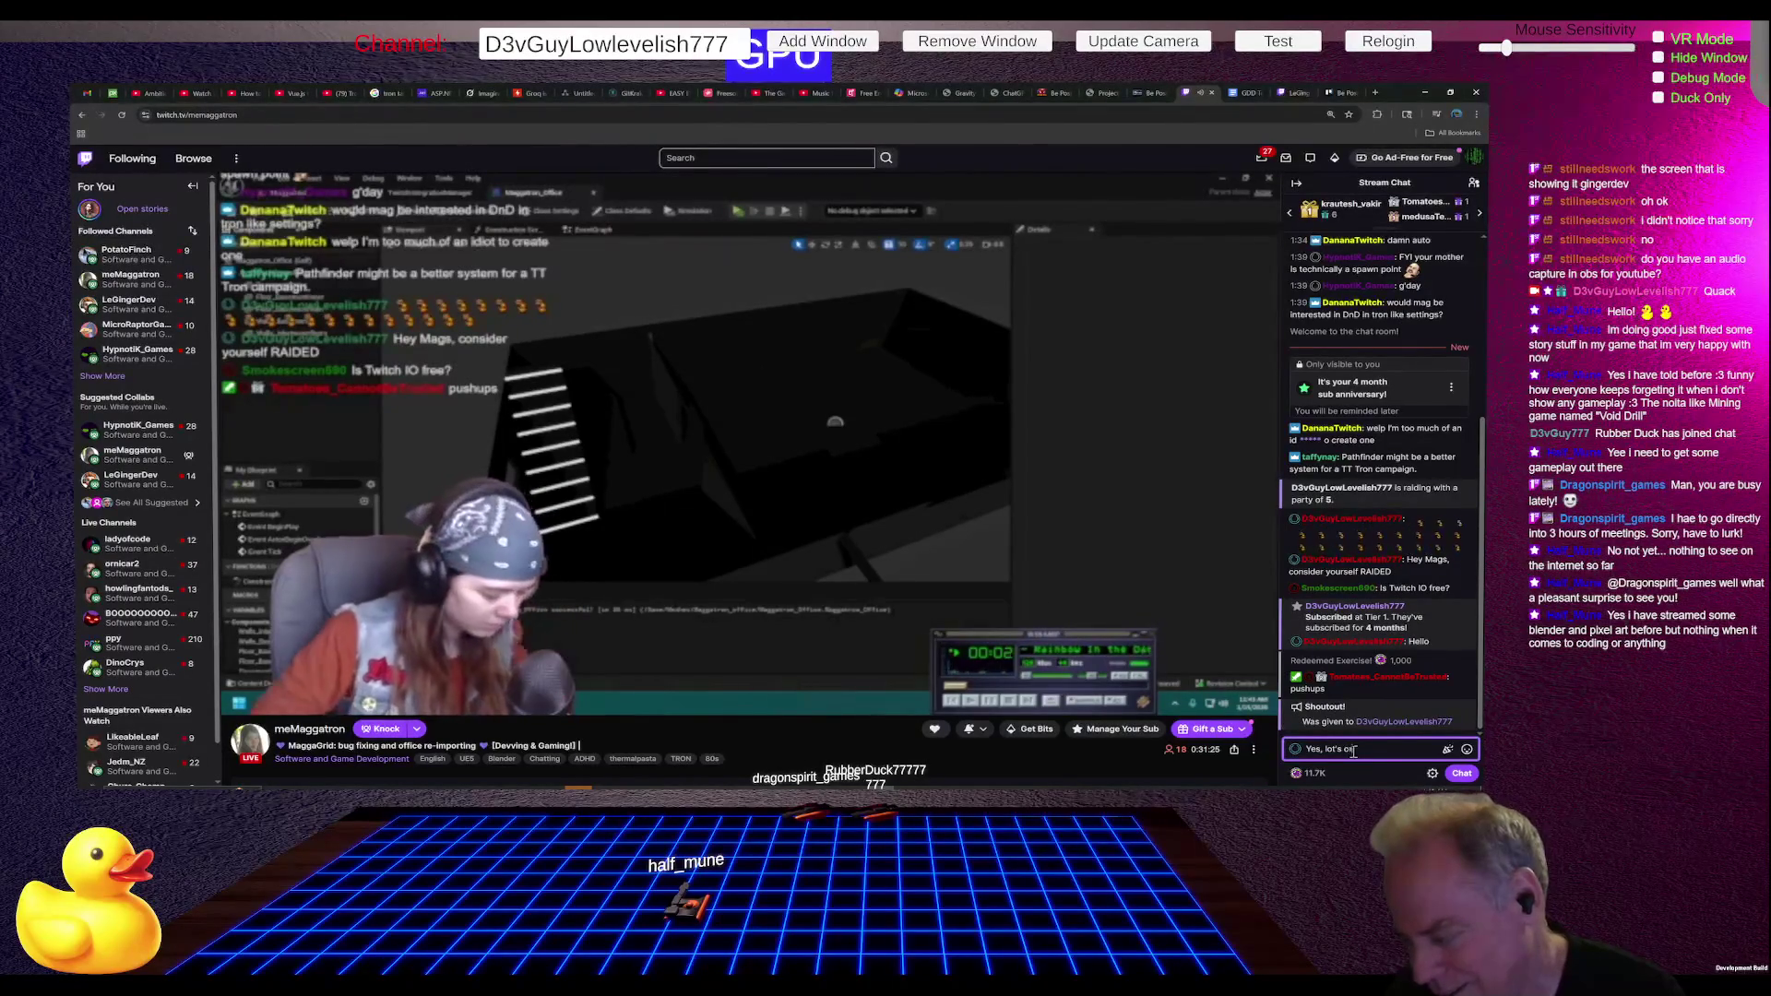
type("gan")
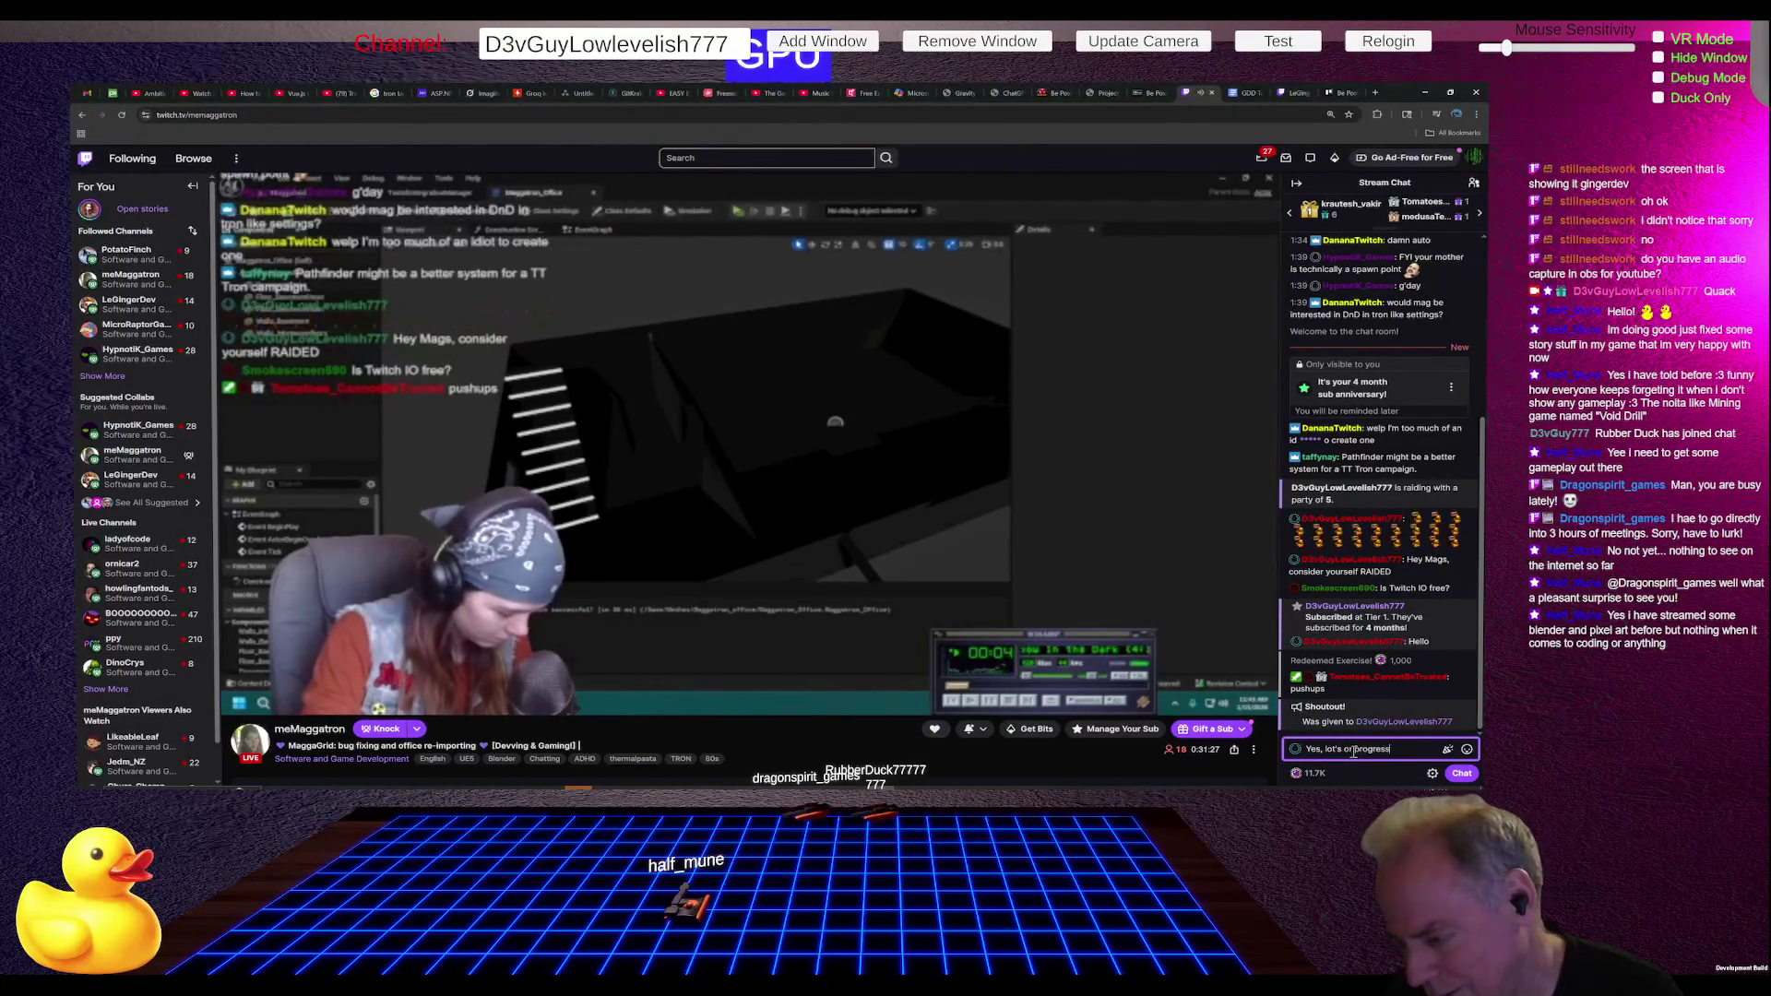
key("Return")
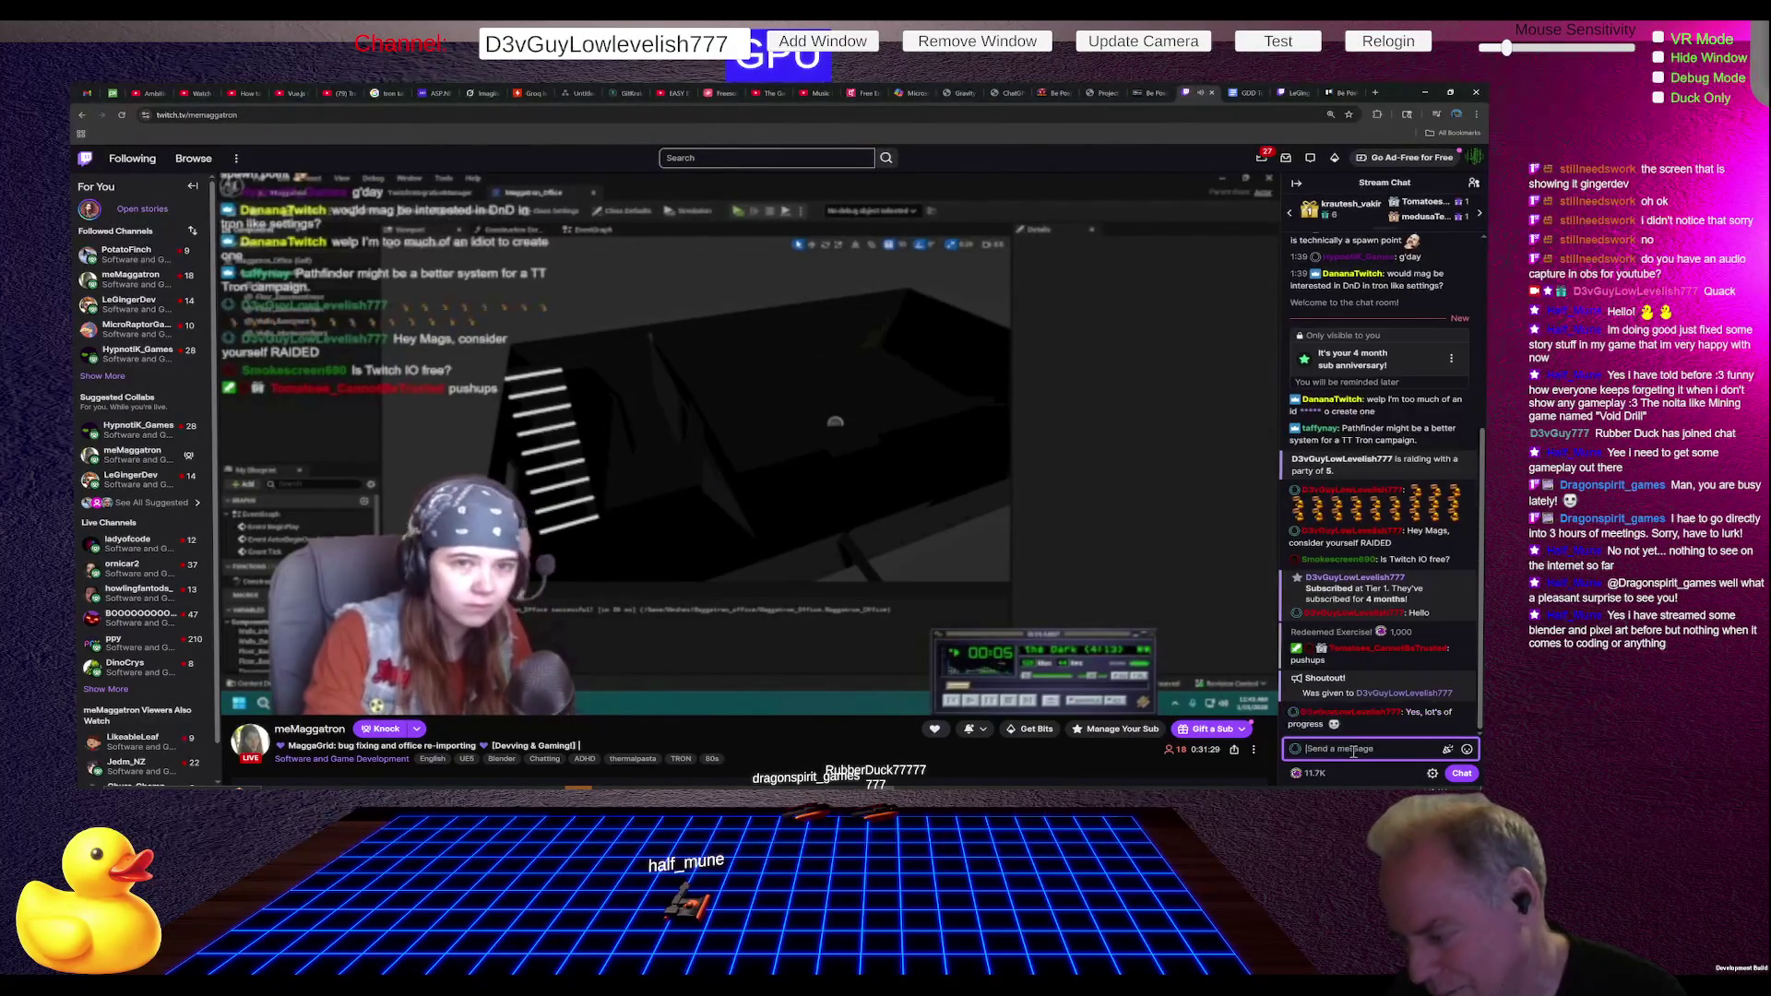
type("So how a")
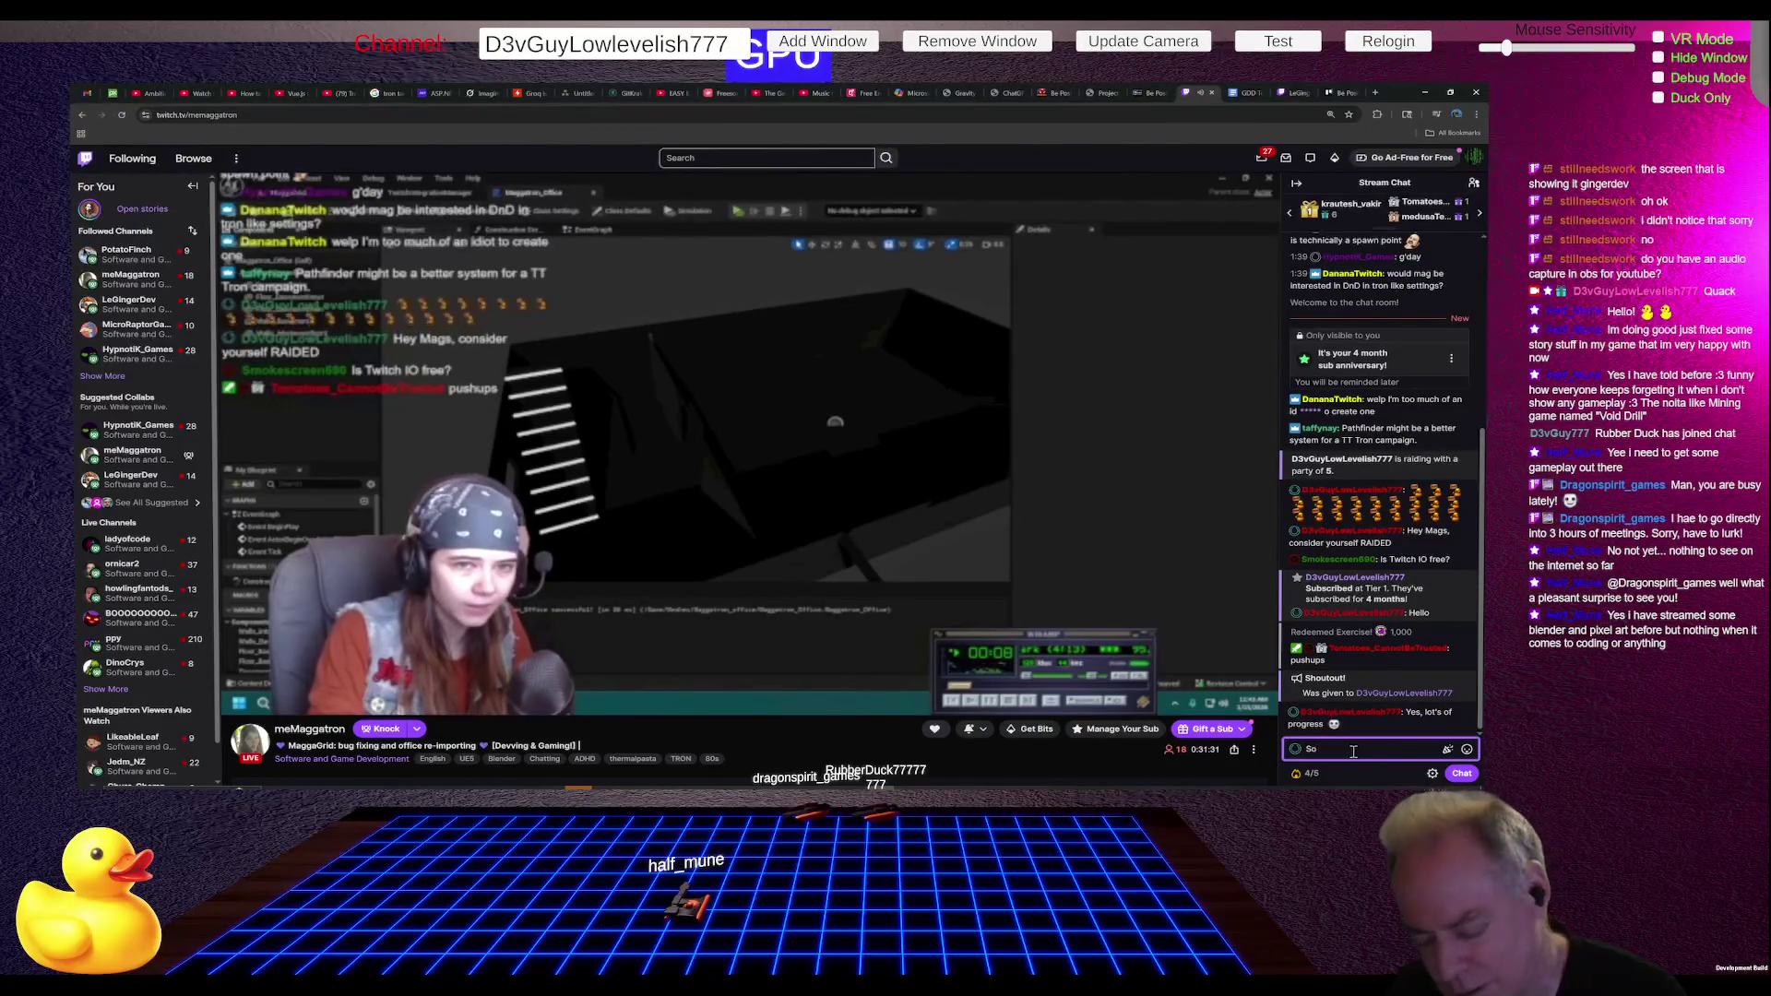